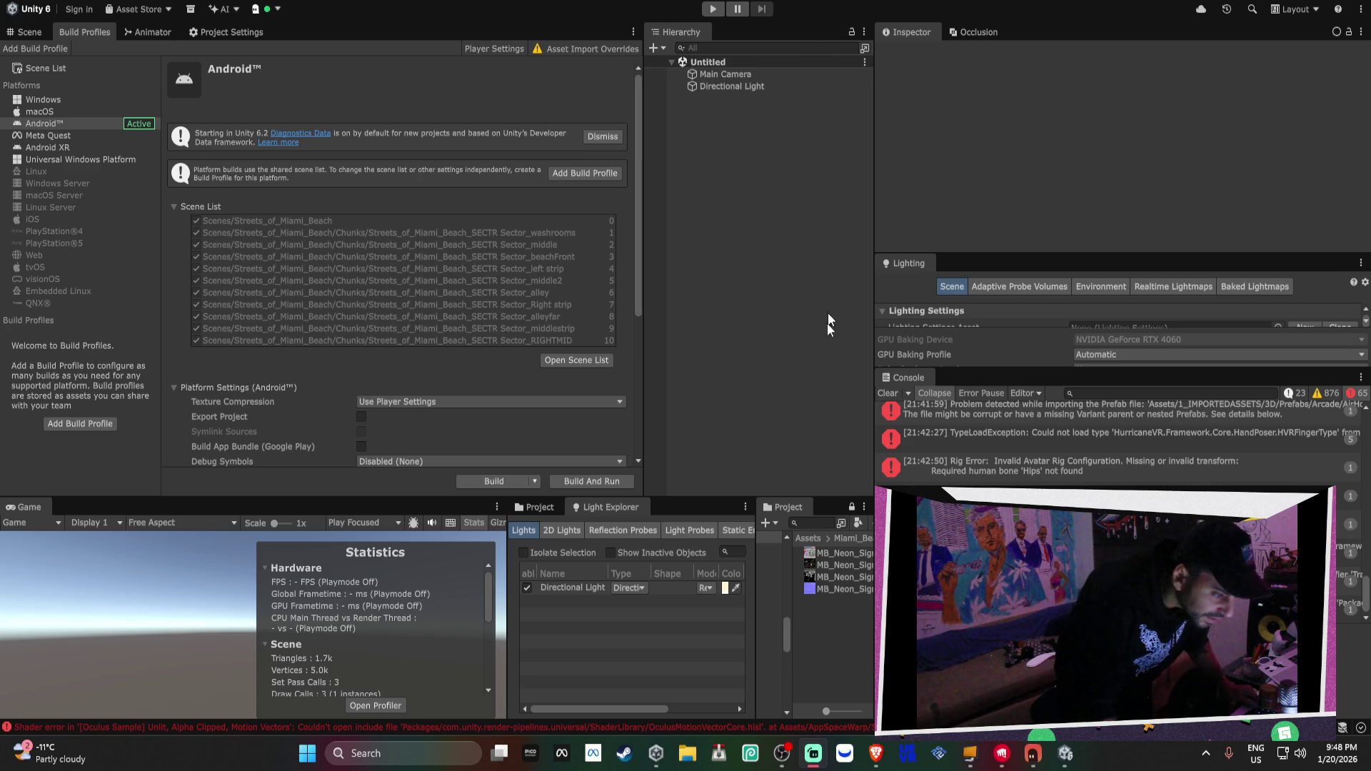
Clear the Console messages and close the Unity editor with Alt+F4
click(888, 392)
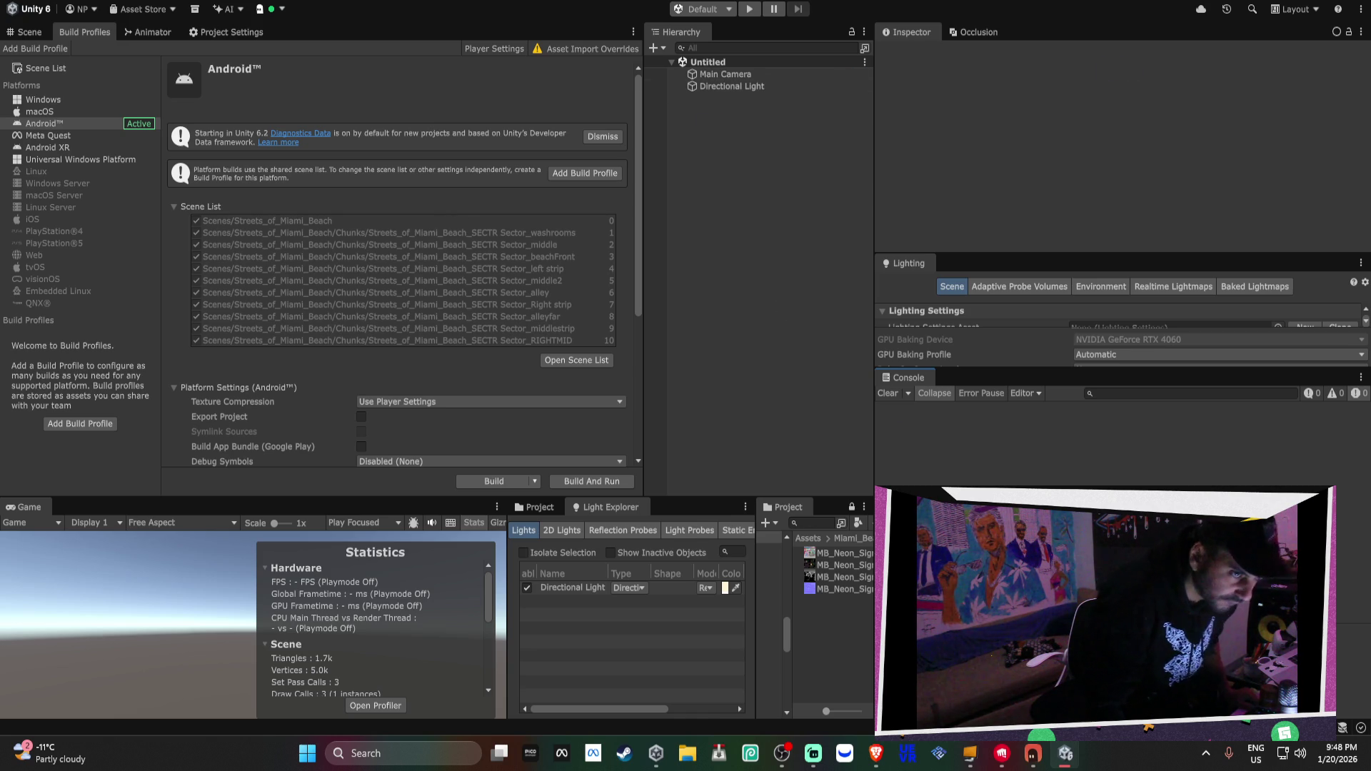
key(alt+F4)
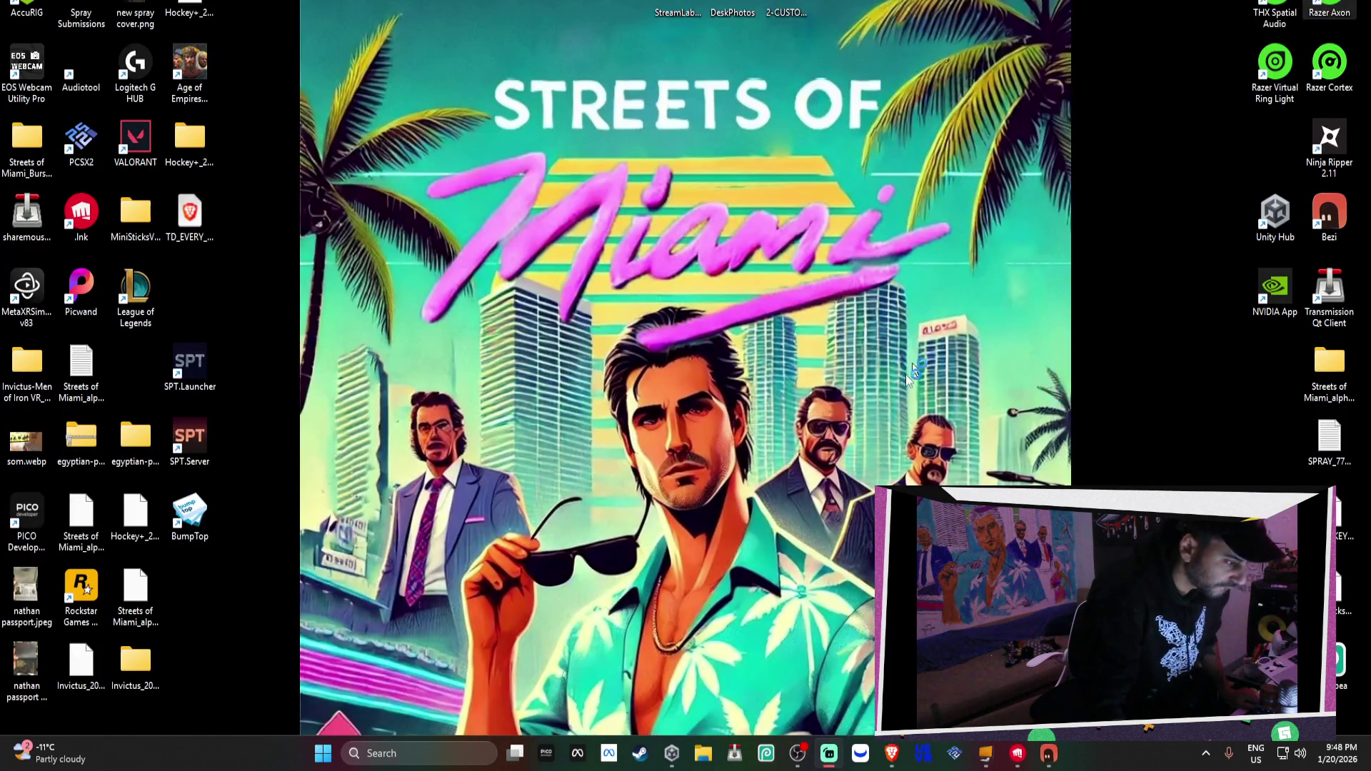
Bring up Unity Hub from the taskbar and move its window fully into view
click(671, 758)
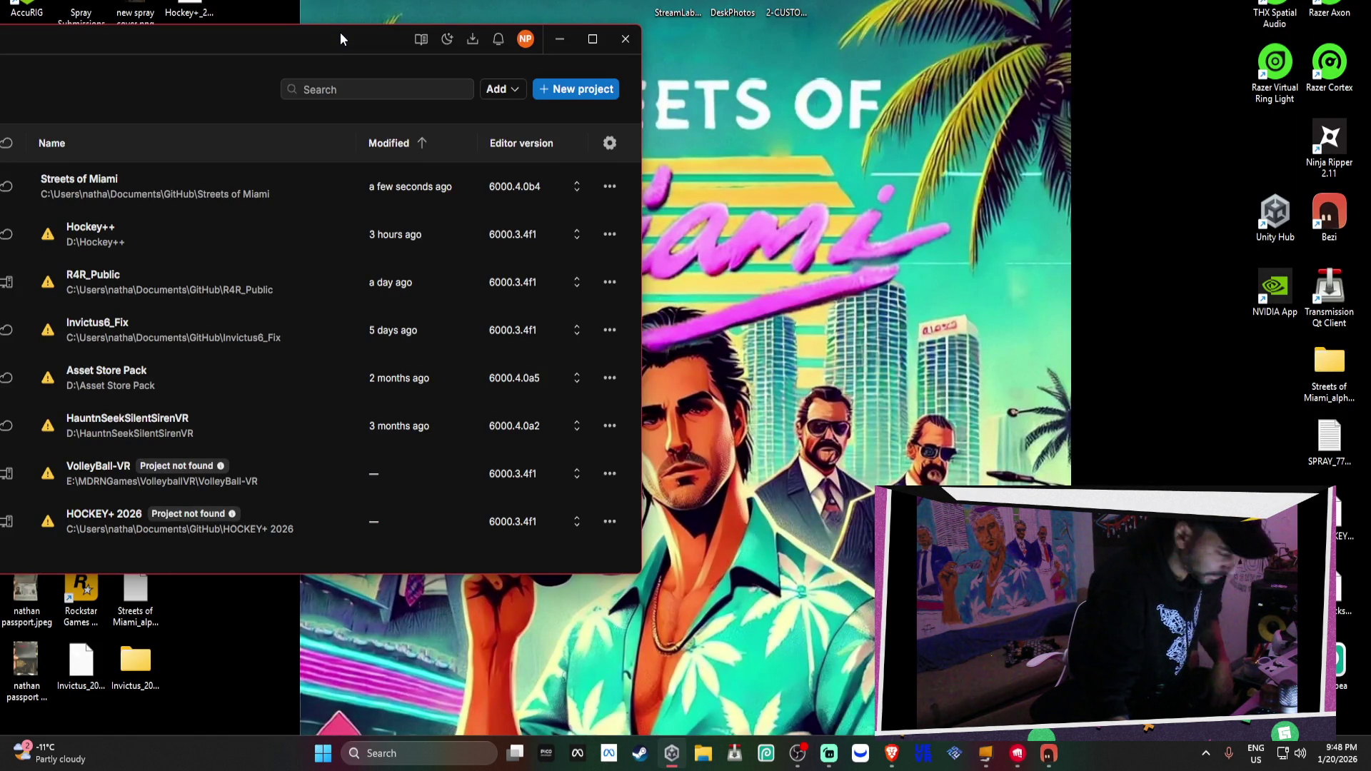
click(159, 182)
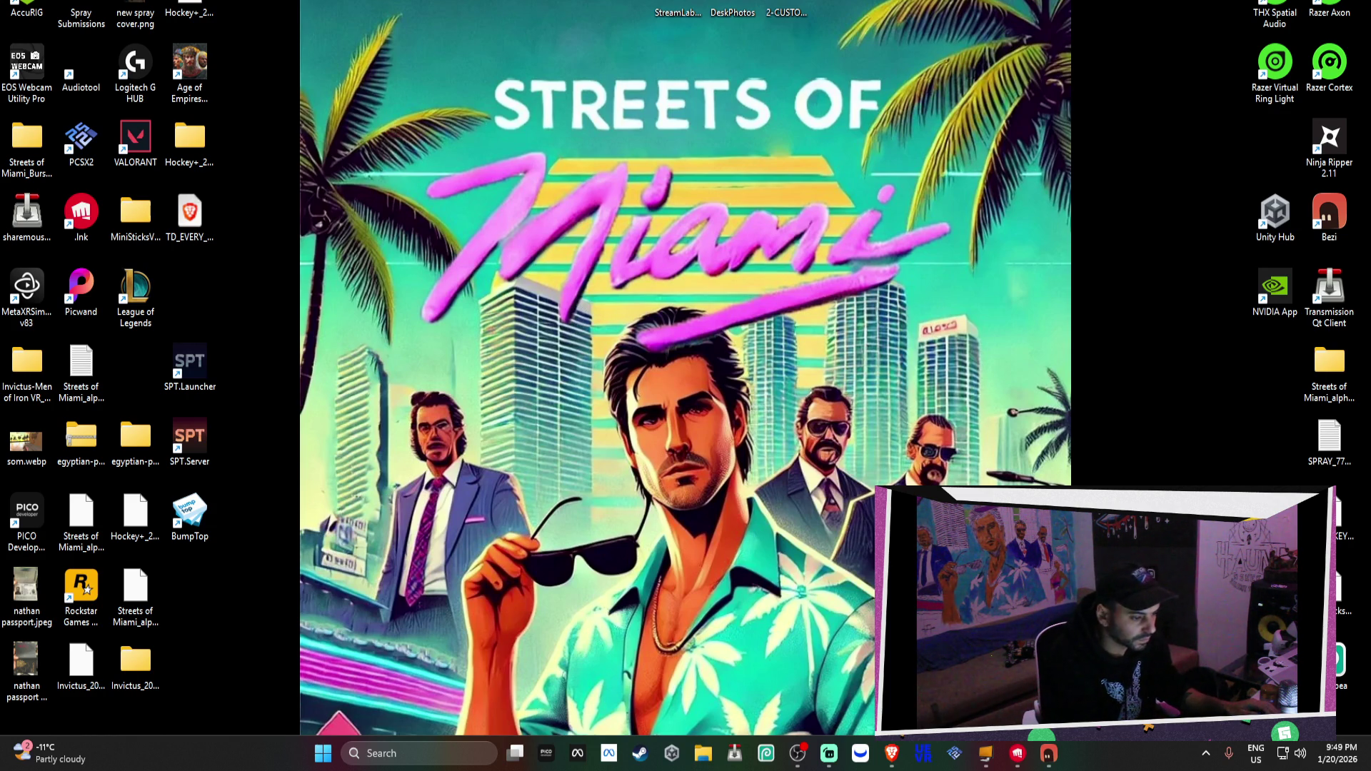
mouse_move(817, 763)
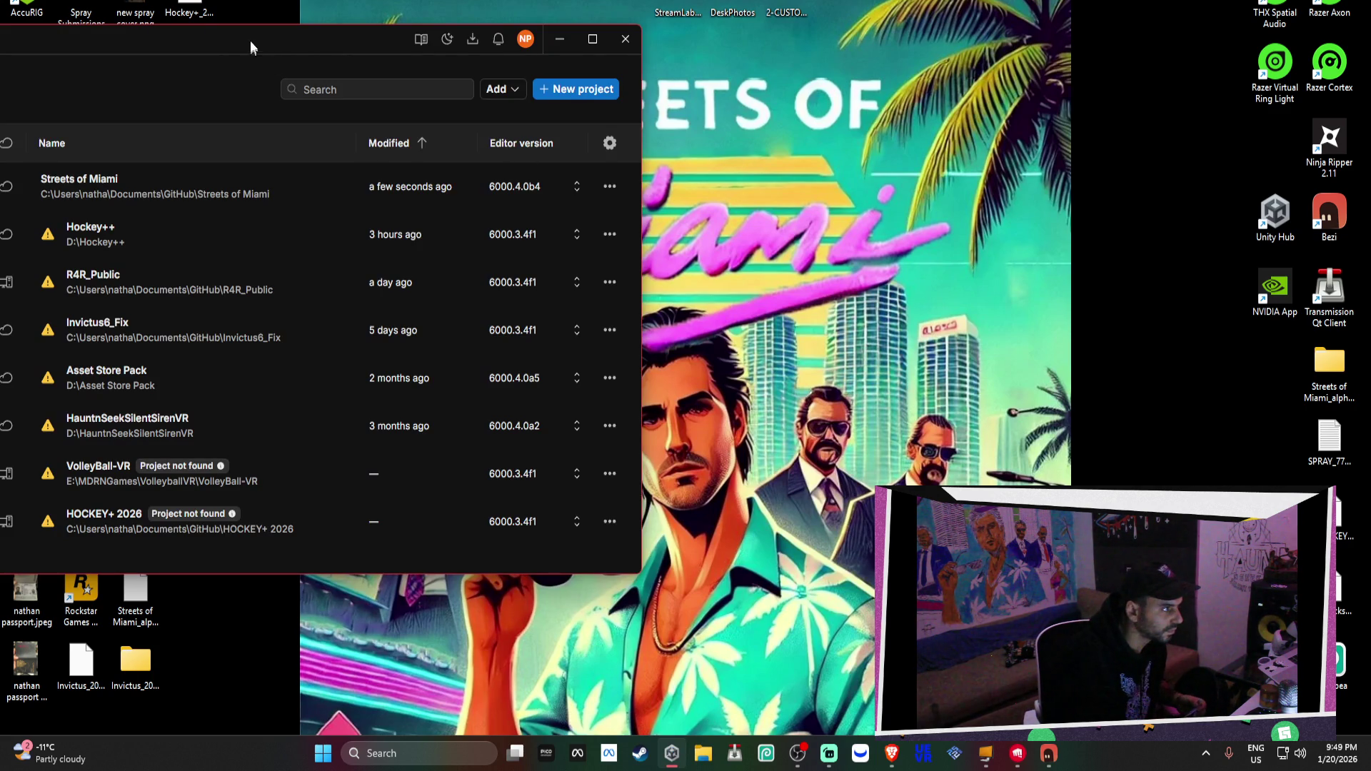
drag(250, 41, 653, 45)
Launch the Streets of Miami project and minimize Unity Hub while it loads
click(503, 191)
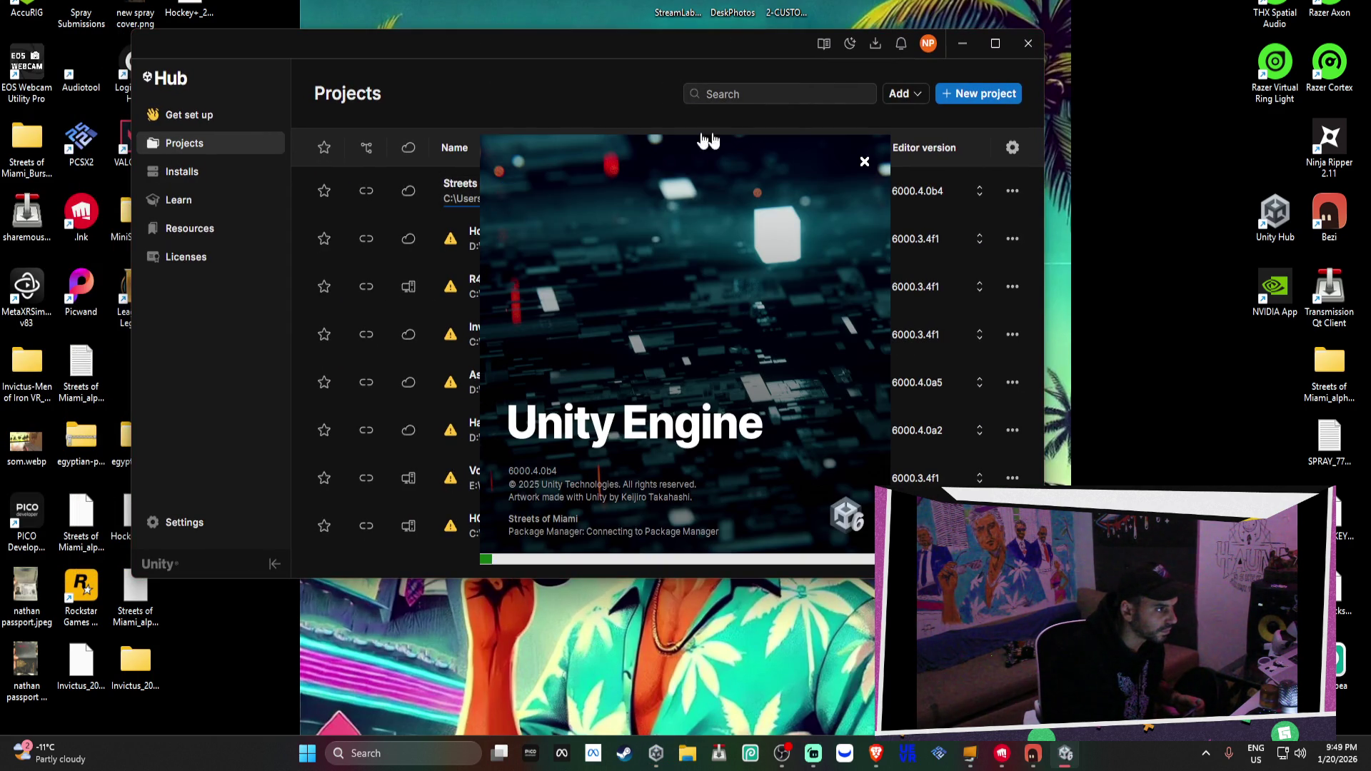
click(968, 45)
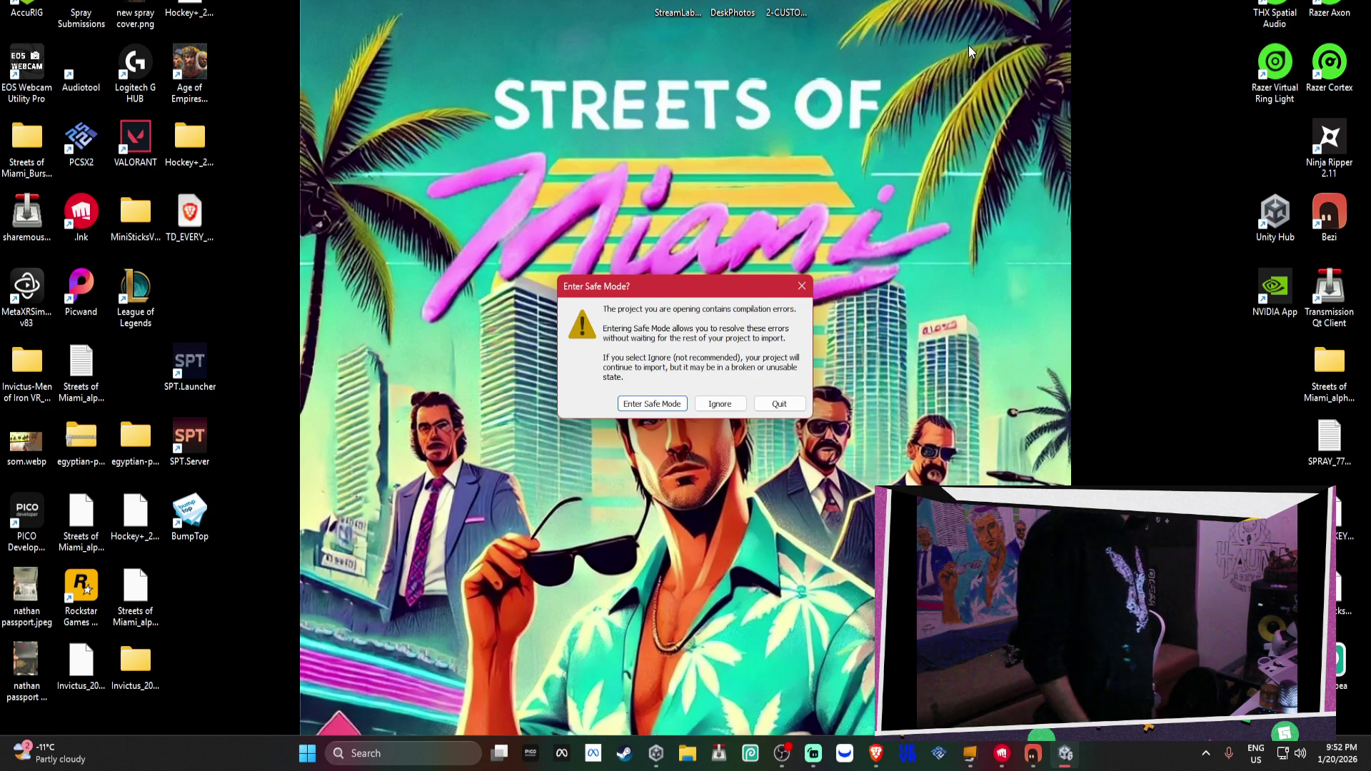
Enter Safe Mode, maximize the editor and read the full XRSettings compile error
click(712, 396)
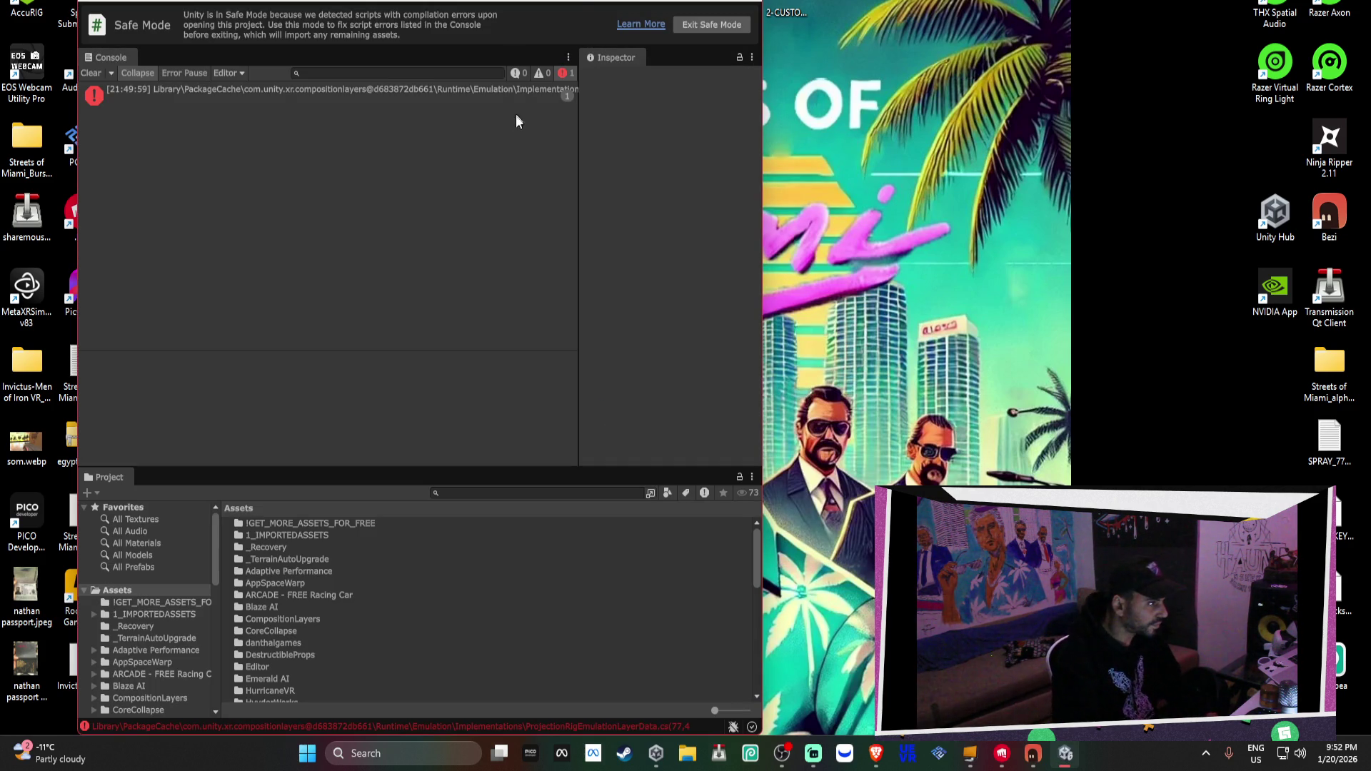
click(523, 95)
key(super+Up)
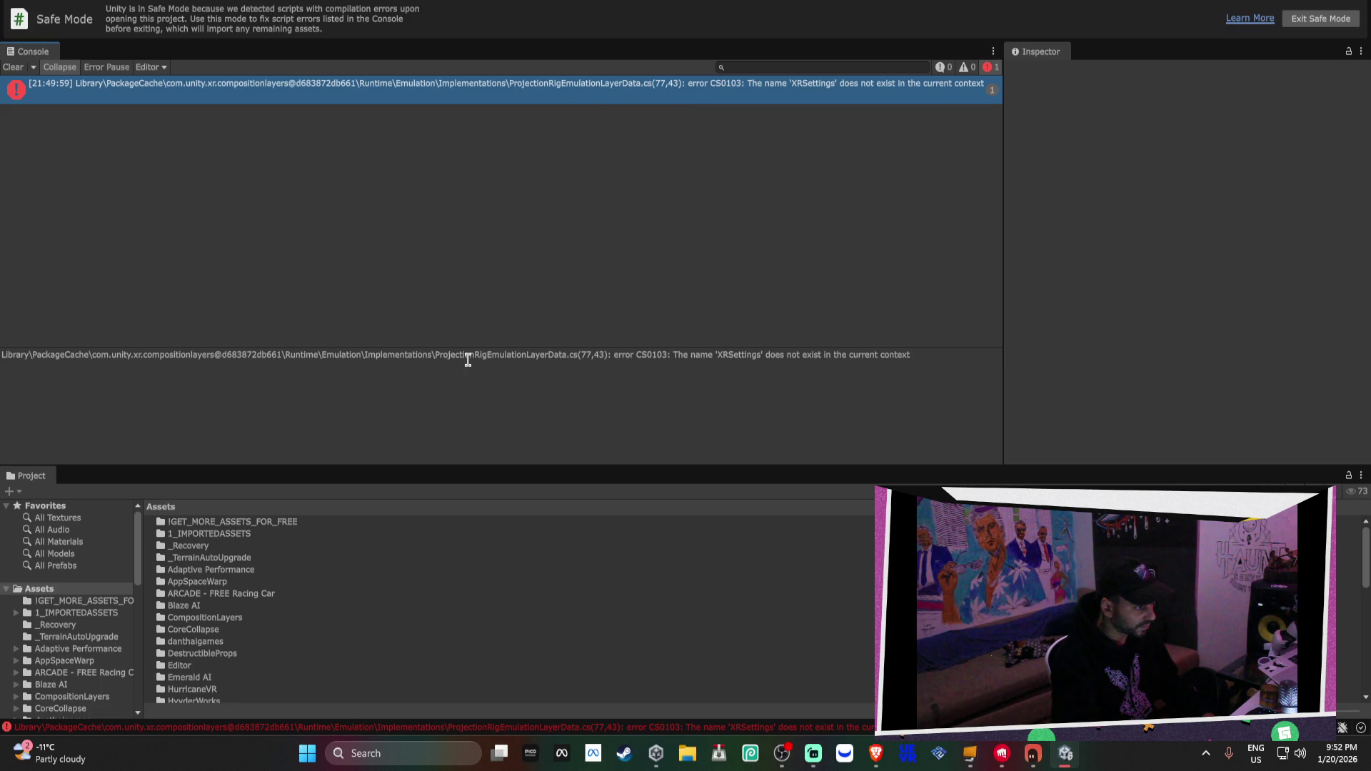
drag(996, 355, 700, 354)
Browse the contents of the Assets XR folder and open the Package Manager
scroll(63, 625, down, 10)
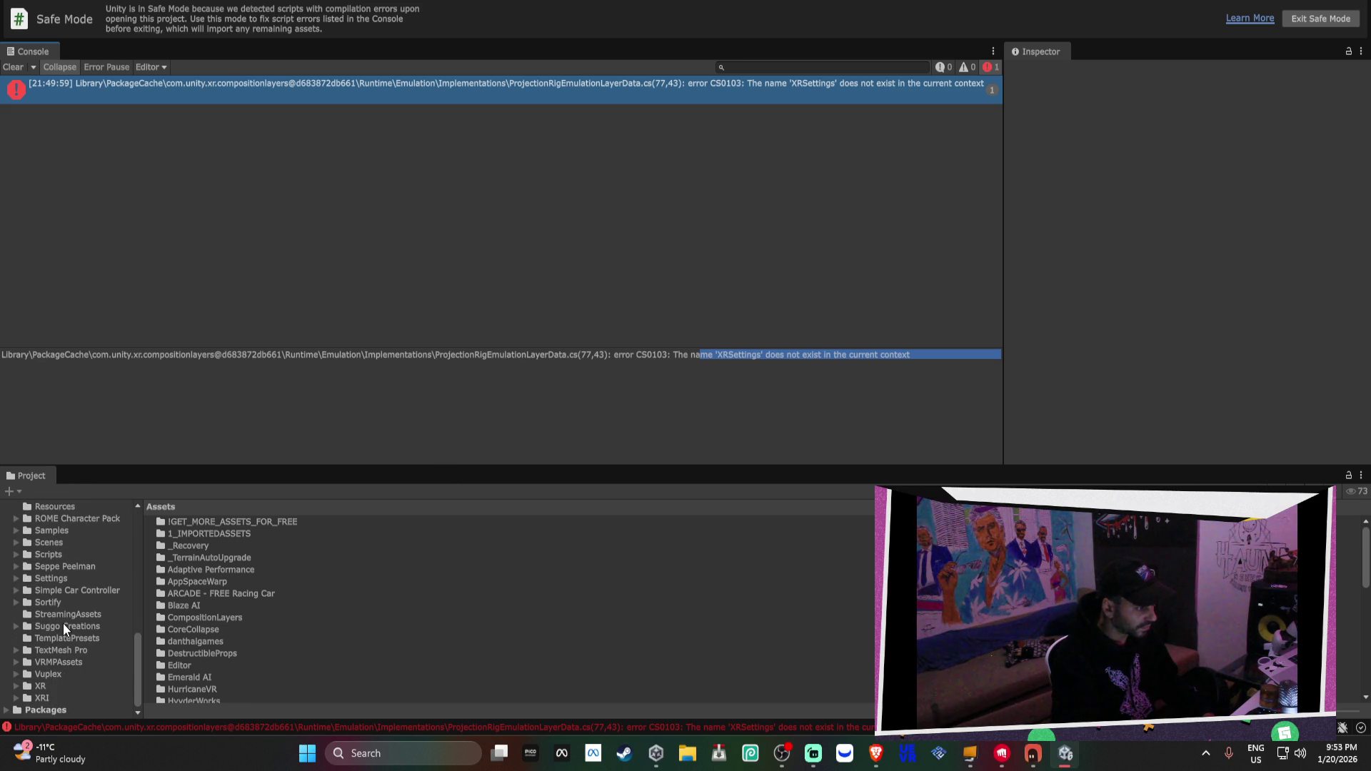
click(53, 689)
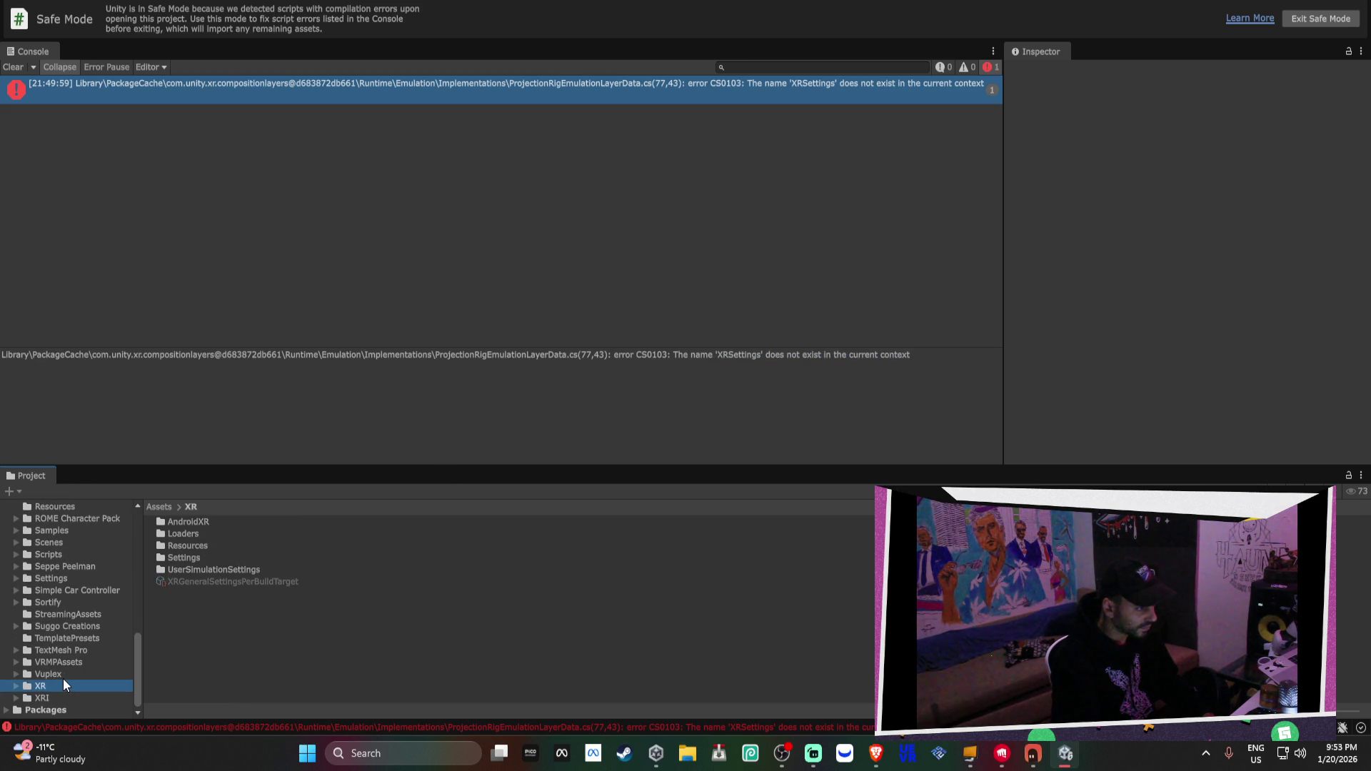
click(229, 582)
click(350, 65)
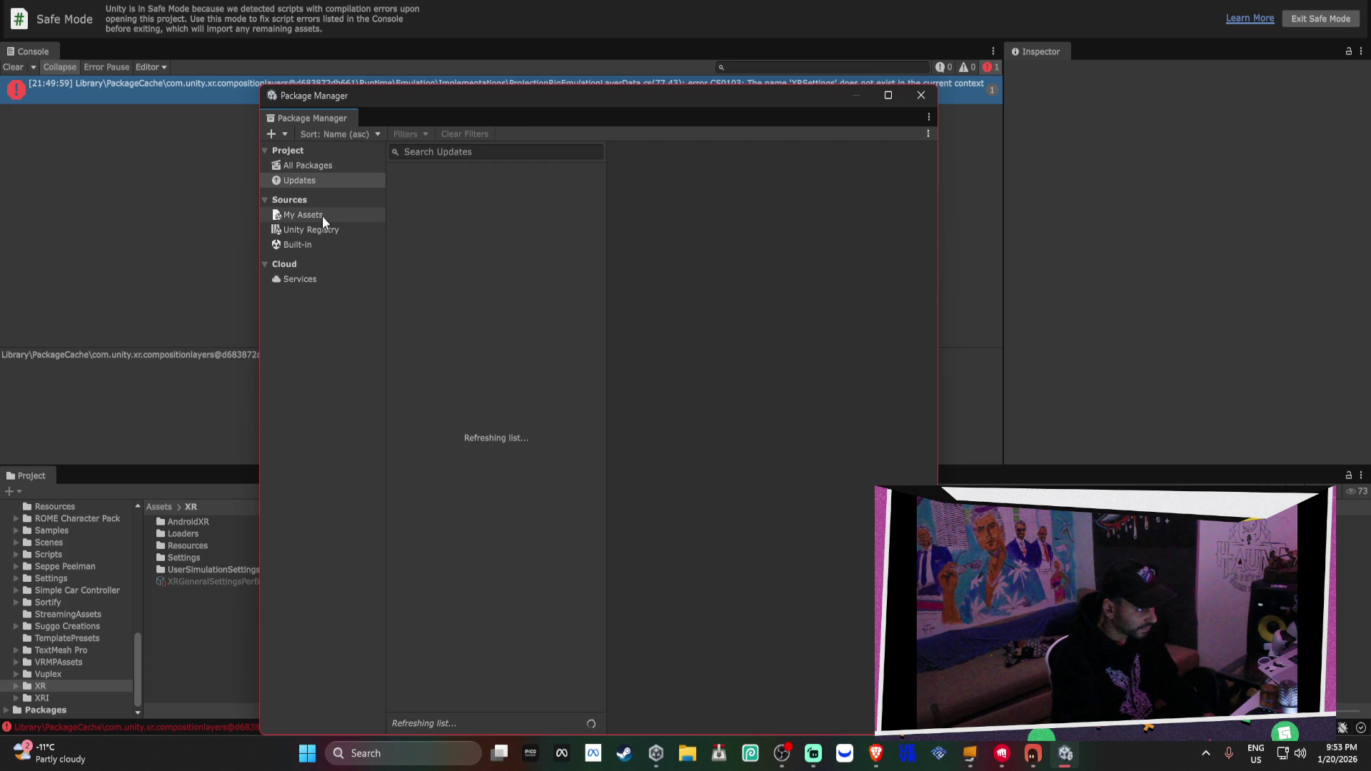
Search the Unity Registry for xr and inspect XR Interaction Toolkit's versions, dependencies and samples
click(327, 230)
click(446, 152)
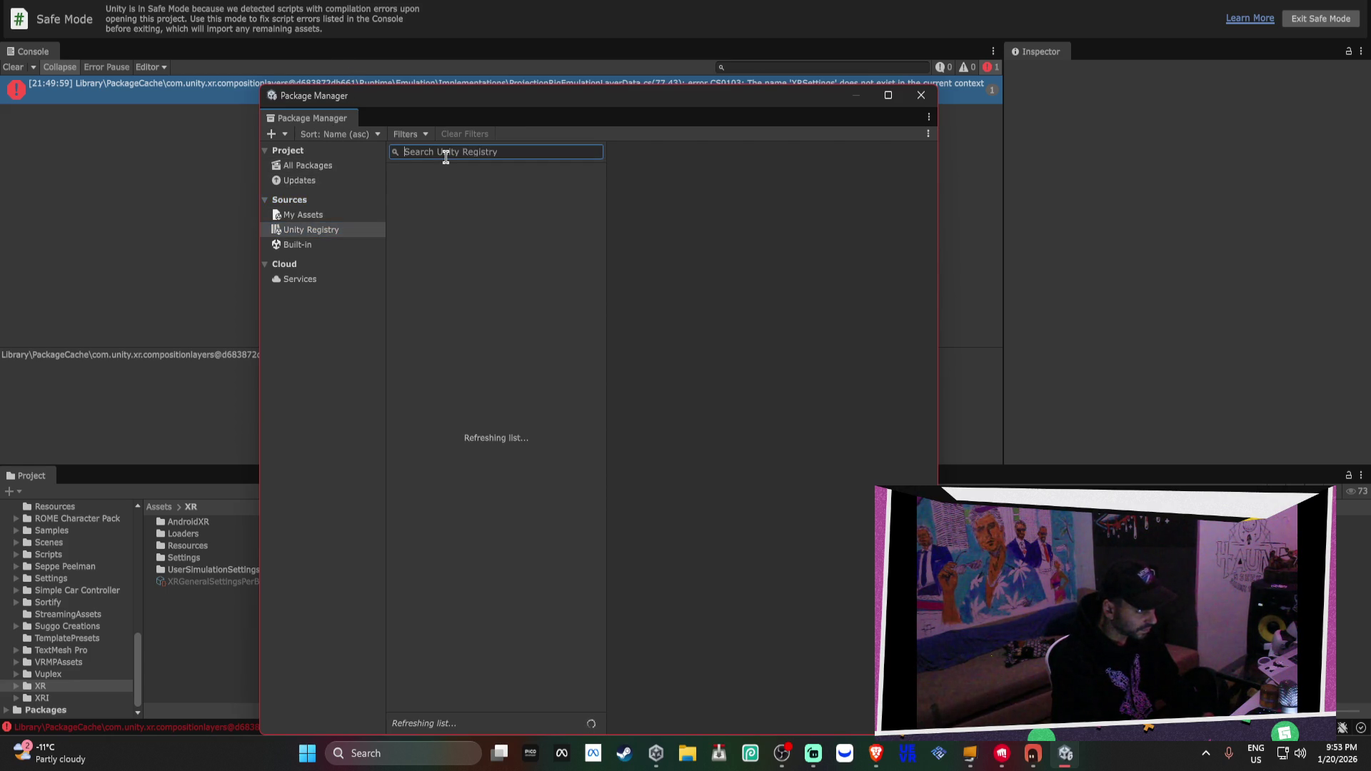
text(xr)
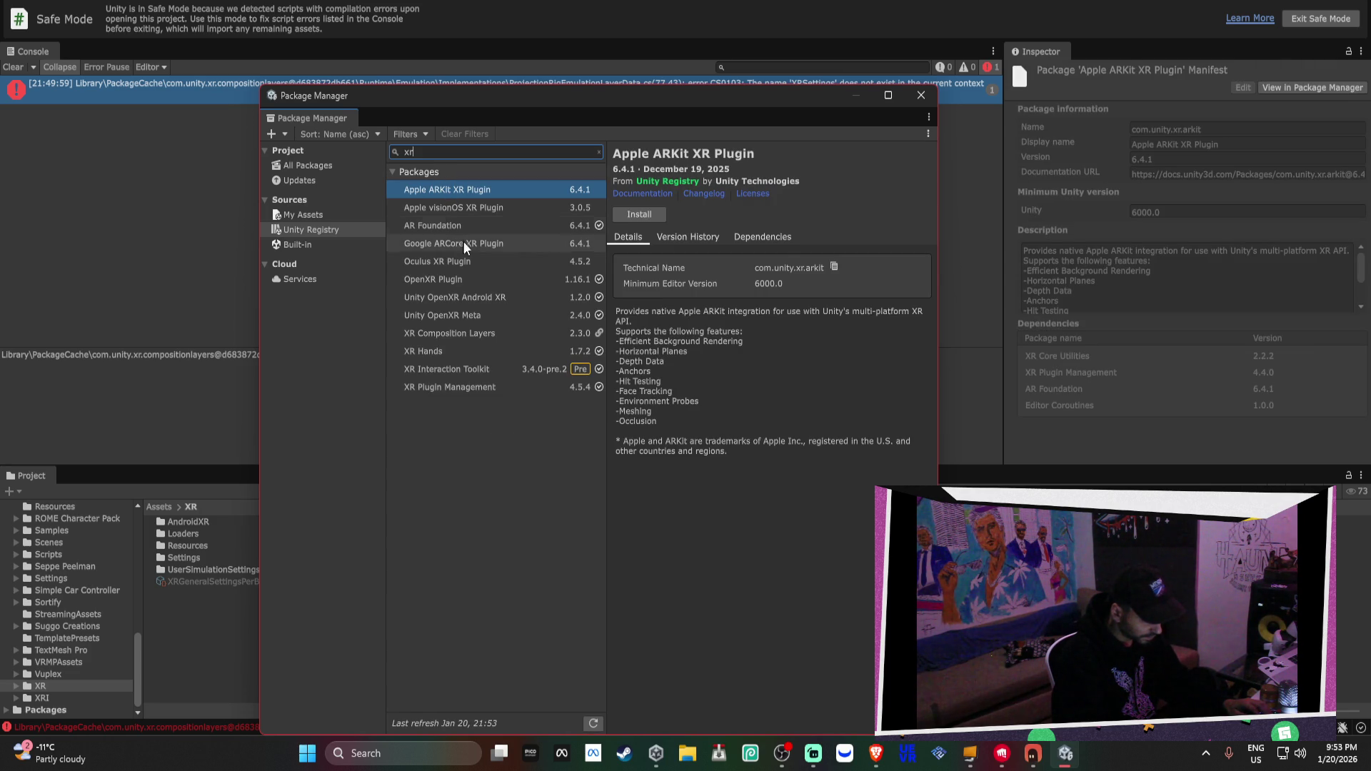
click(490, 374)
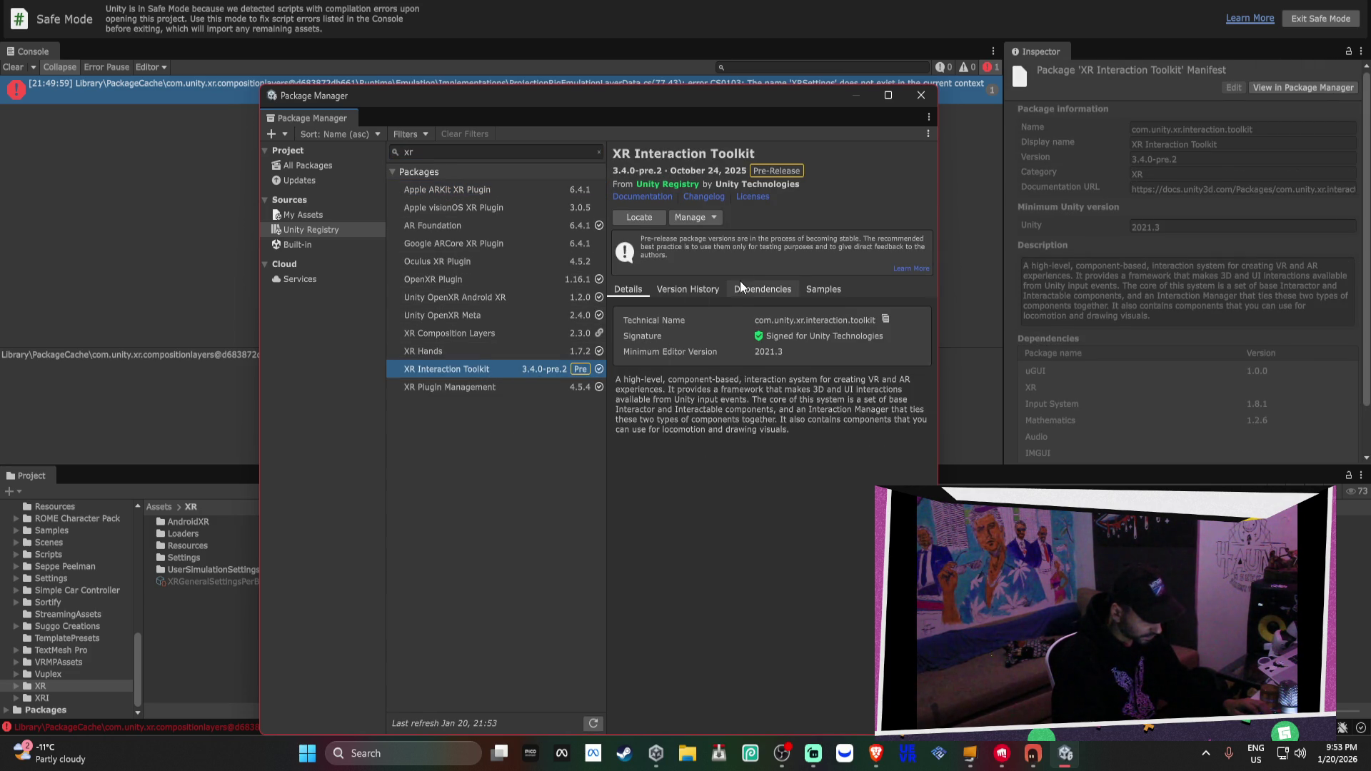
click(709, 294)
click(811, 323)
click(811, 322)
click(776, 294)
click(831, 294)
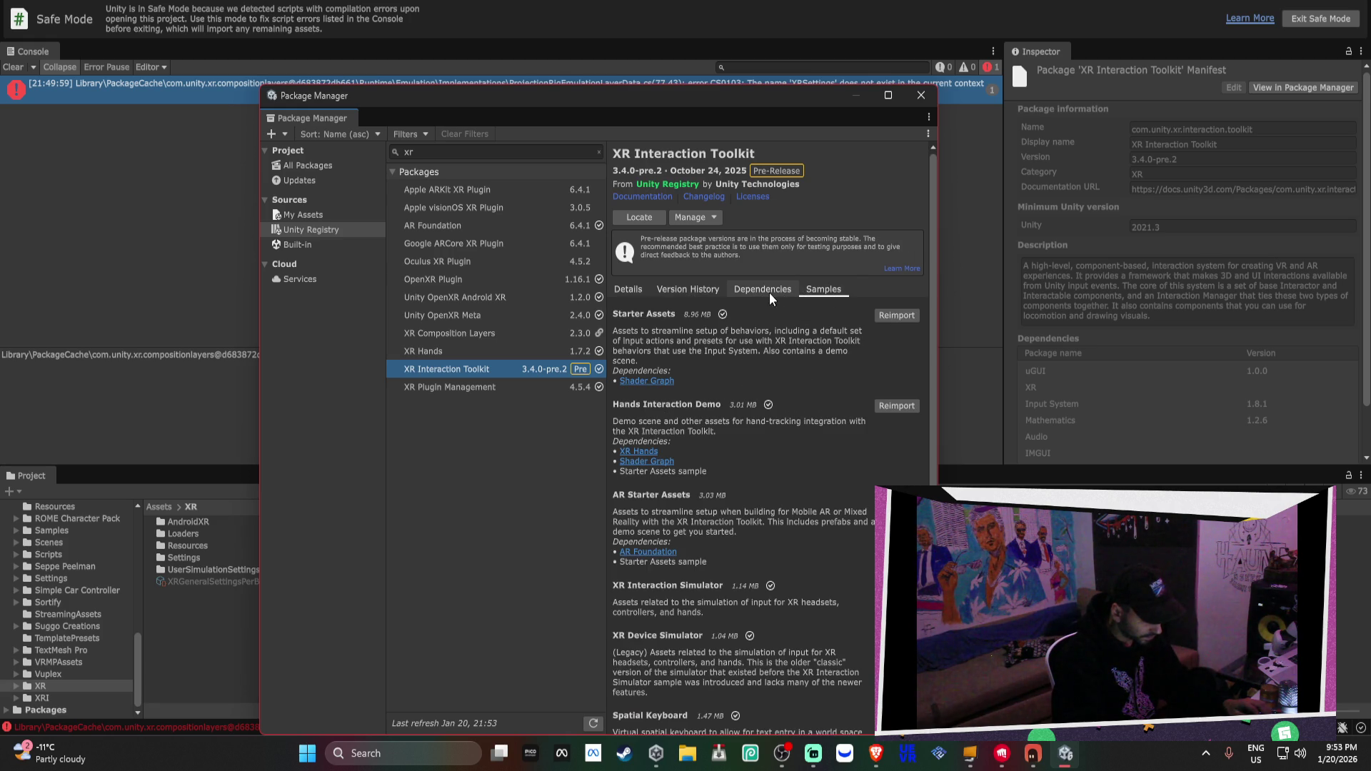
Reimport the Hands Interaction Demo and Starter Assets samples
click(893, 405)
click(721, 400)
click(896, 315)
click(701, 397)
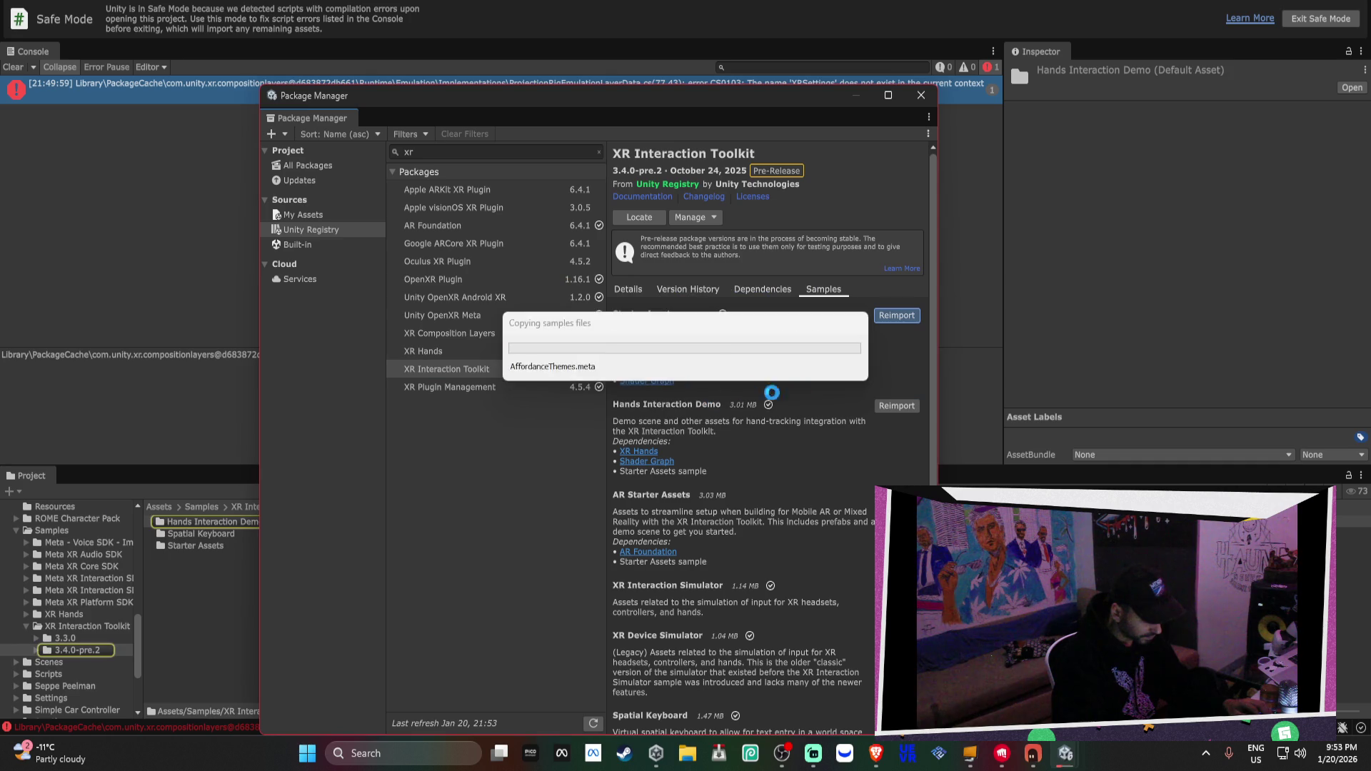
scroll(839, 400, down, 3)
Update the XR Interaction Simulator and XR Device Simulator samples and reimport Spatial Keyboard
click(900, 425)
click(714, 395)
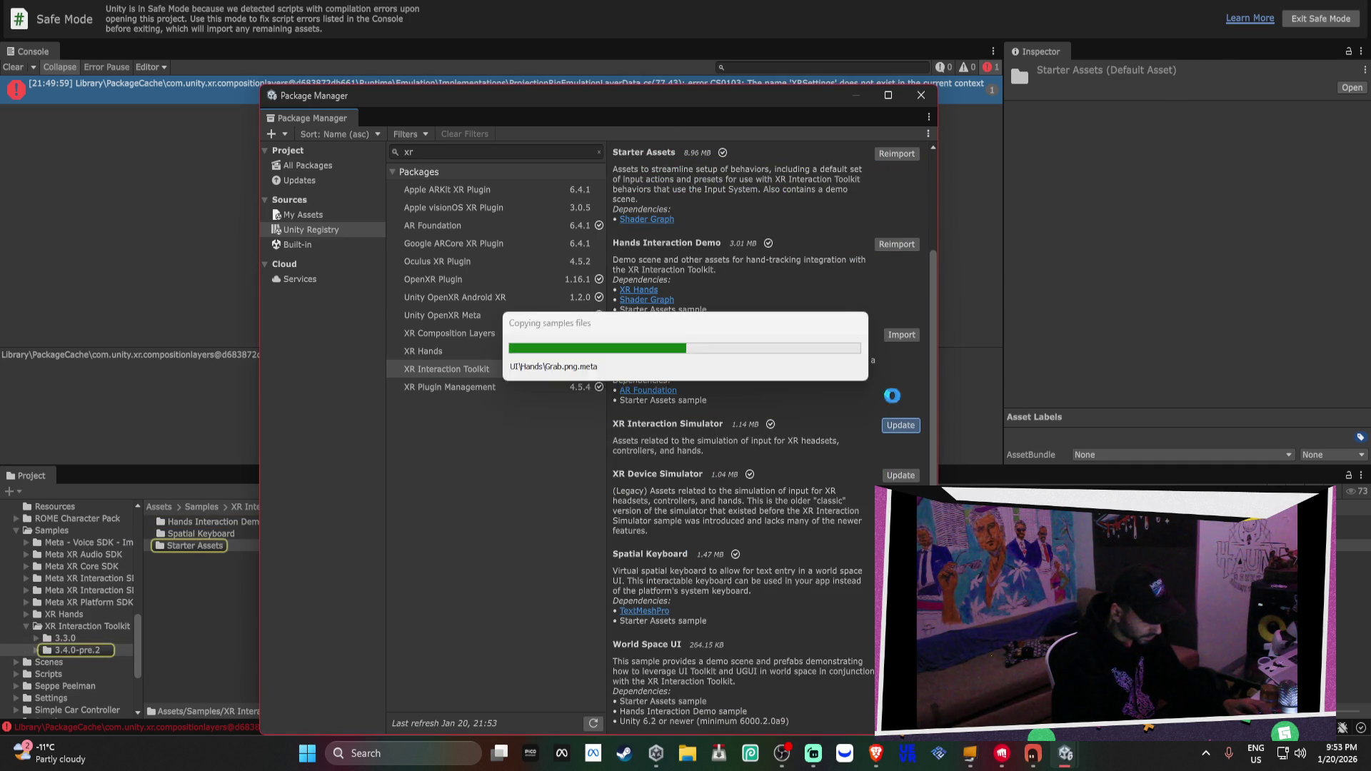
click(897, 476)
click(709, 401)
scroll(895, 437, down, 3)
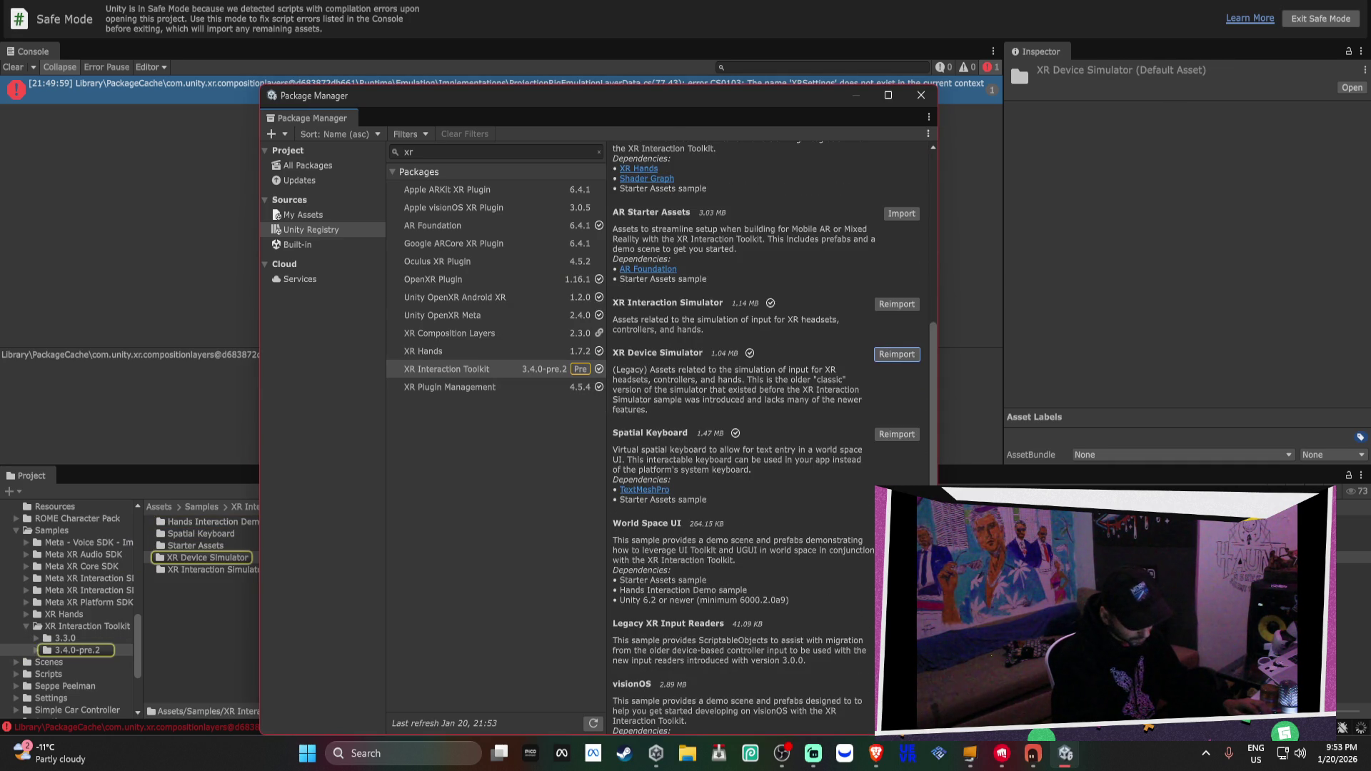
click(894, 434)
click(709, 402)
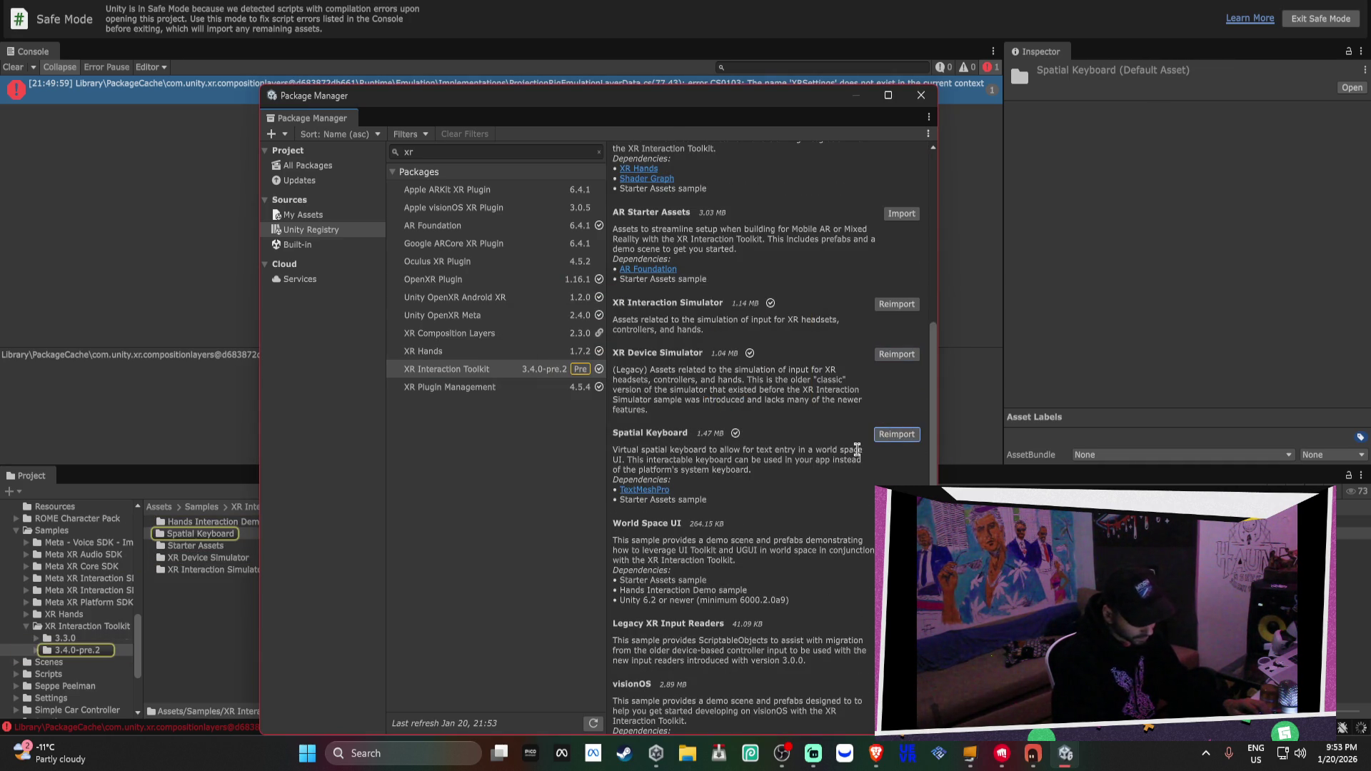
Look over the XR Plugin Management package, then move on to XR Hands
scroll(860, 457, down, 2)
scroll(861, 457, up, 10)
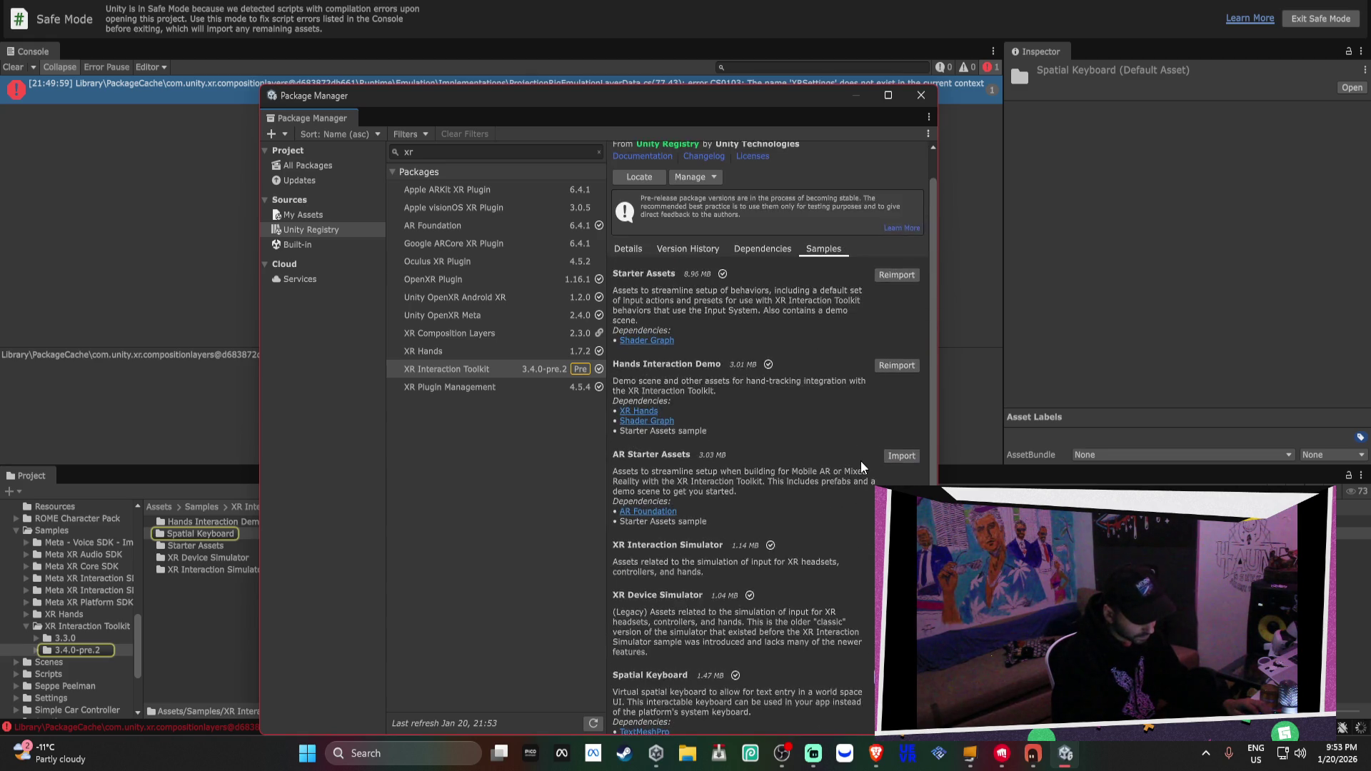
click(551, 392)
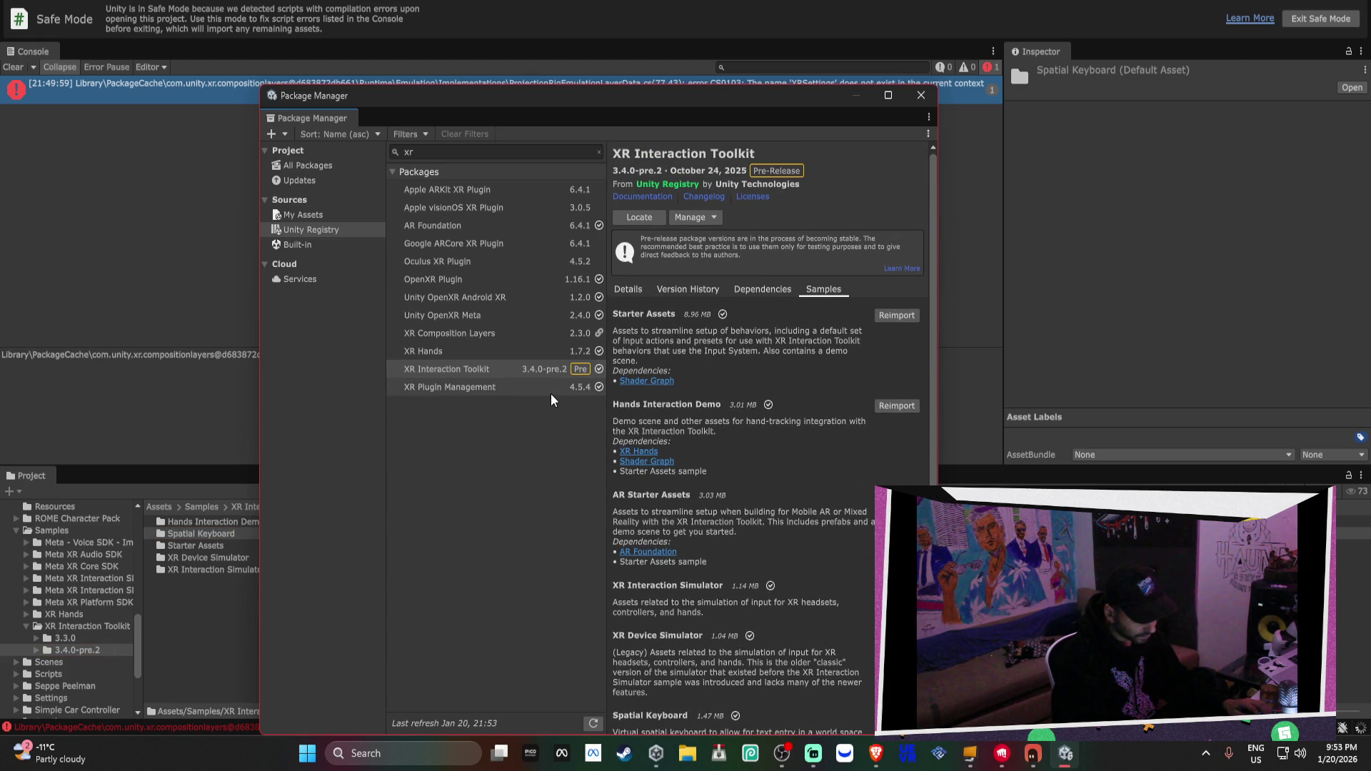
click(554, 369)
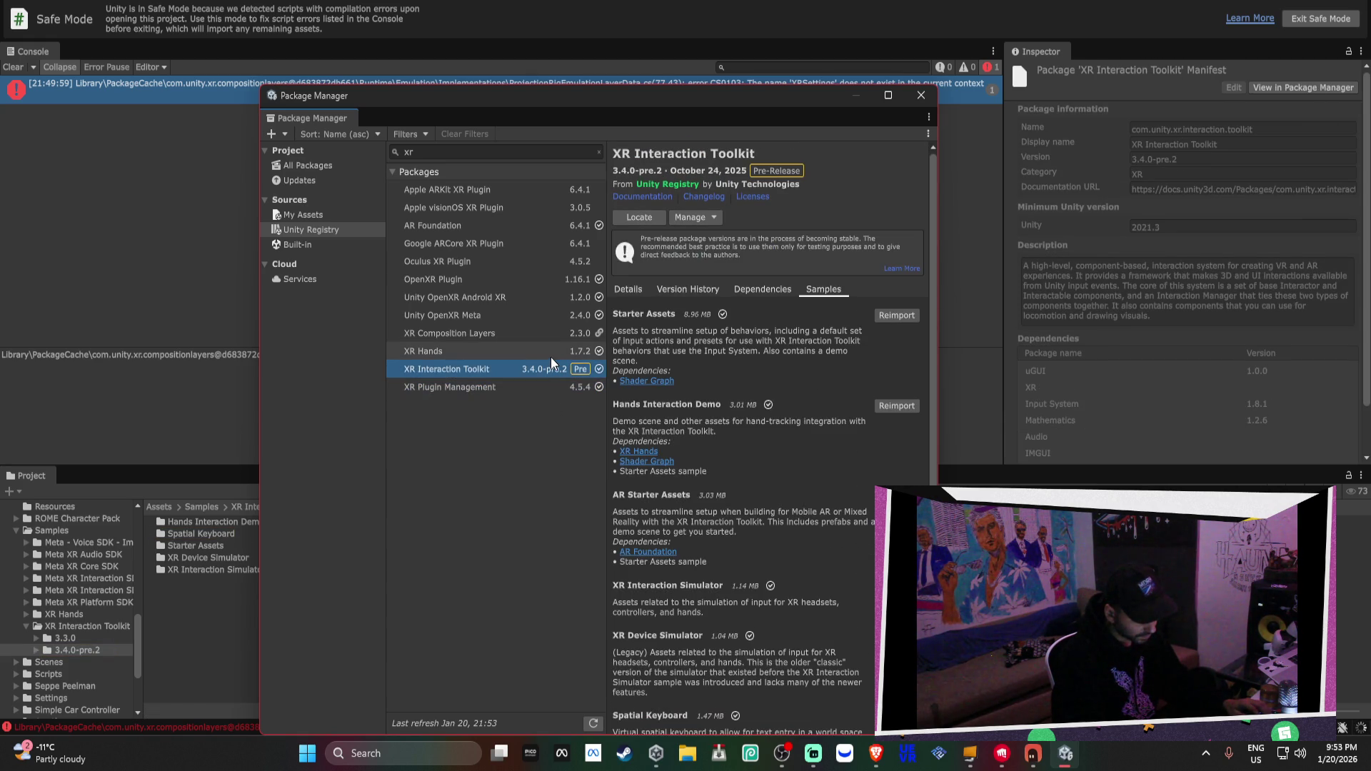
click(551, 357)
Reimport the XR Hands Gestures, HandVisualizer and Hand Capture samples
click(906, 263)
click(722, 395)
click(905, 304)
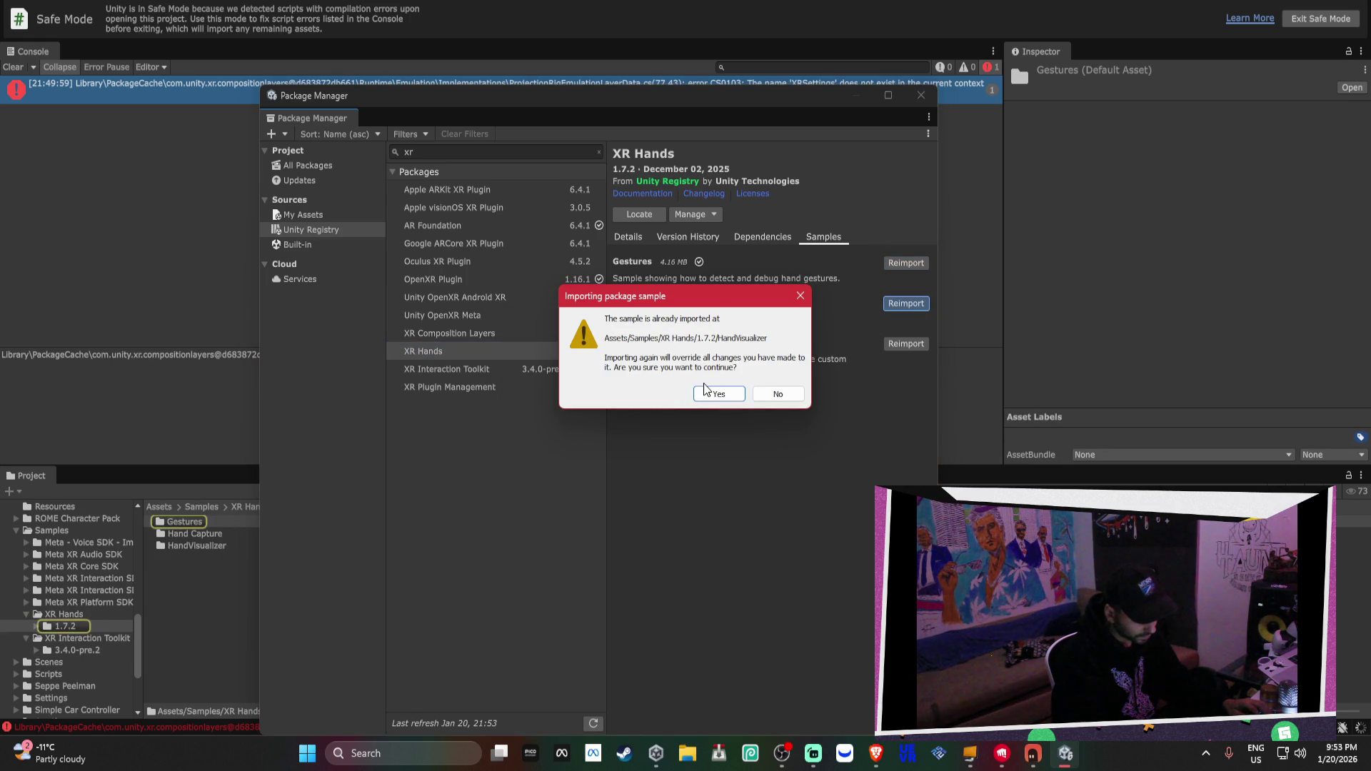
click(715, 390)
click(905, 344)
click(714, 392)
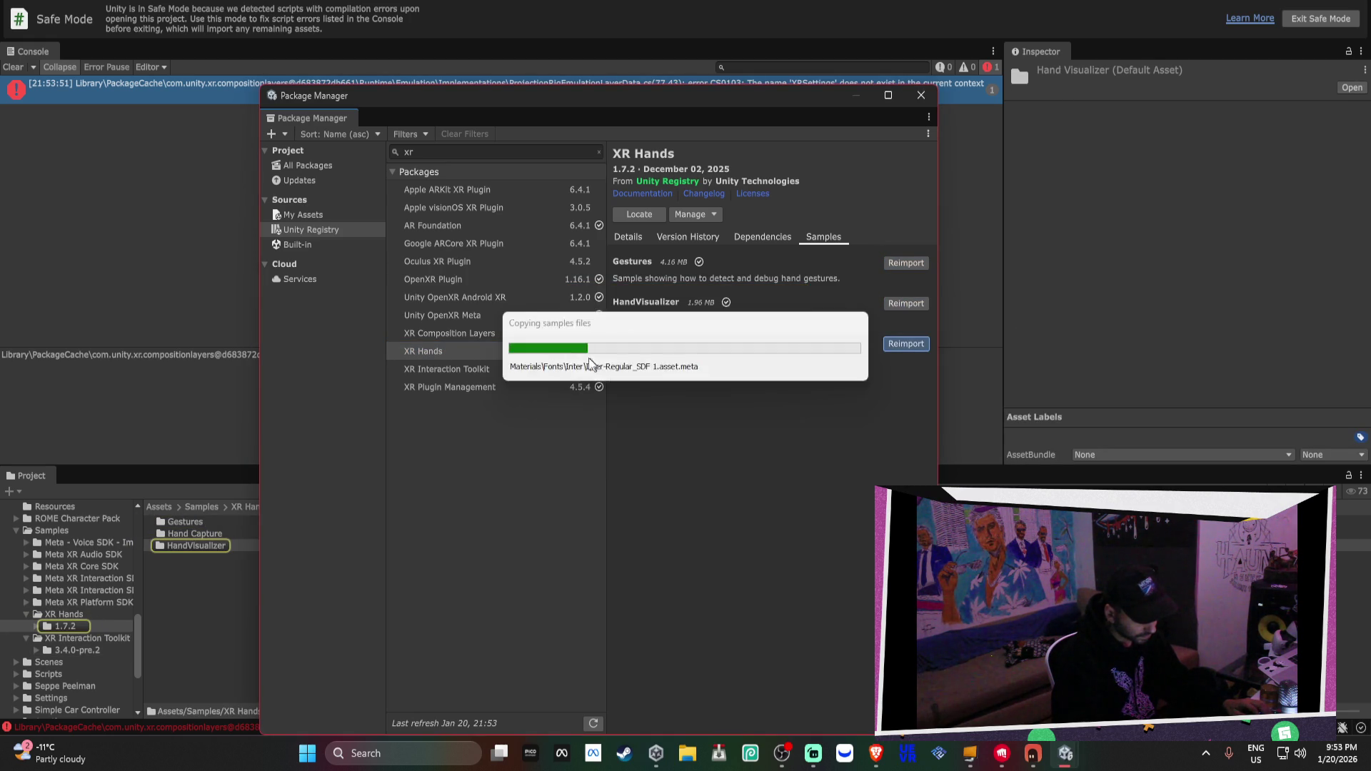
Import XR Composition Layers' Sample External Android and Sample Composition Layers Scene, checking its version history
click(482, 333)
click(909, 279)
click(908, 368)
click(762, 250)
click(703, 254)
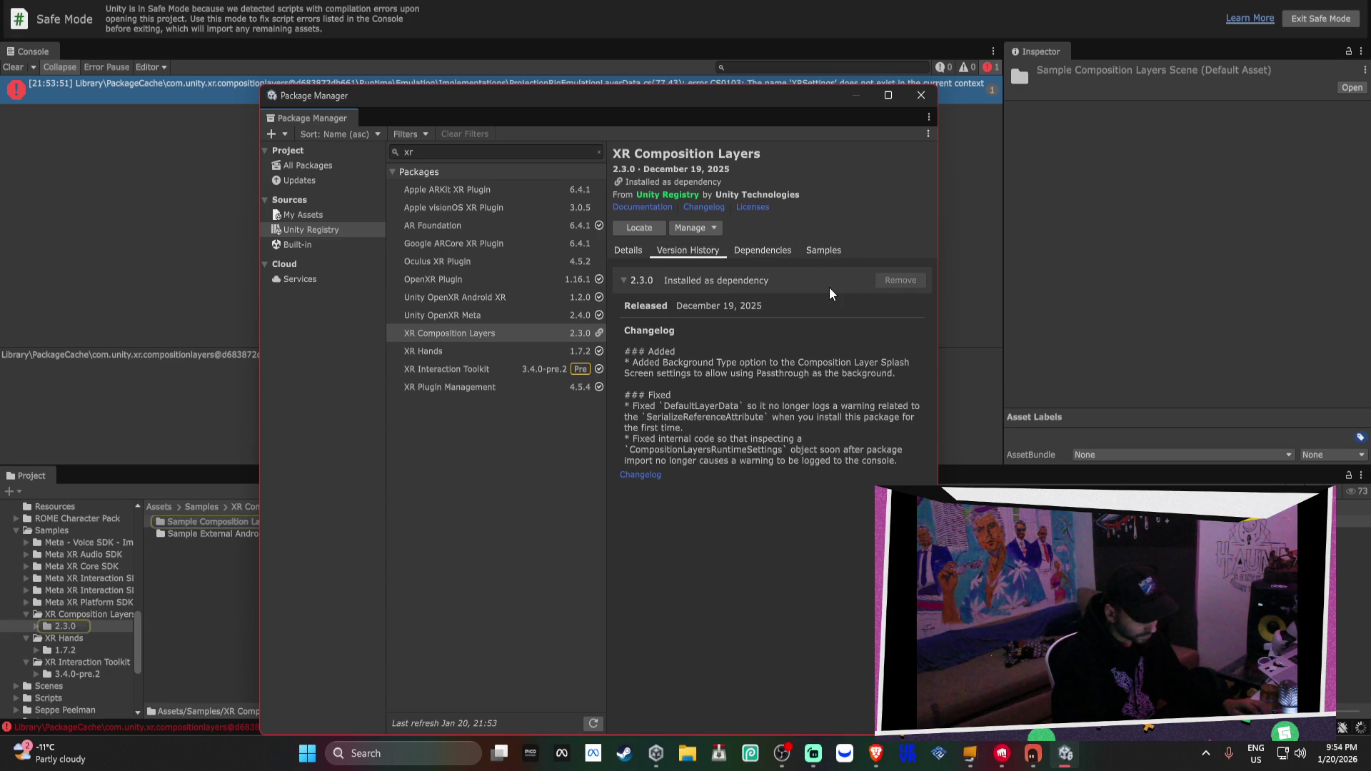
click(549, 316)
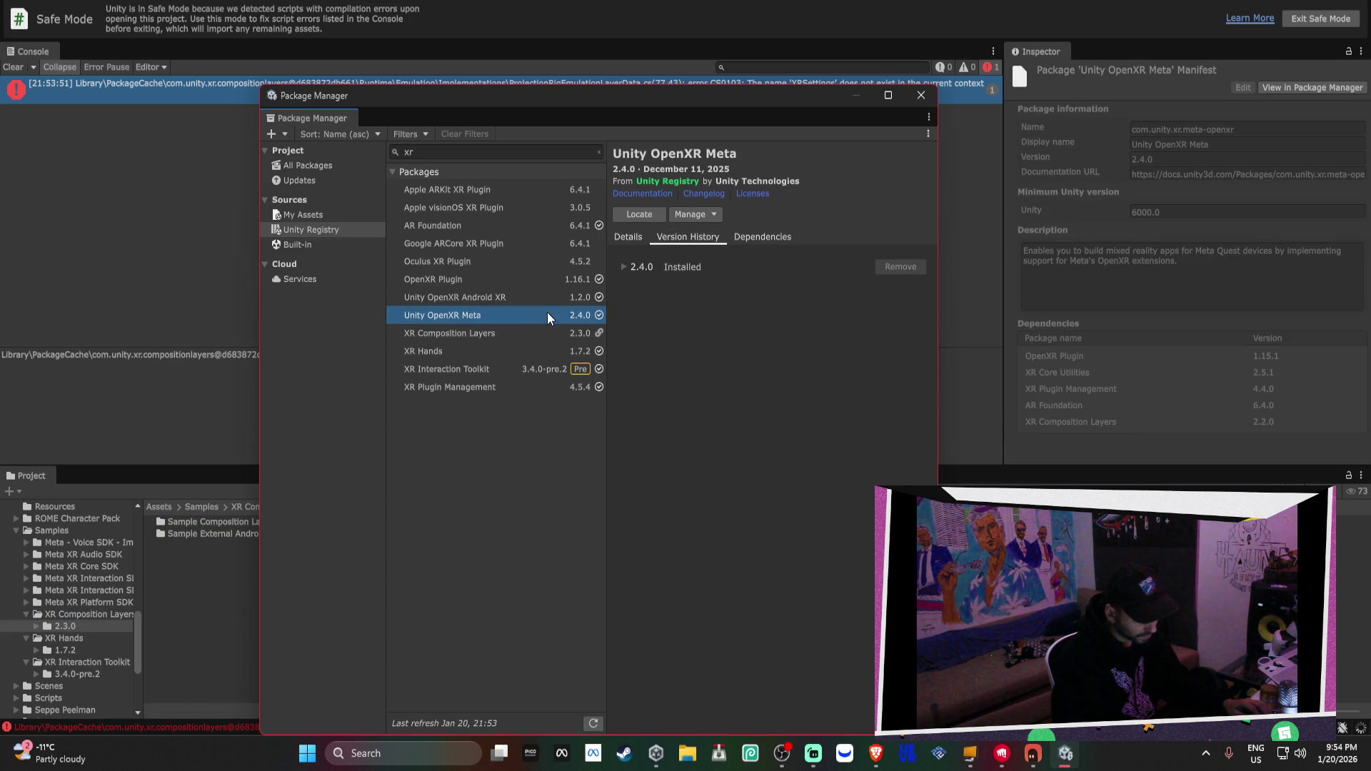
Inspect dependencies and details of Unity OpenXR Meta, Unity OpenXR Android XR and OpenXR Plugin
click(762, 237)
click(688, 236)
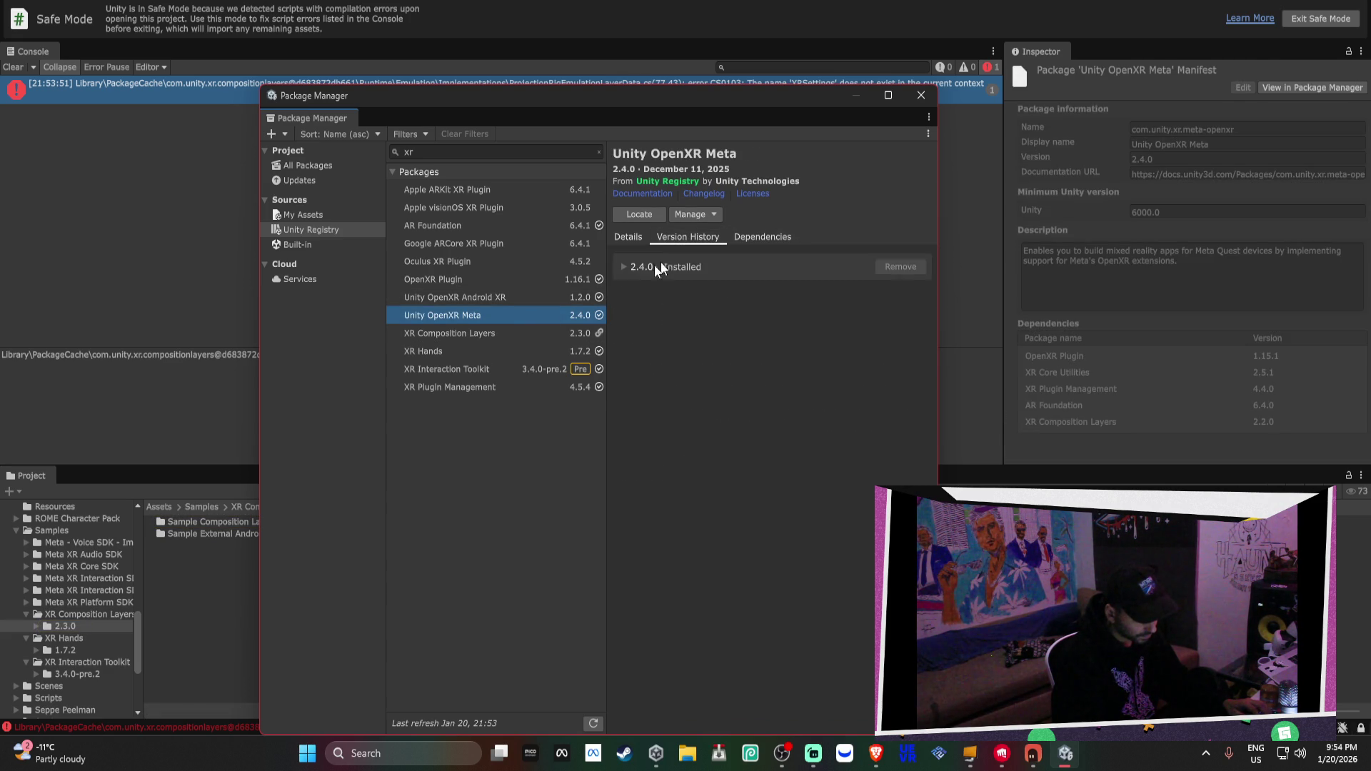
click(496, 297)
click(762, 238)
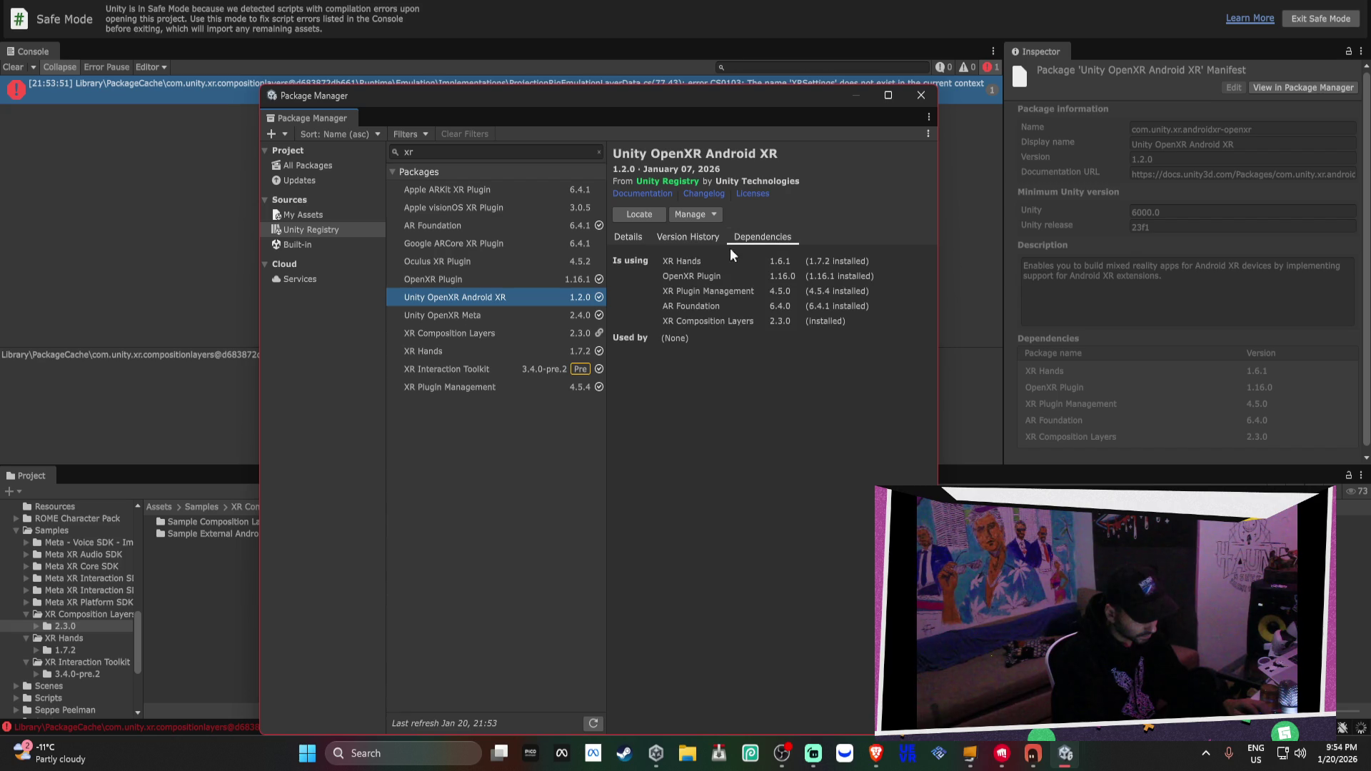
click(619, 238)
click(554, 285)
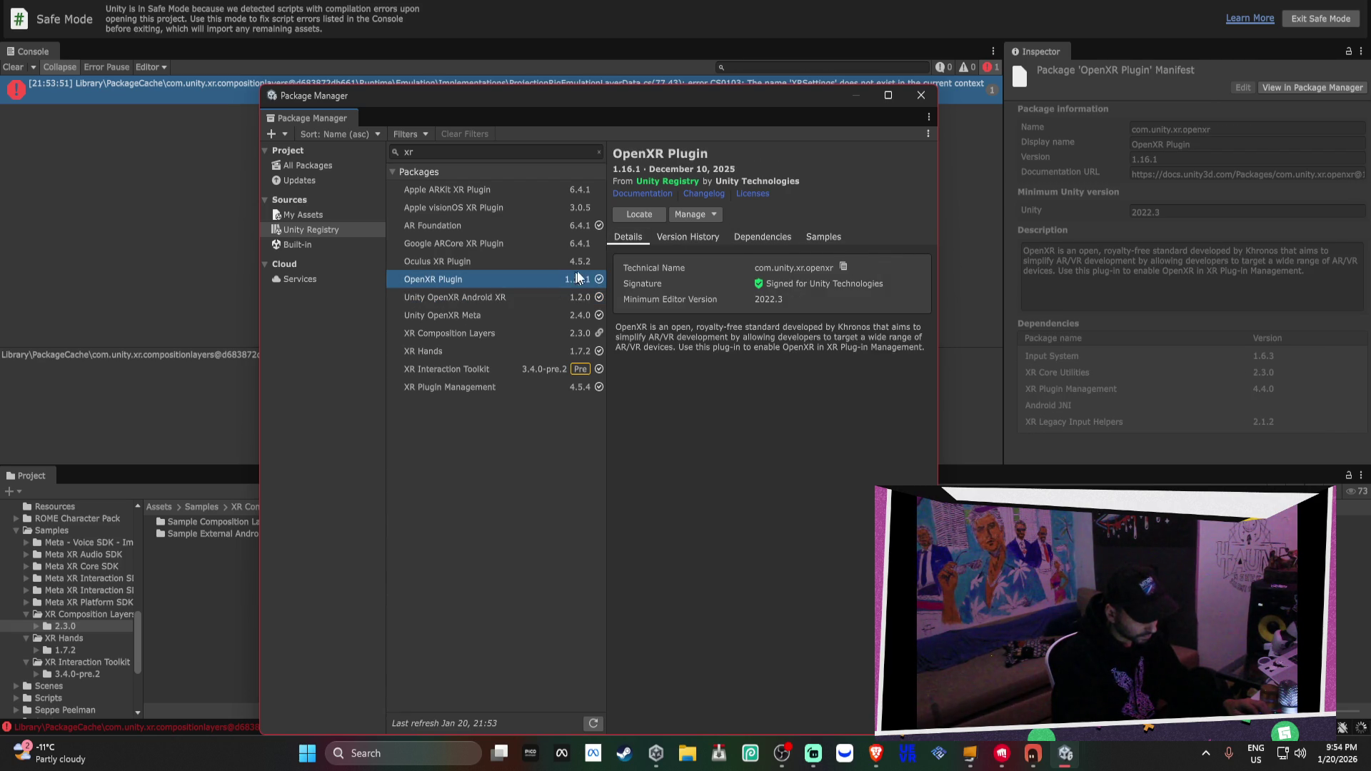
click(803, 238)
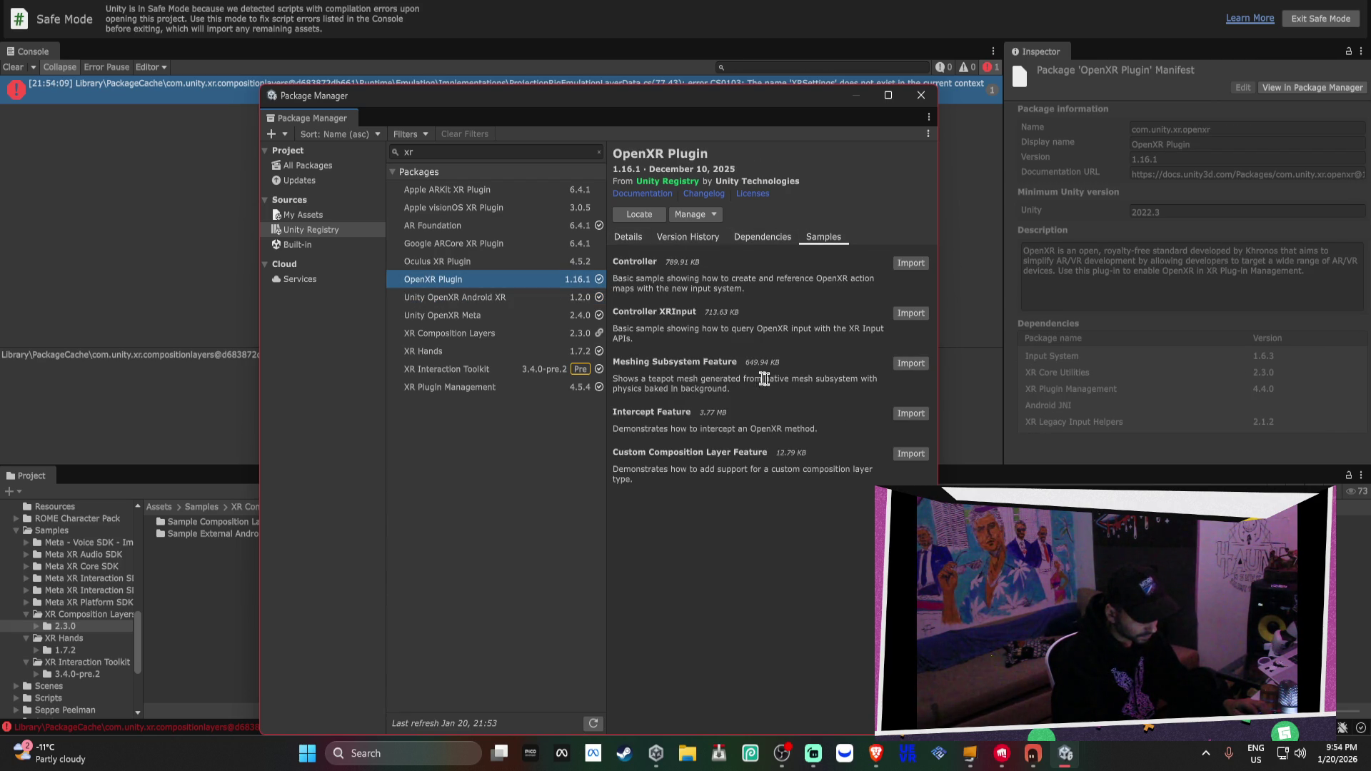
Install the Oculus XR Plugin package
drag(692, 109, 668, 156)
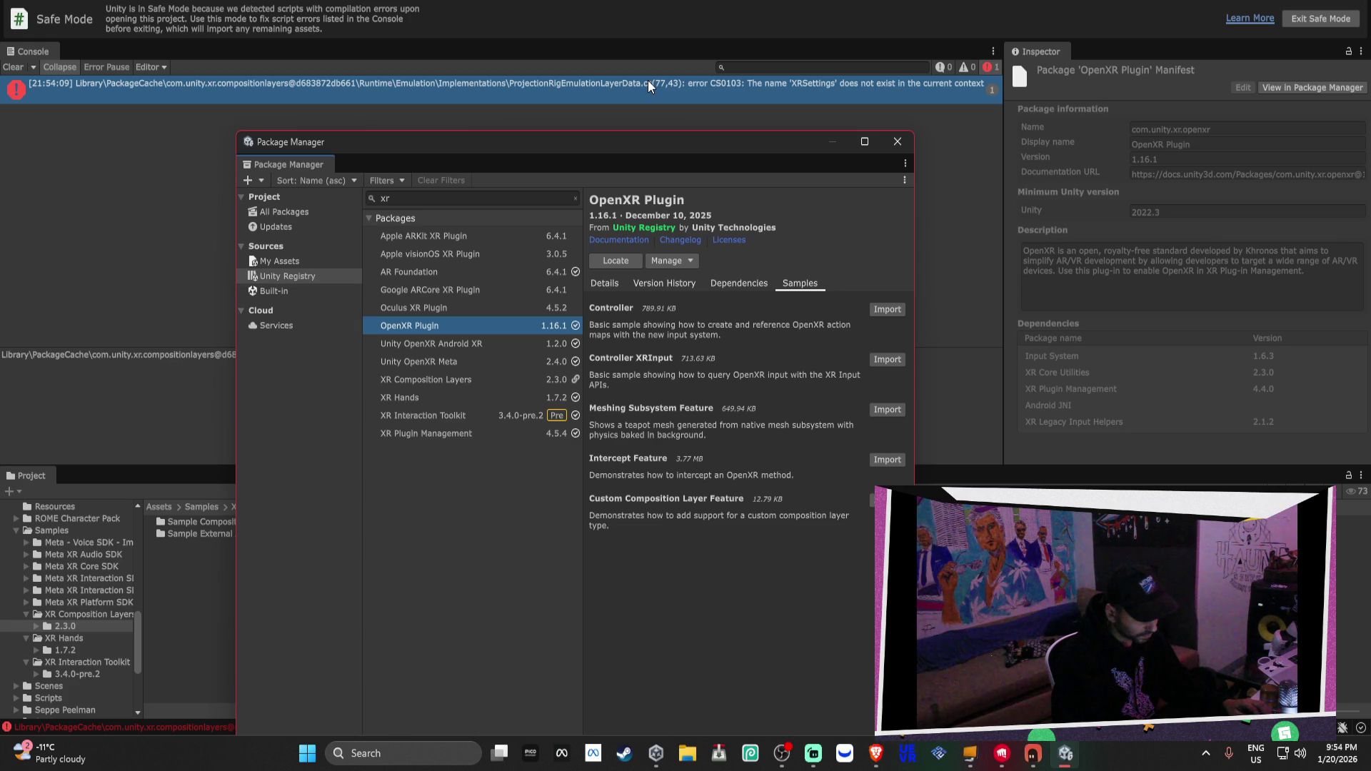
click(551, 304)
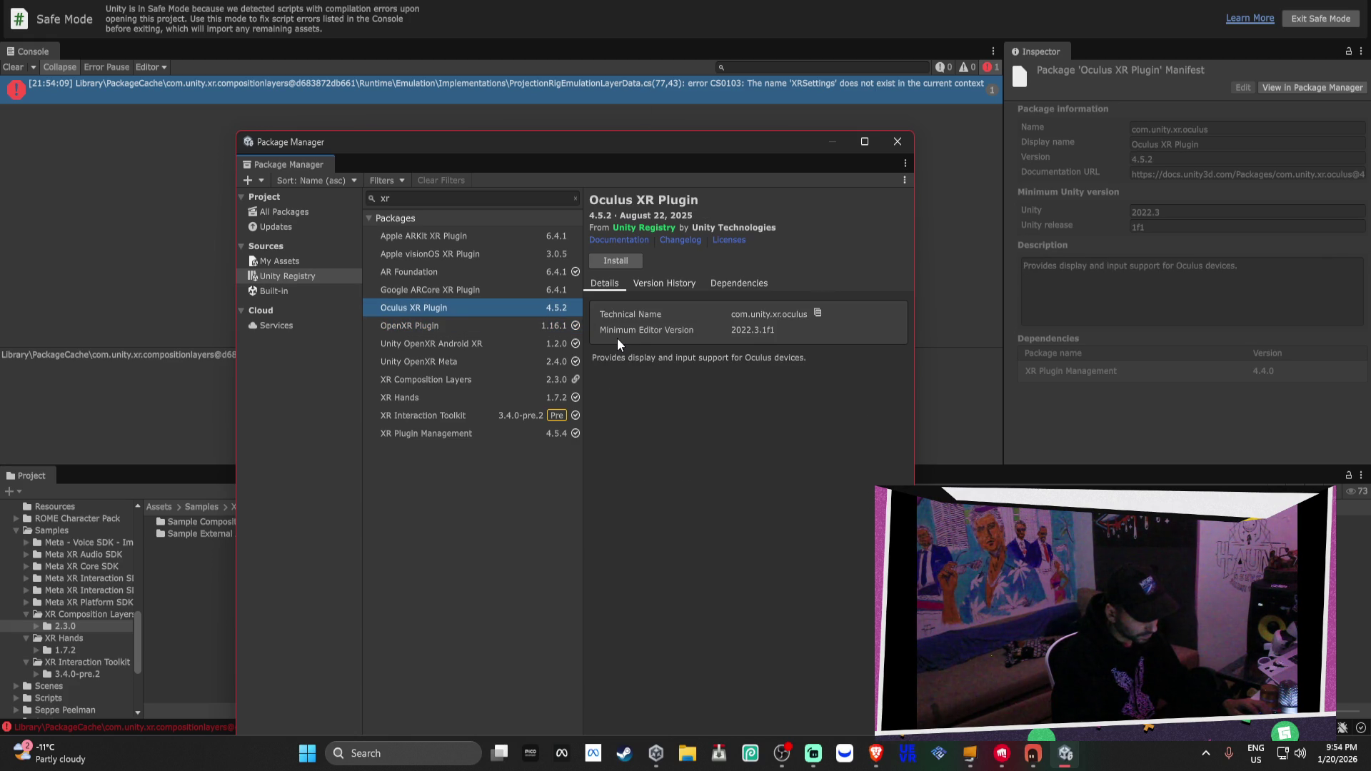
click(624, 260)
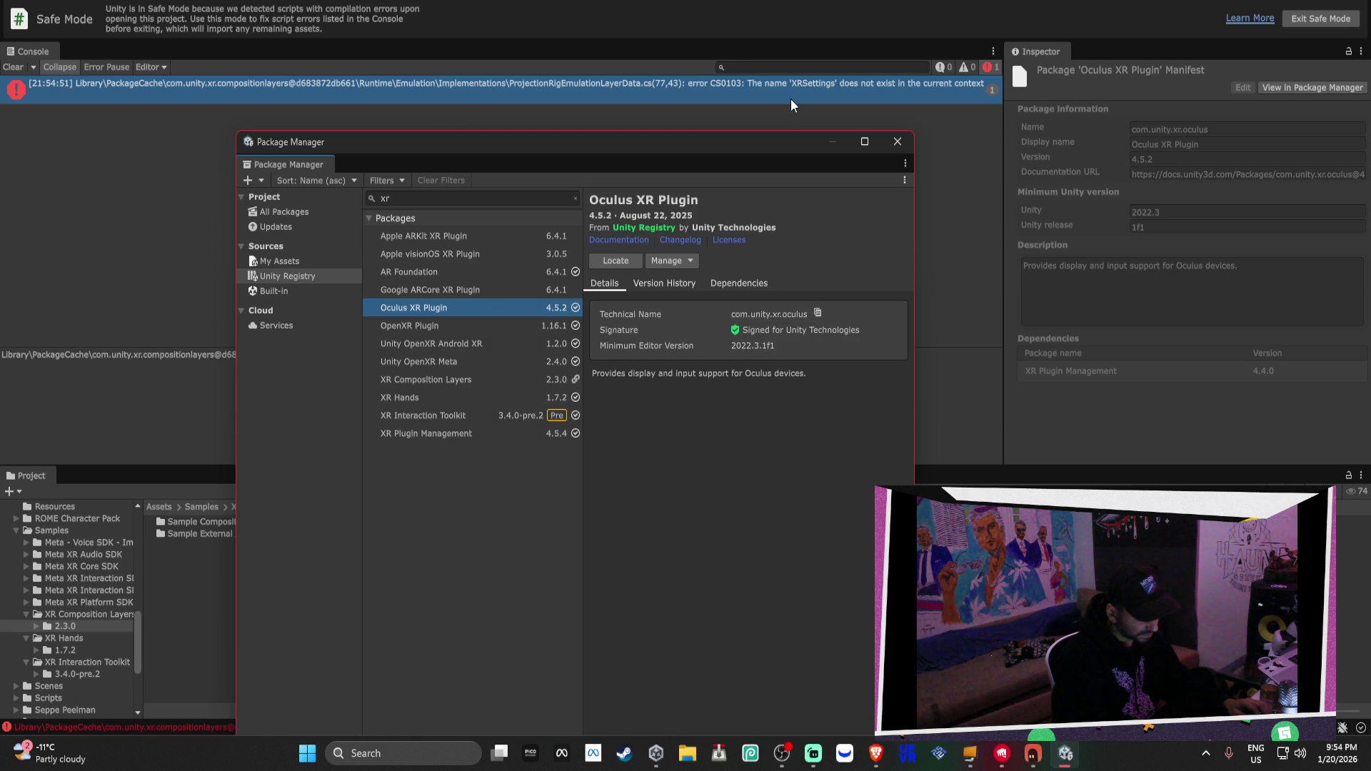
Apply a Manage dropdown action to Oculus XR Plugin and select the xr search text
click(521, 290)
click(526, 298)
click(696, 264)
click(692, 328)
click(451, 199)
click(451, 198)
Replace the package search with 'open'
text(com)
key(BackSpace)
key(BackSpace)
key(BackSpace)
text(open)
click(419, 272)
click(738, 283)
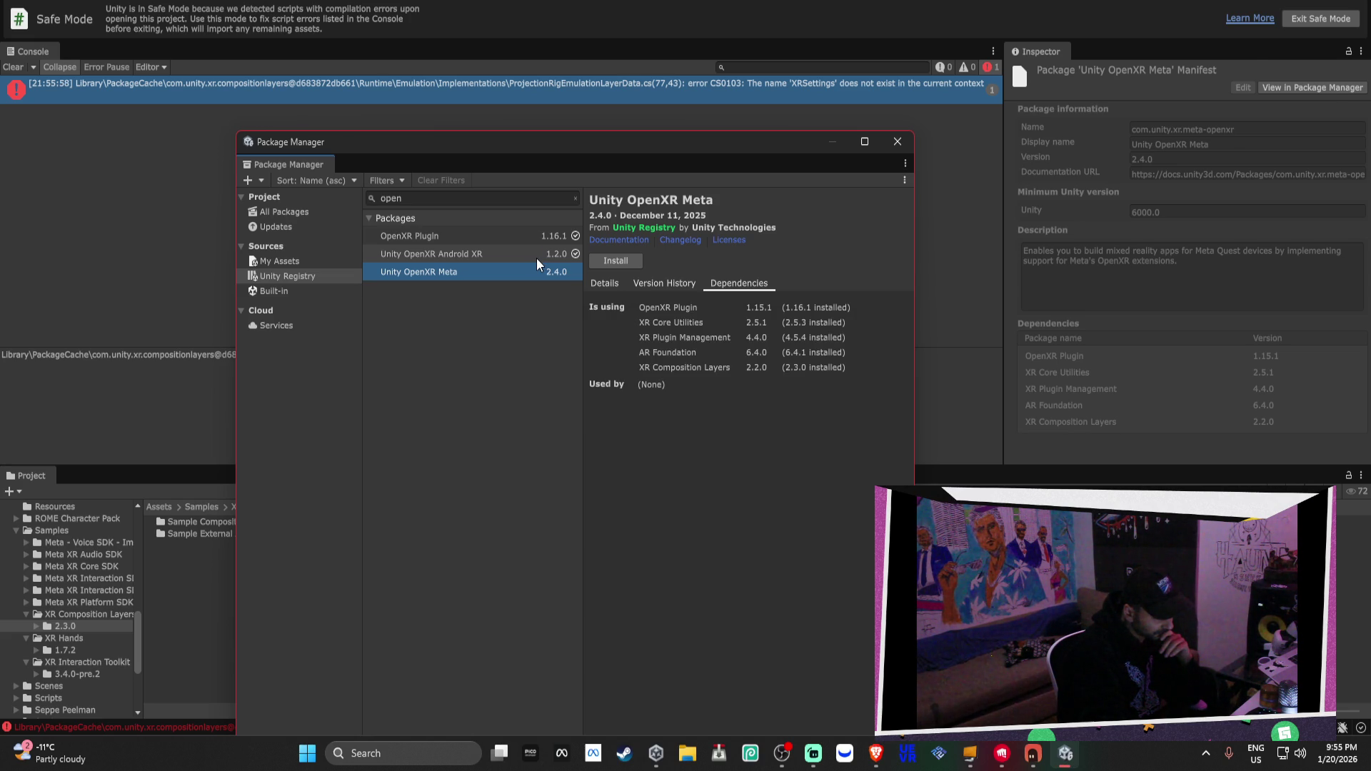
Remove Unity OpenXR Android XR and check which packages still use OpenXR Plugin
click(537, 259)
click(666, 261)
click(679, 326)
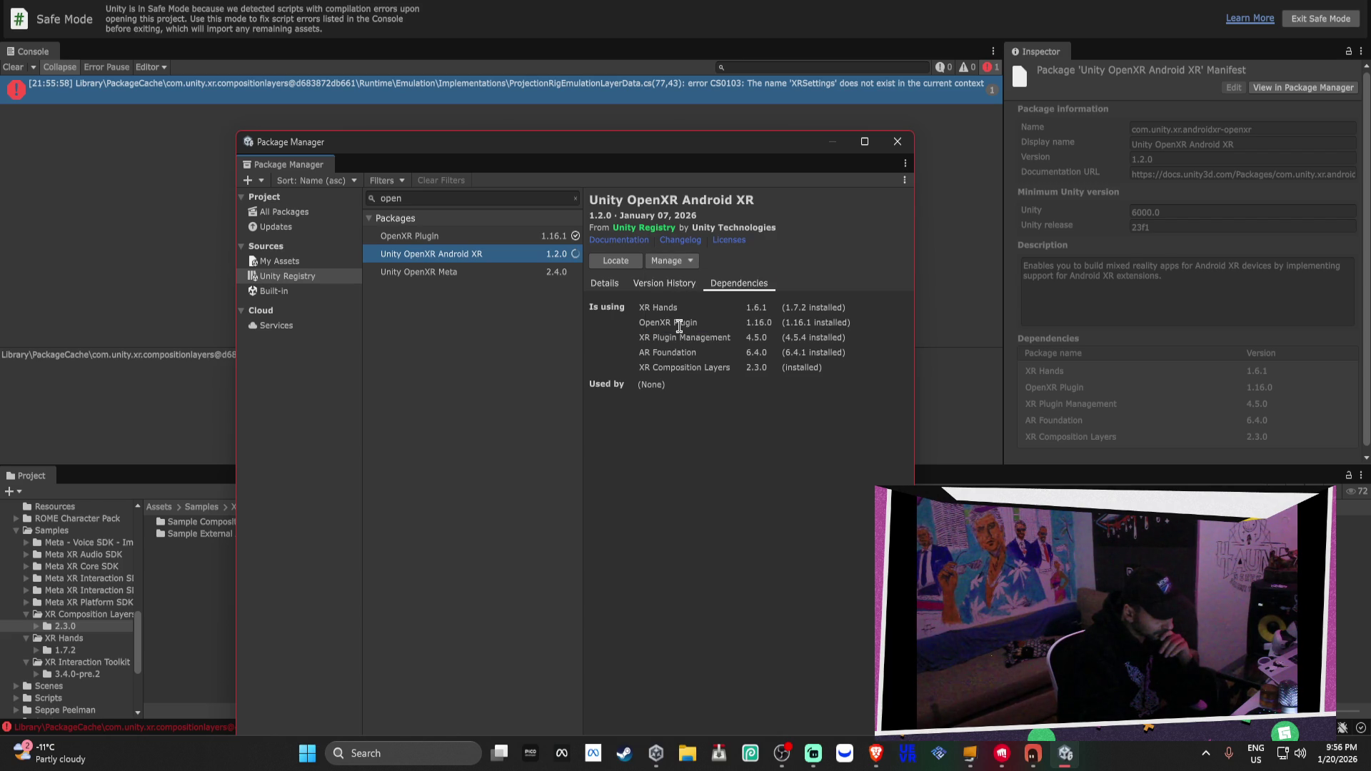
click(555, 241)
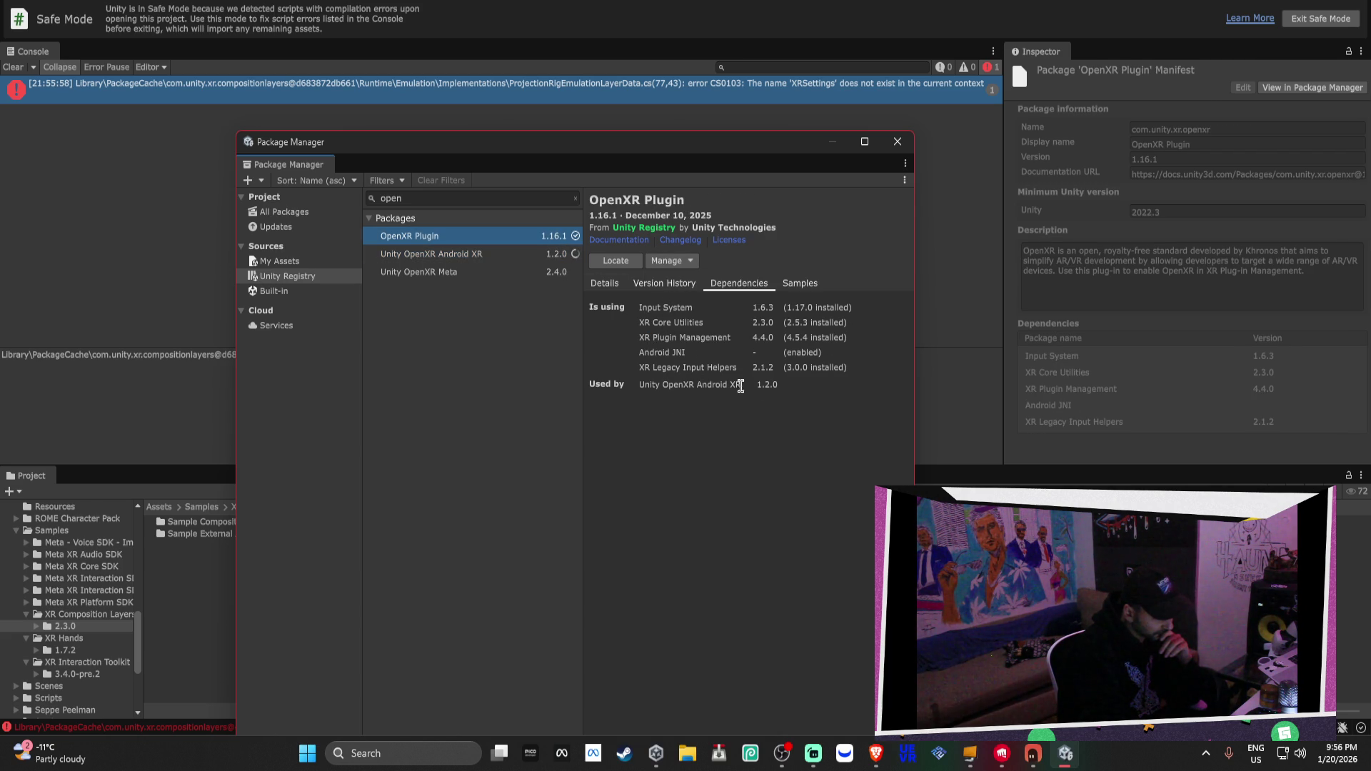
drag(740, 386, 604, 360)
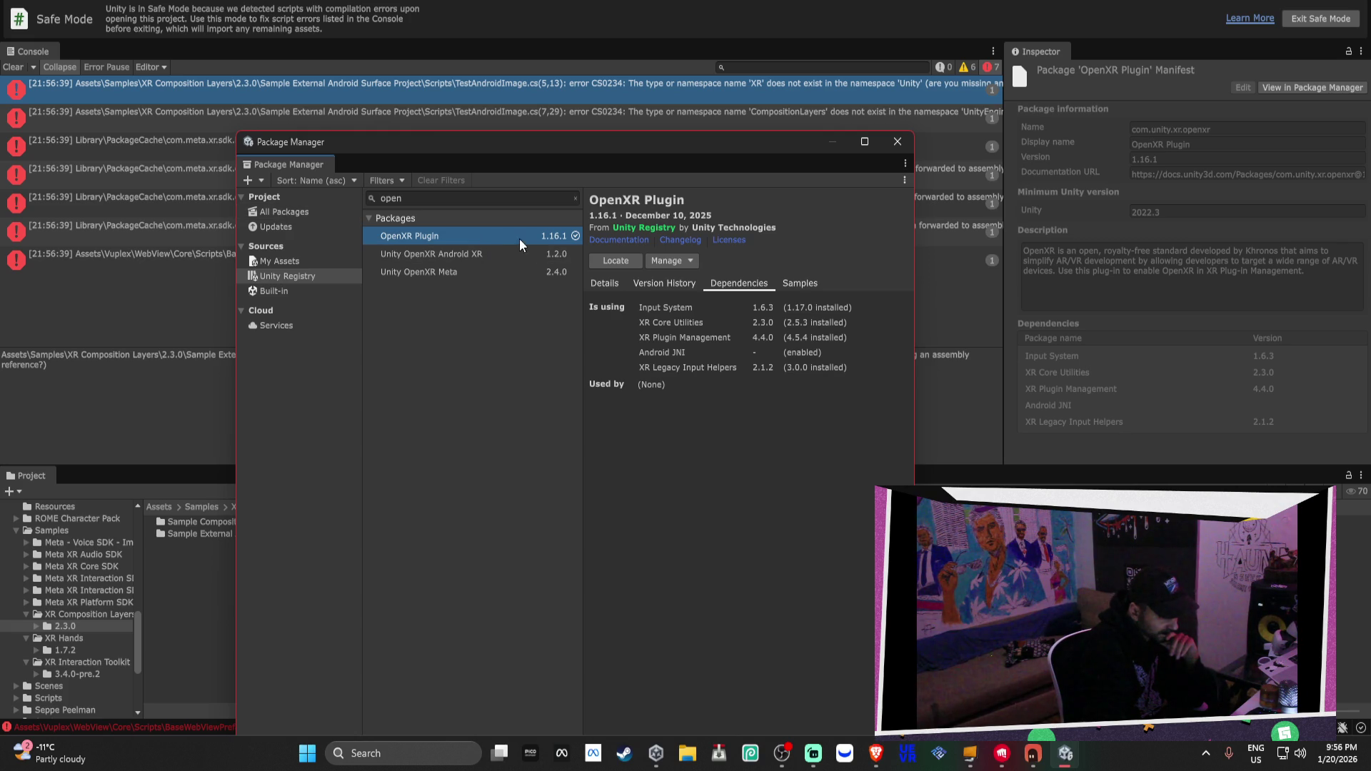
Install Unity OpenXR Meta 2.4.0, then select the remaining XRSettings error and switch to Bezi
click(517, 200)
text(comp)
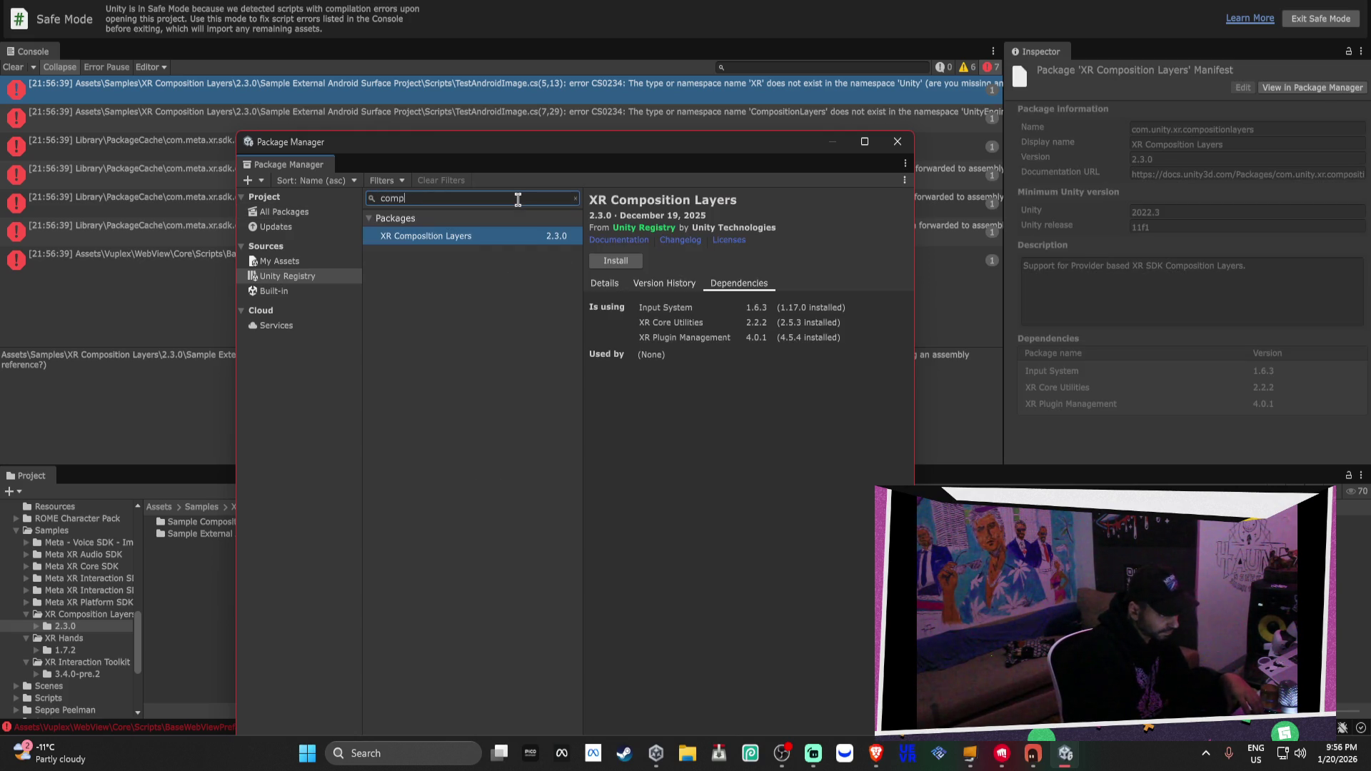
key(BackSpace)
key(BackSpace)
key(BackSpace)
text(meta)
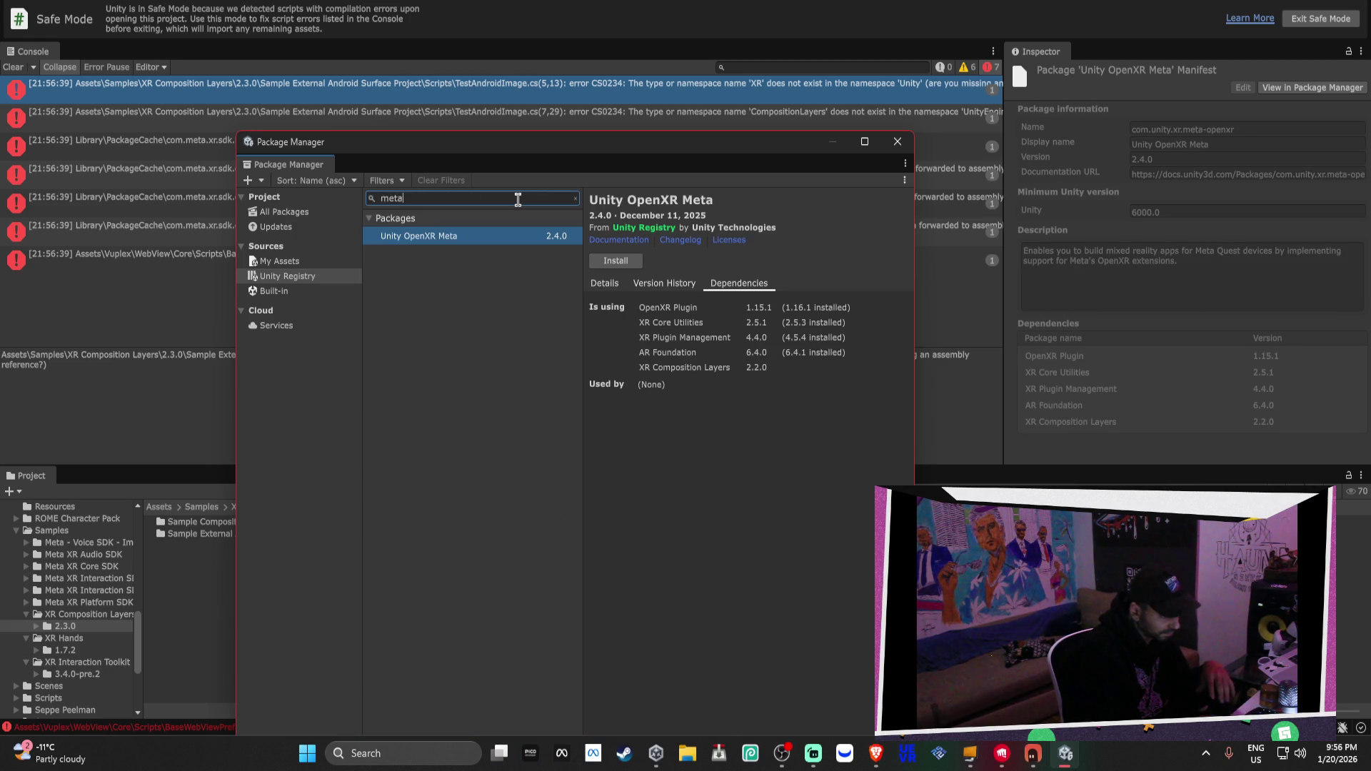
key(BackSpace)
key(BackSpace)
key(BackSpace)
text(open)
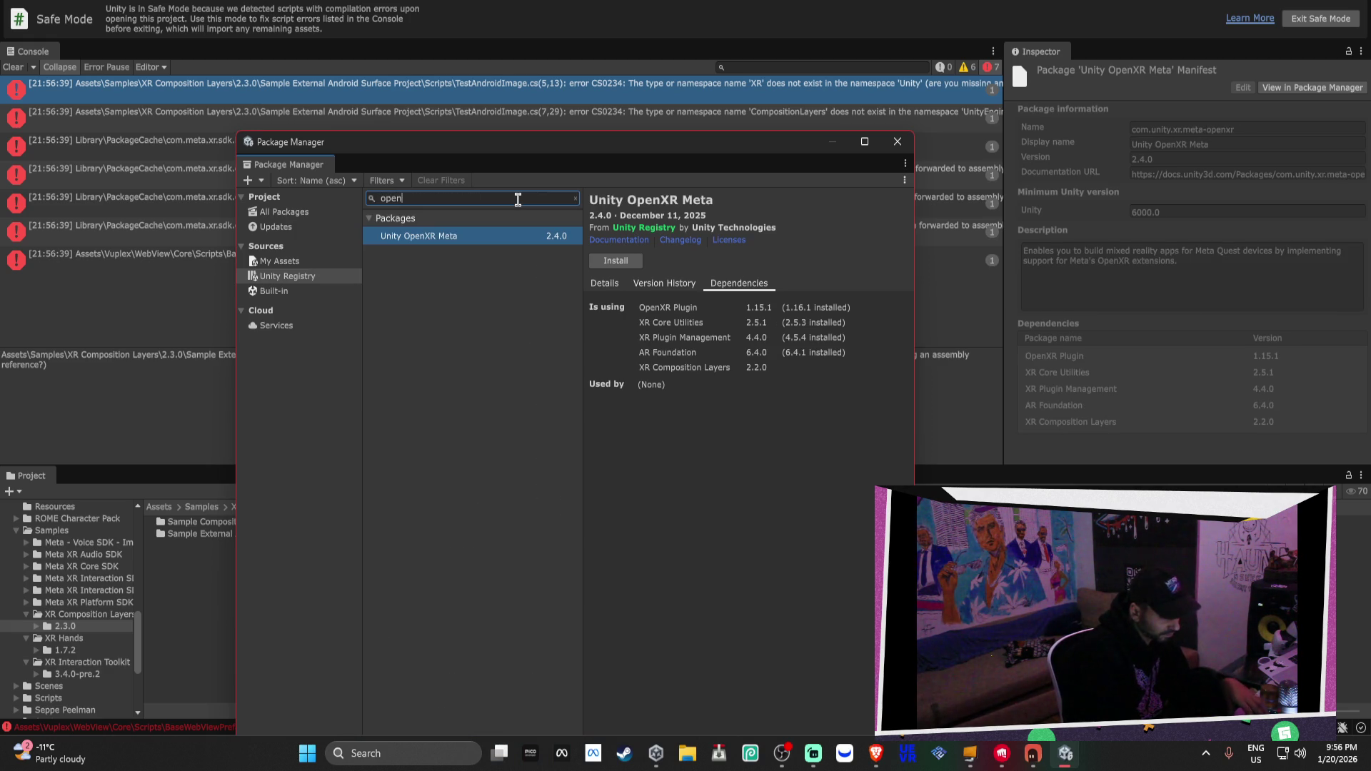
click(634, 264)
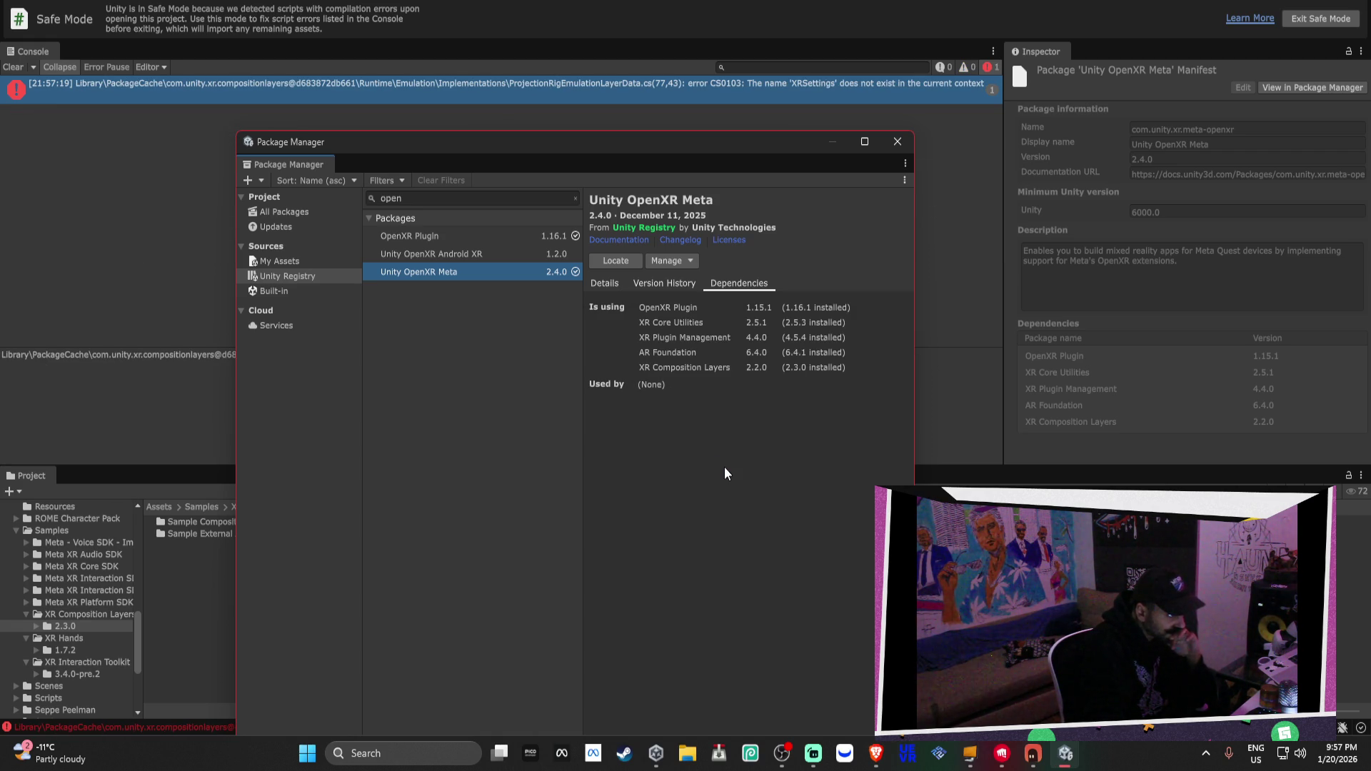
click(755, 89)
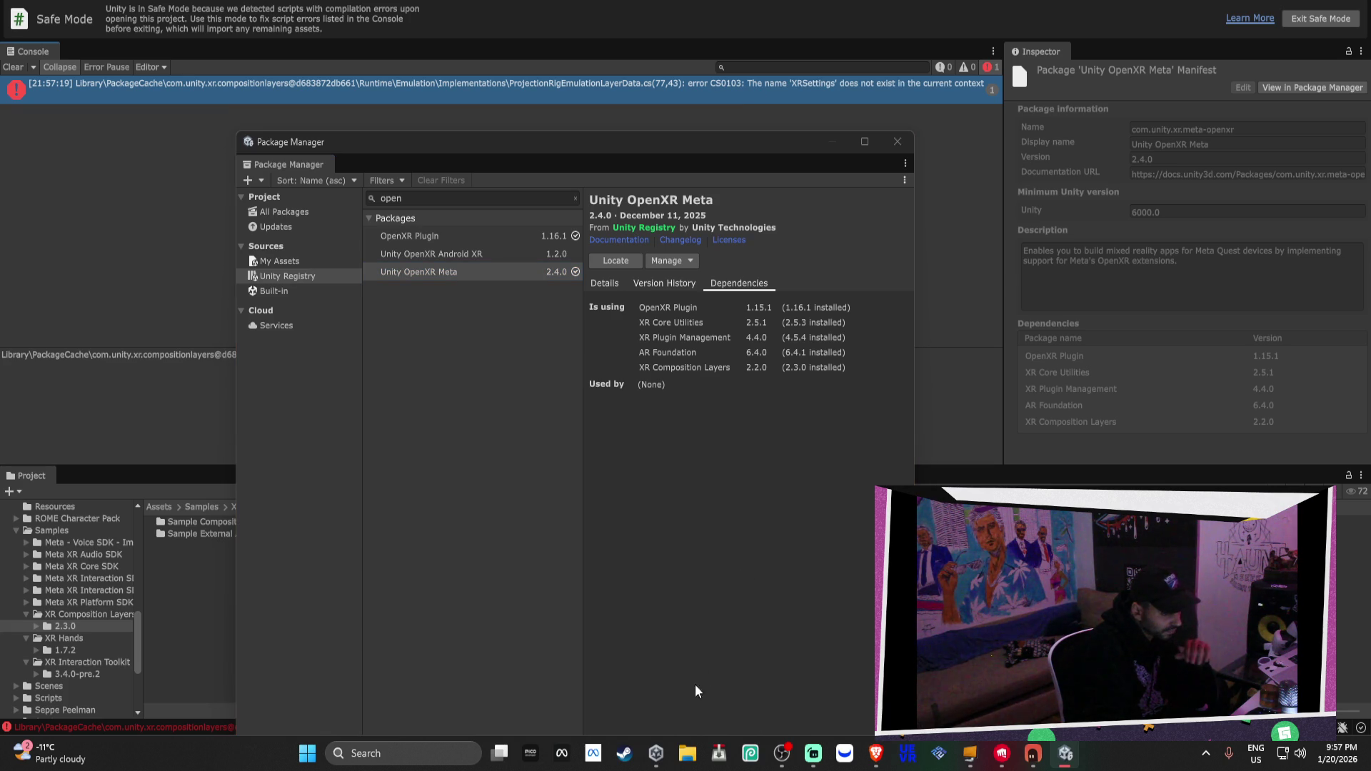
click(1034, 753)
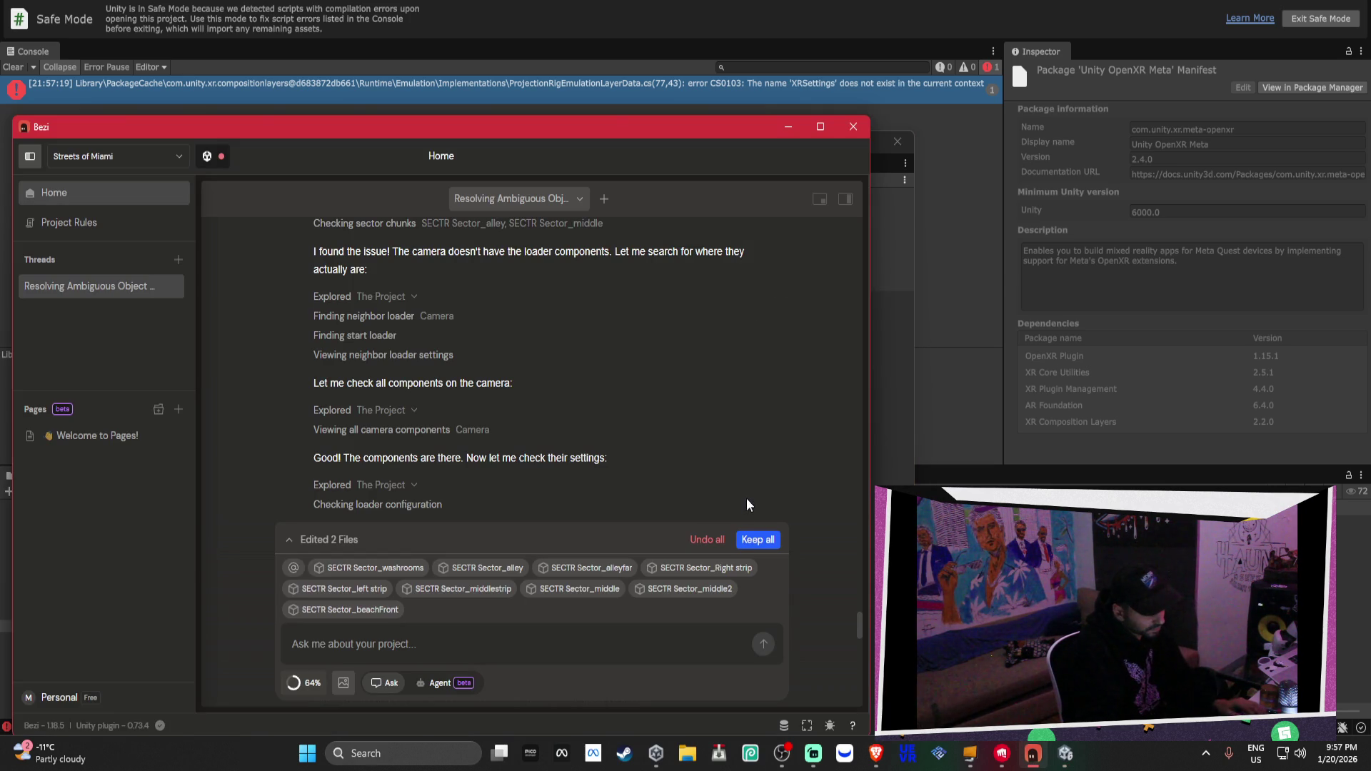
Start a new Bezi thread keeping all changes and send it the pasted XRSettings error
click(431, 89)
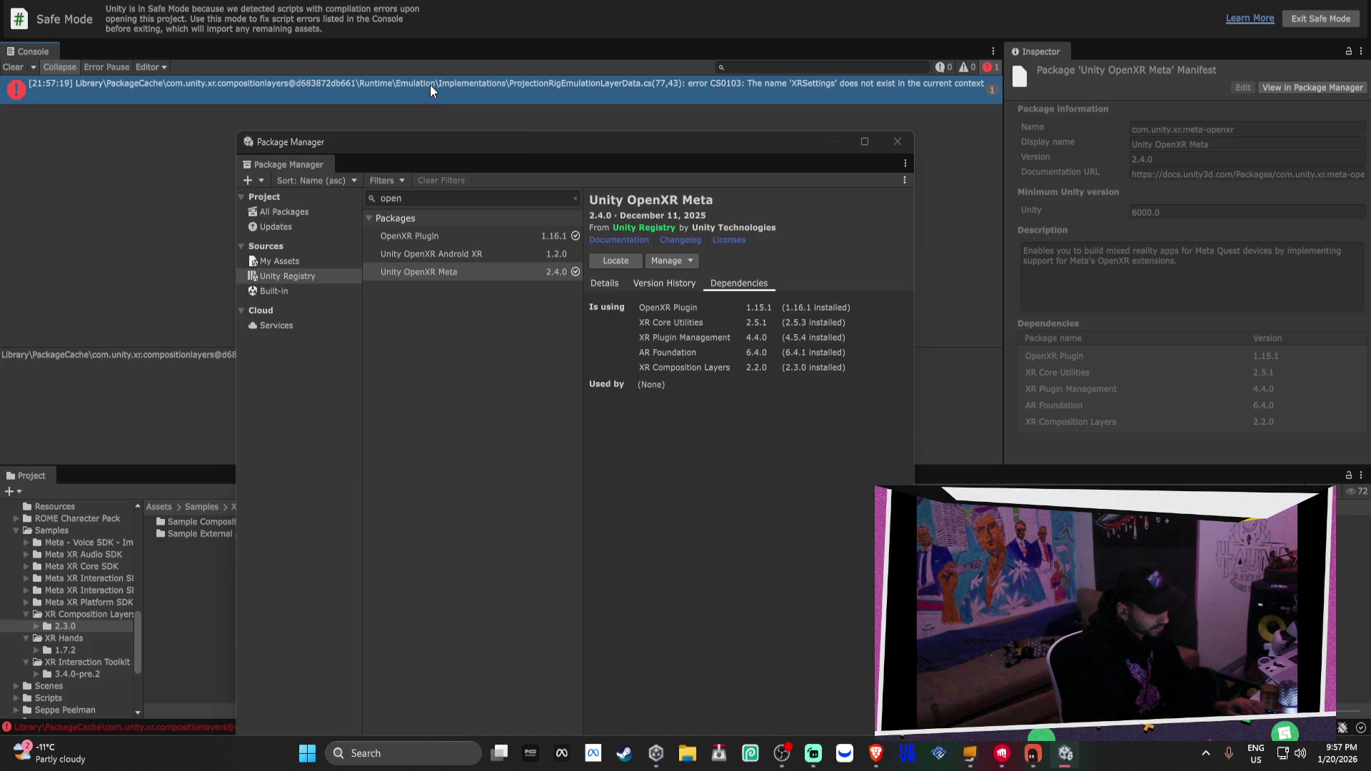
click(1035, 756)
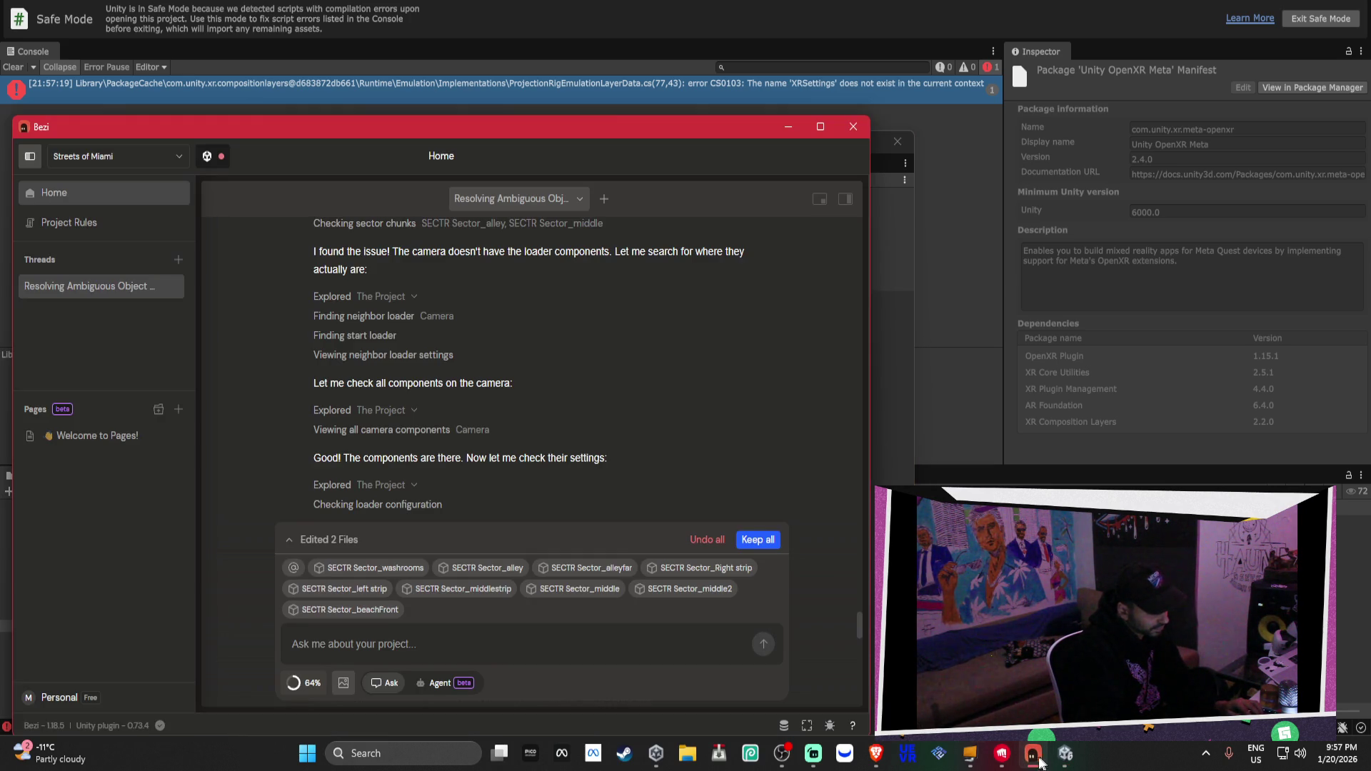
click(179, 260)
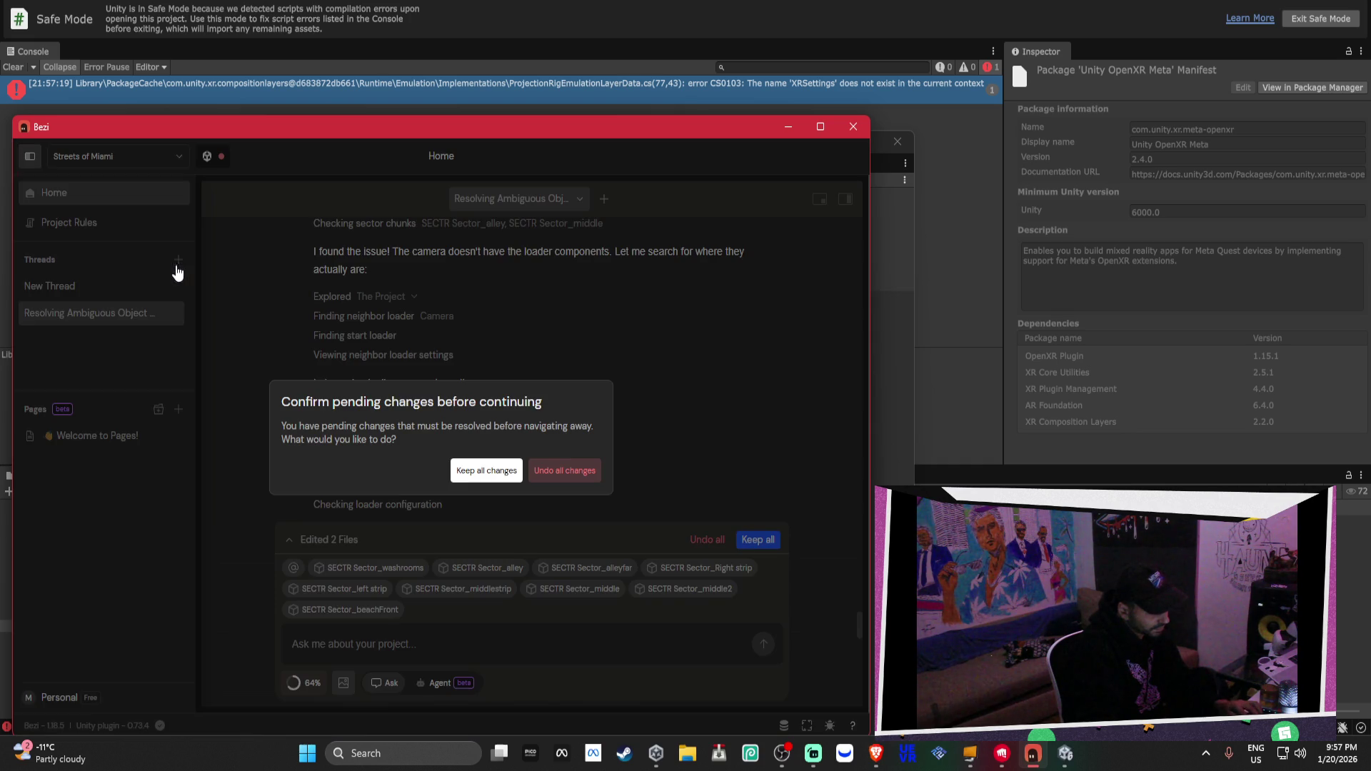
click(493, 473)
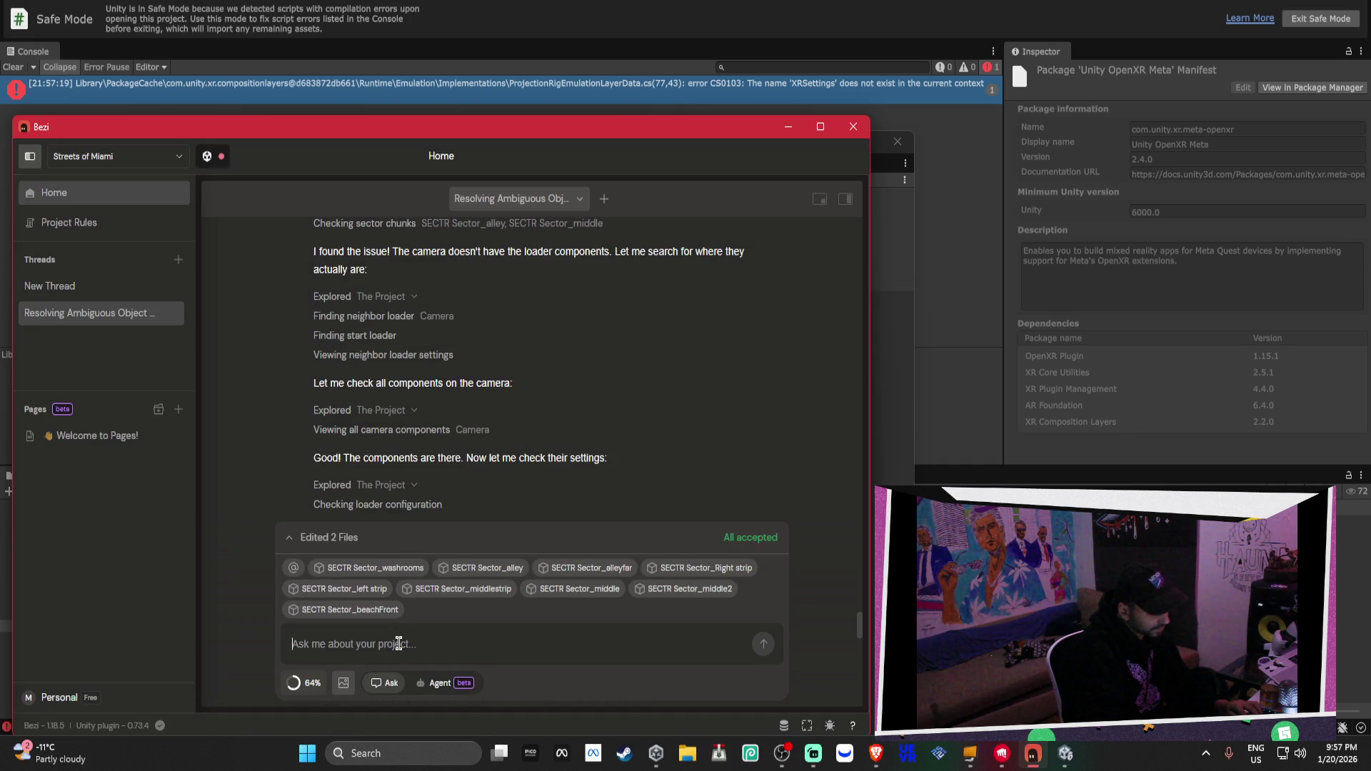
text(Library\PackageCache\com.unity.xr.compositionlayers@d683872db661\Runtime\Emulation\Implementations\ProjectionRigEmulationLayerData.cs(77,43): error CS0103: The name 'XRSettings' does not exist in the current context)
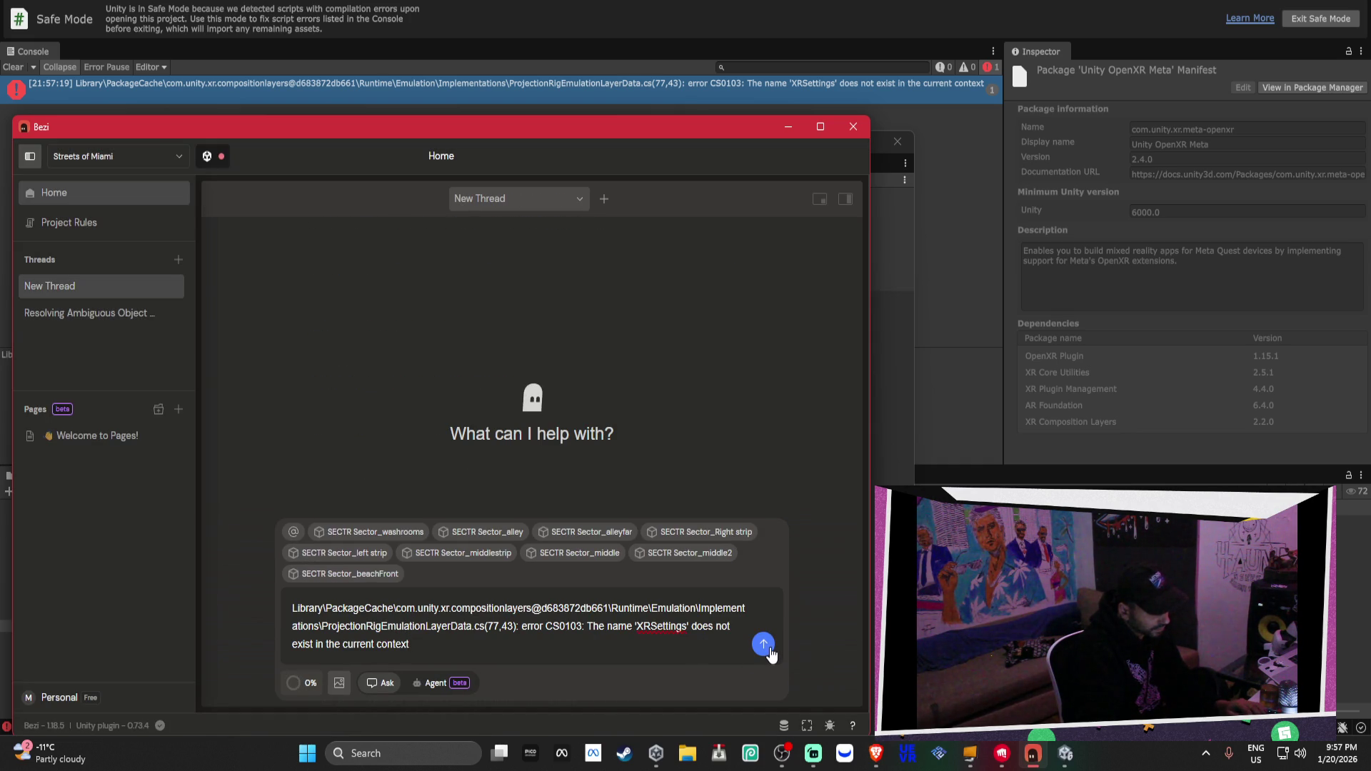
click(764, 645)
Exit Unity Safe Mode, then switch to the League of Legends client
click(584, 463)
click(1328, 23)
click(720, 396)
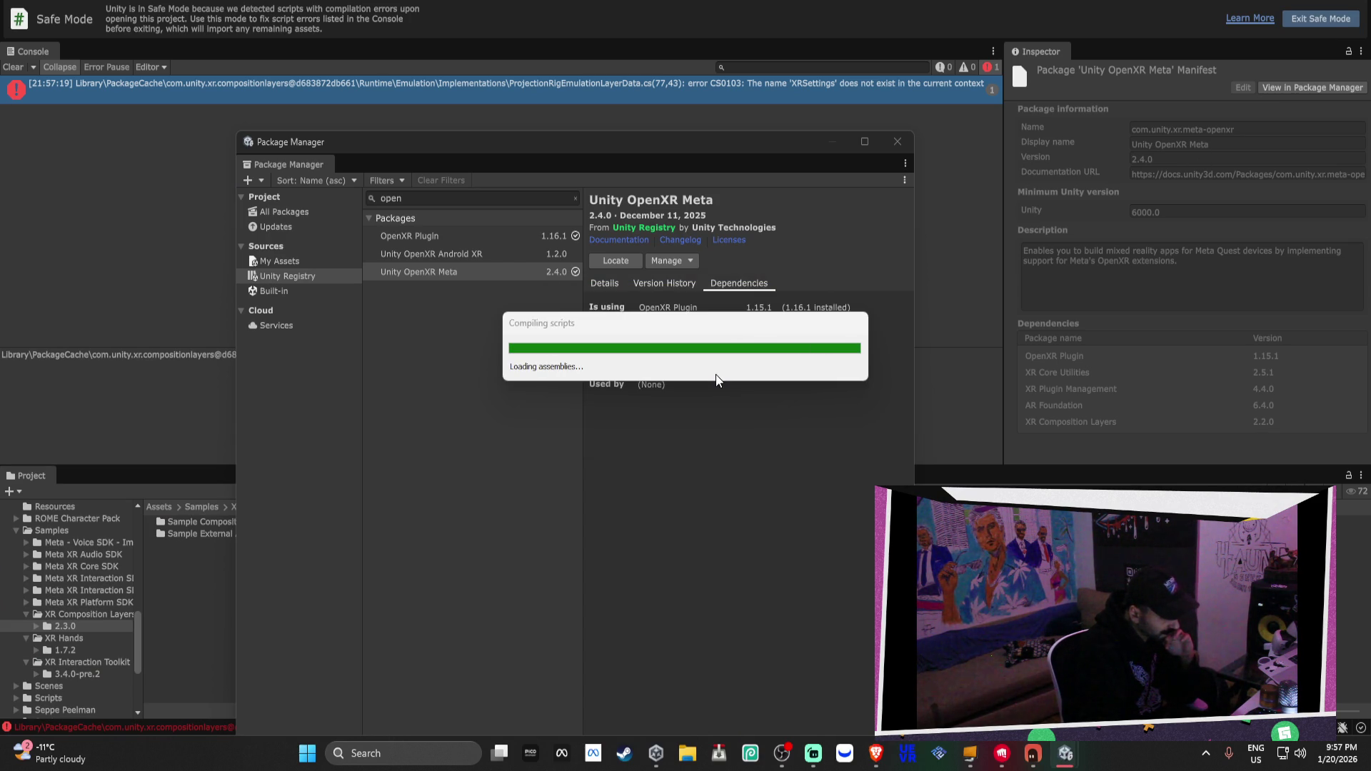
click(1033, 754)
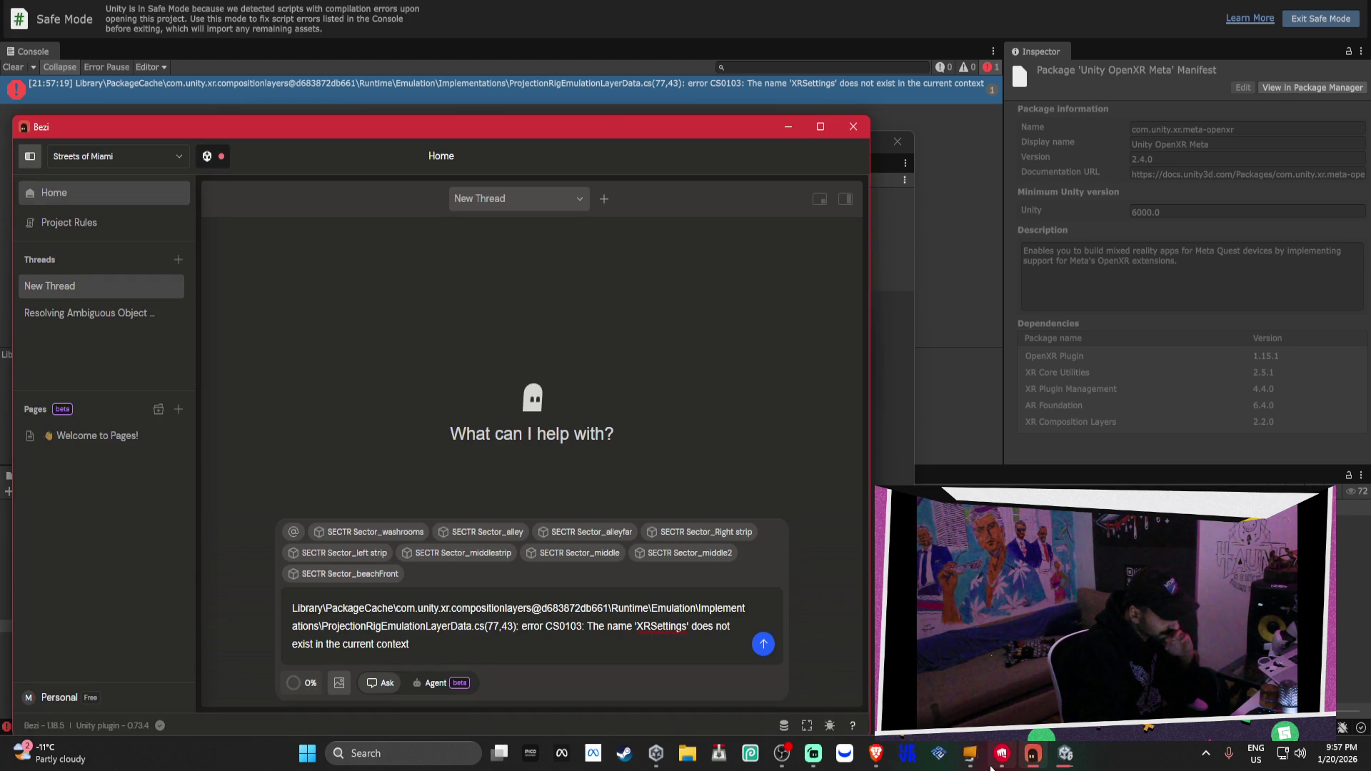
click(1003, 755)
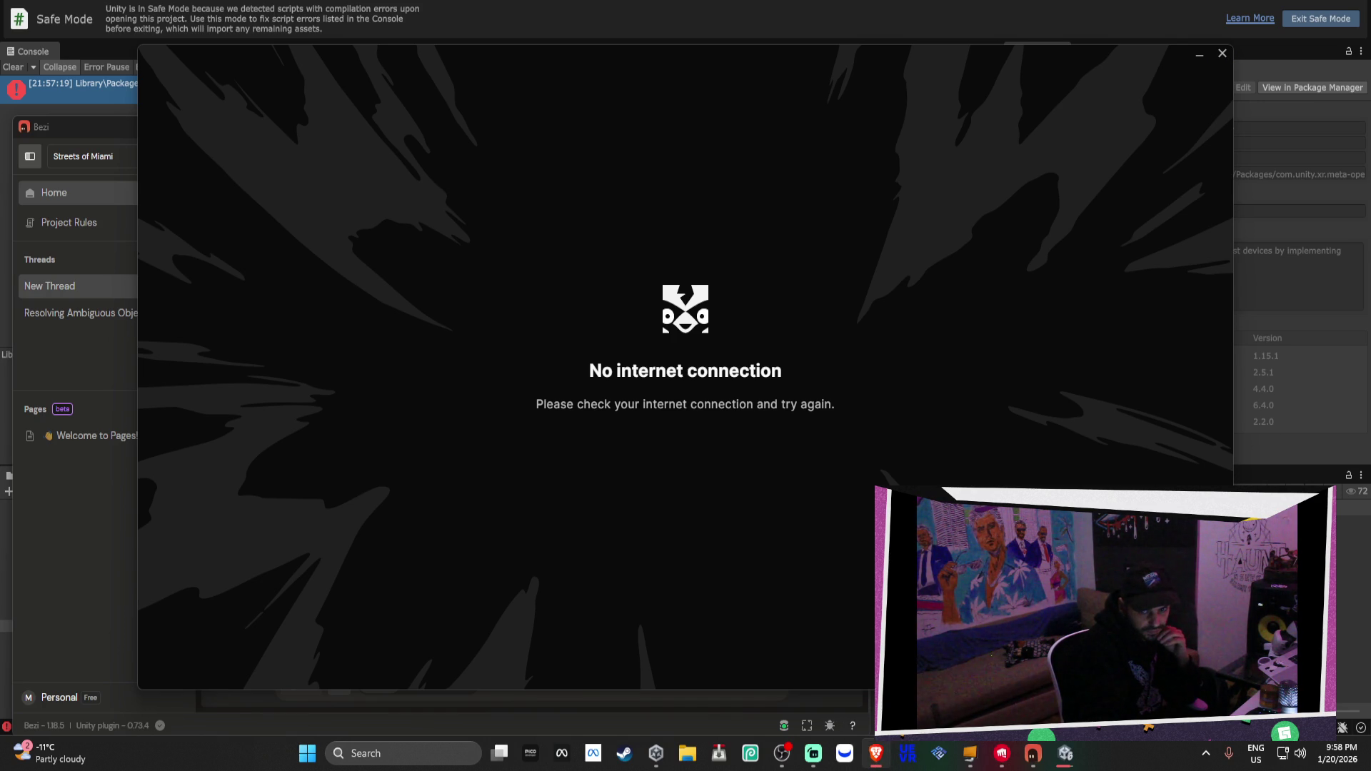
Quit the League of Legends client from the system tray, keeping Riot Vanguard running
click(875, 753)
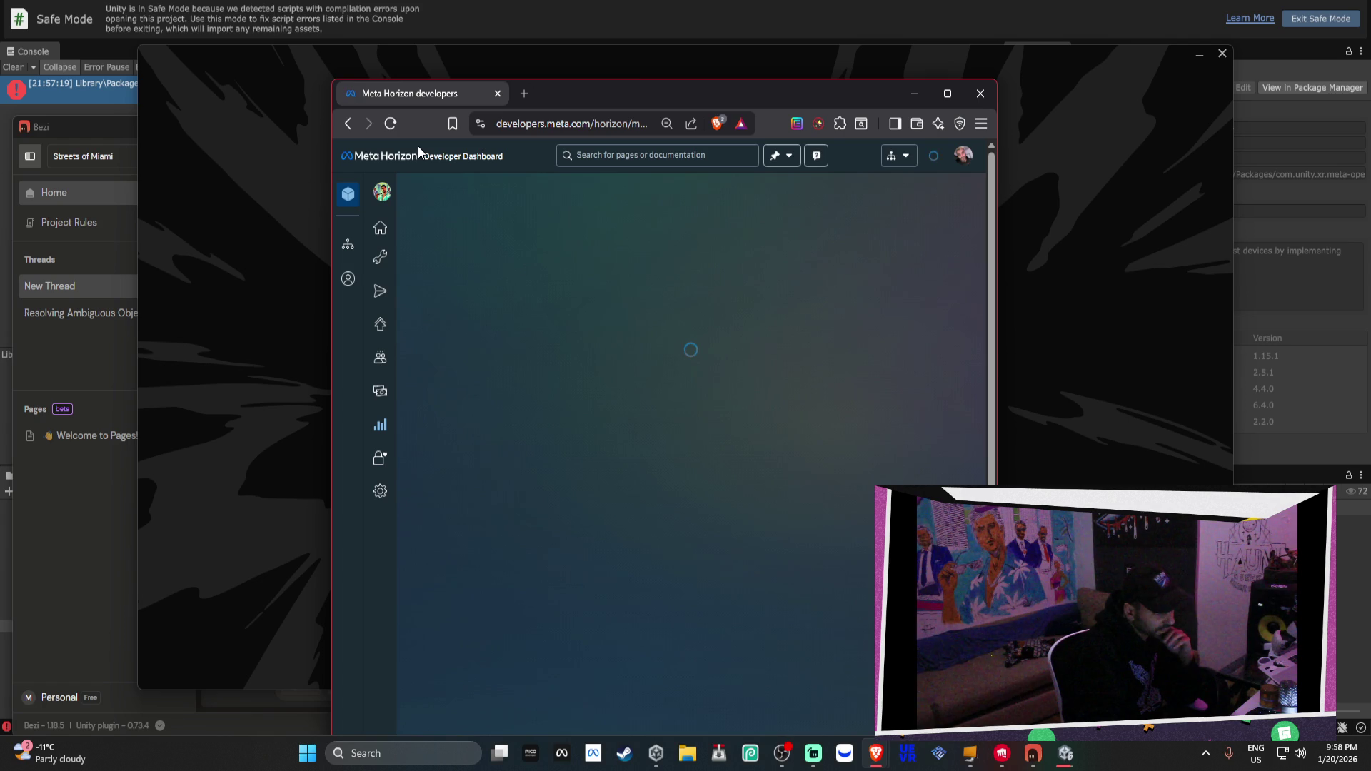
click(1233, 64)
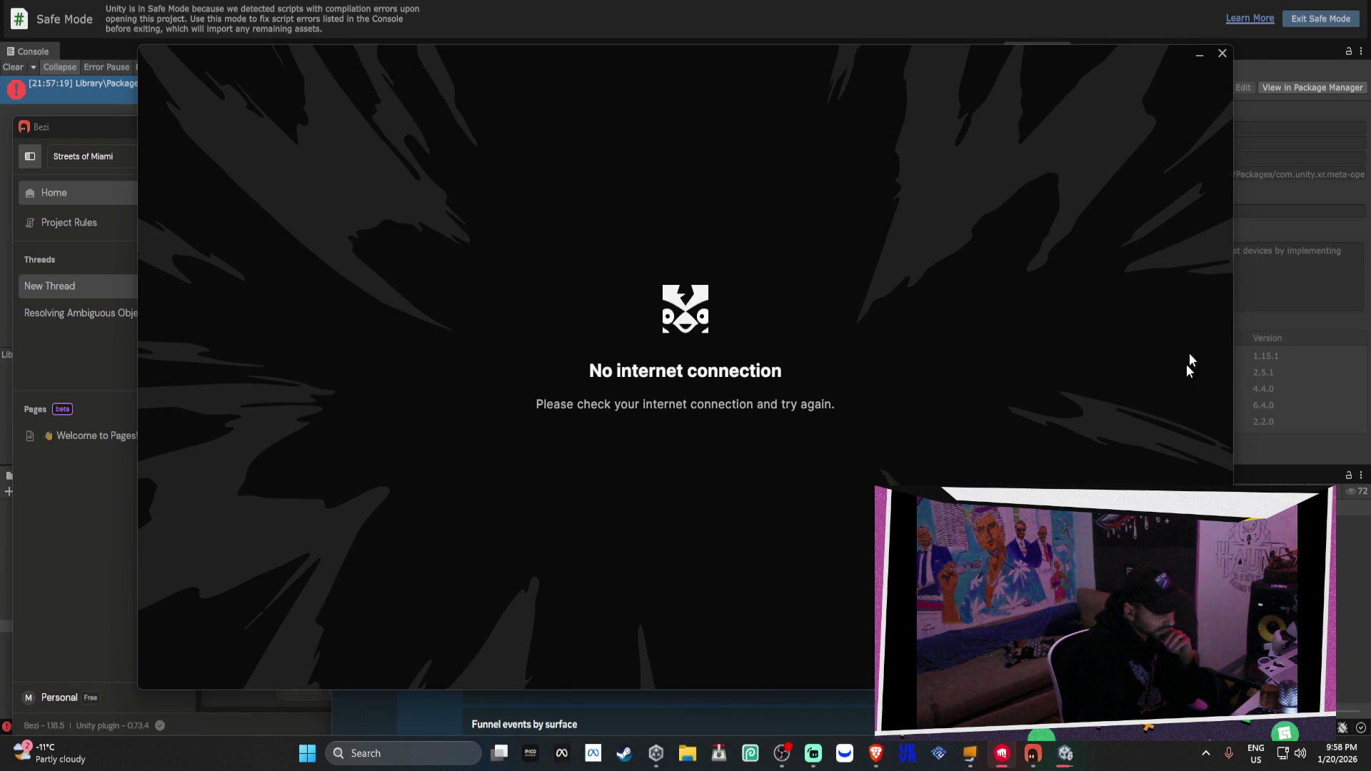
click(1206, 753)
right_click(1194, 703)
click(1228, 667)
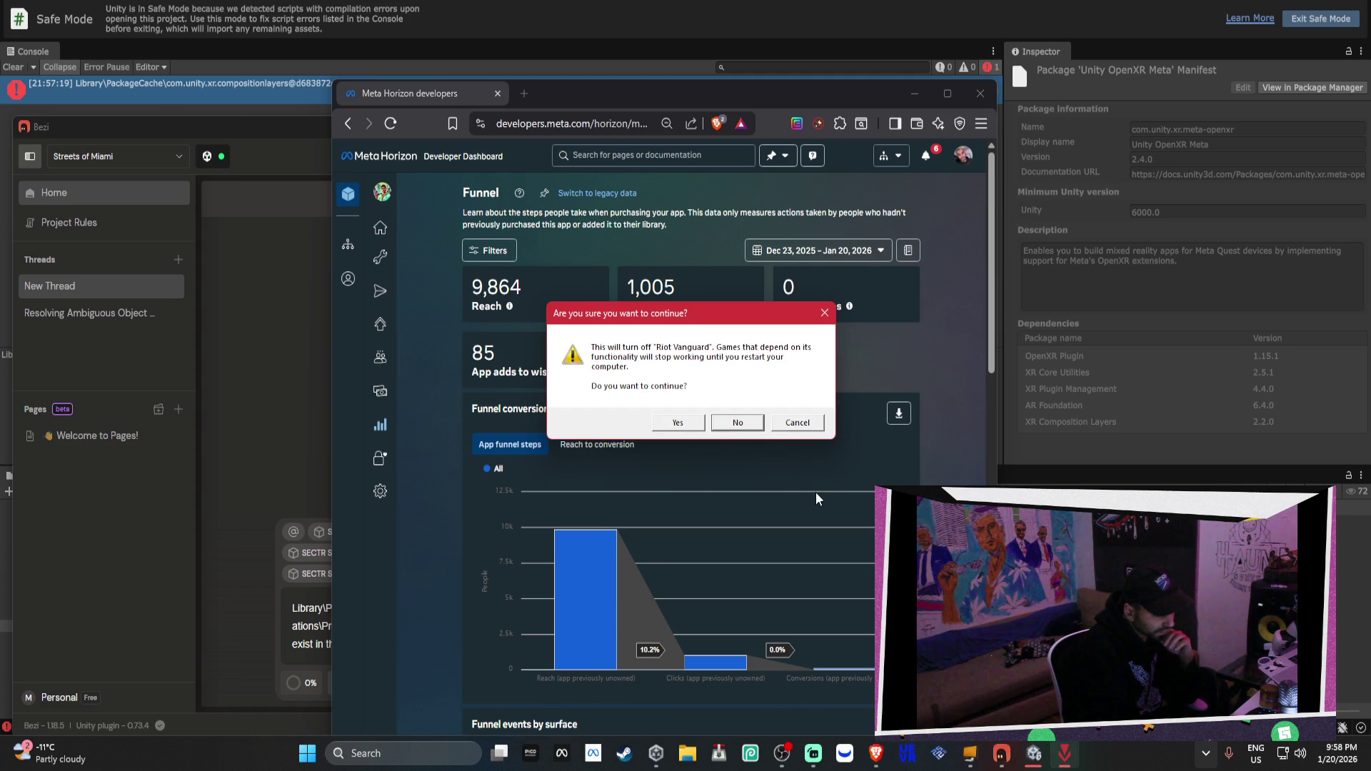
click(761, 423)
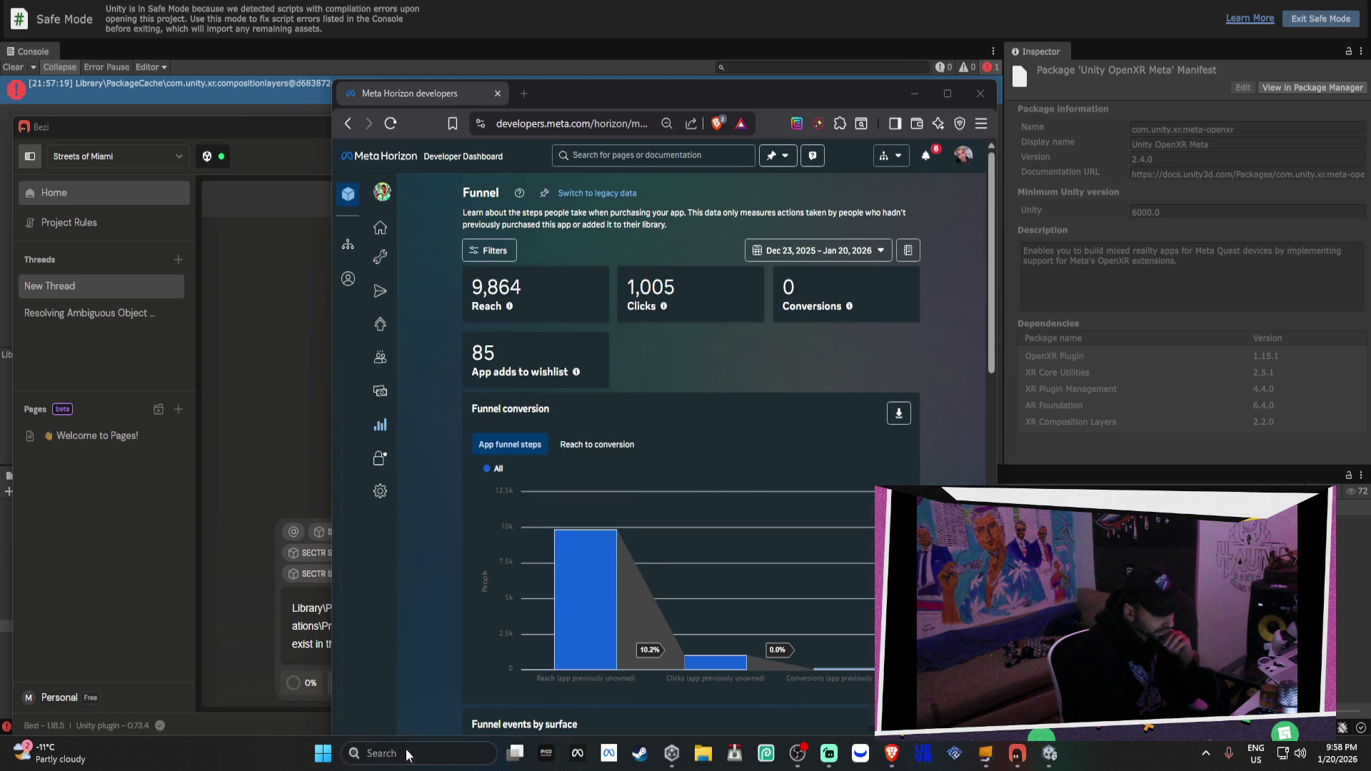
Relaunch Unity from Windows search and minimize Brave to reach it
click(406, 749)
click(405, 240)
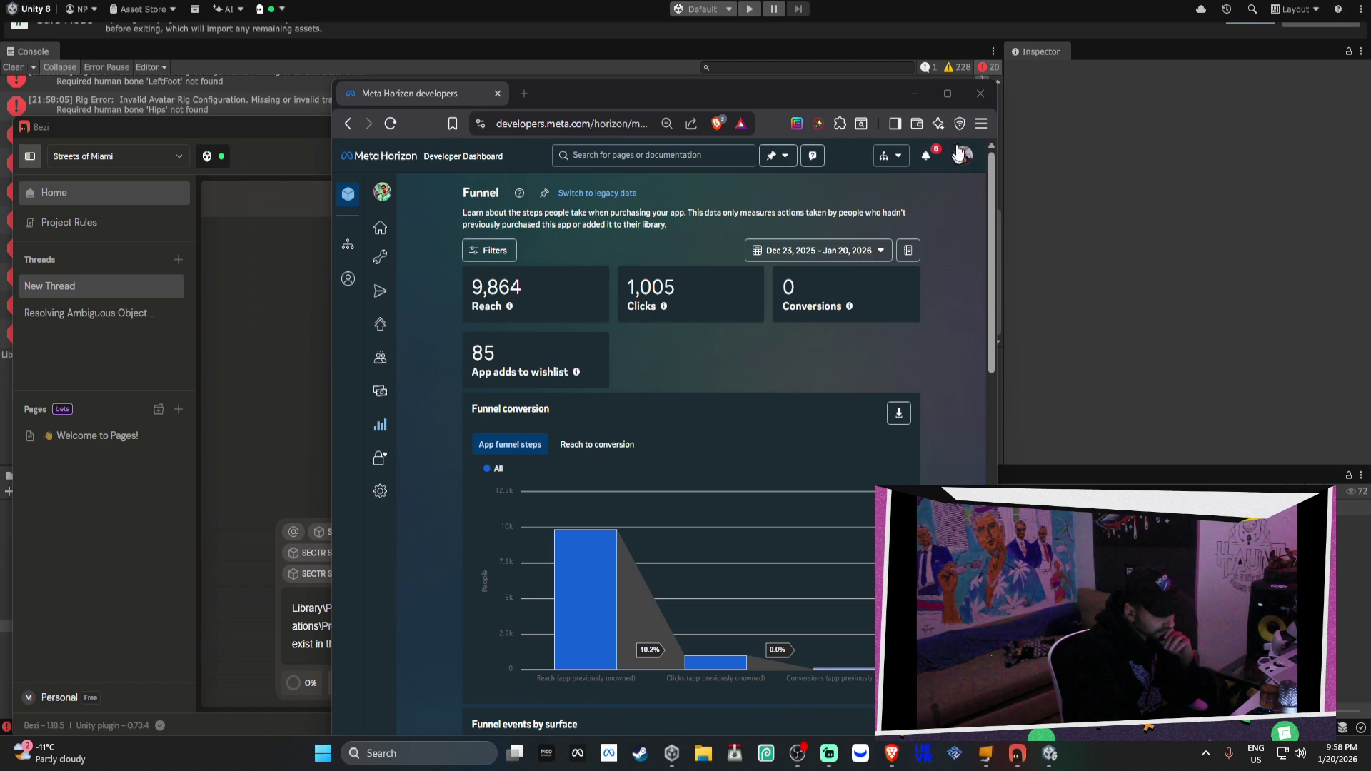
click(914, 93)
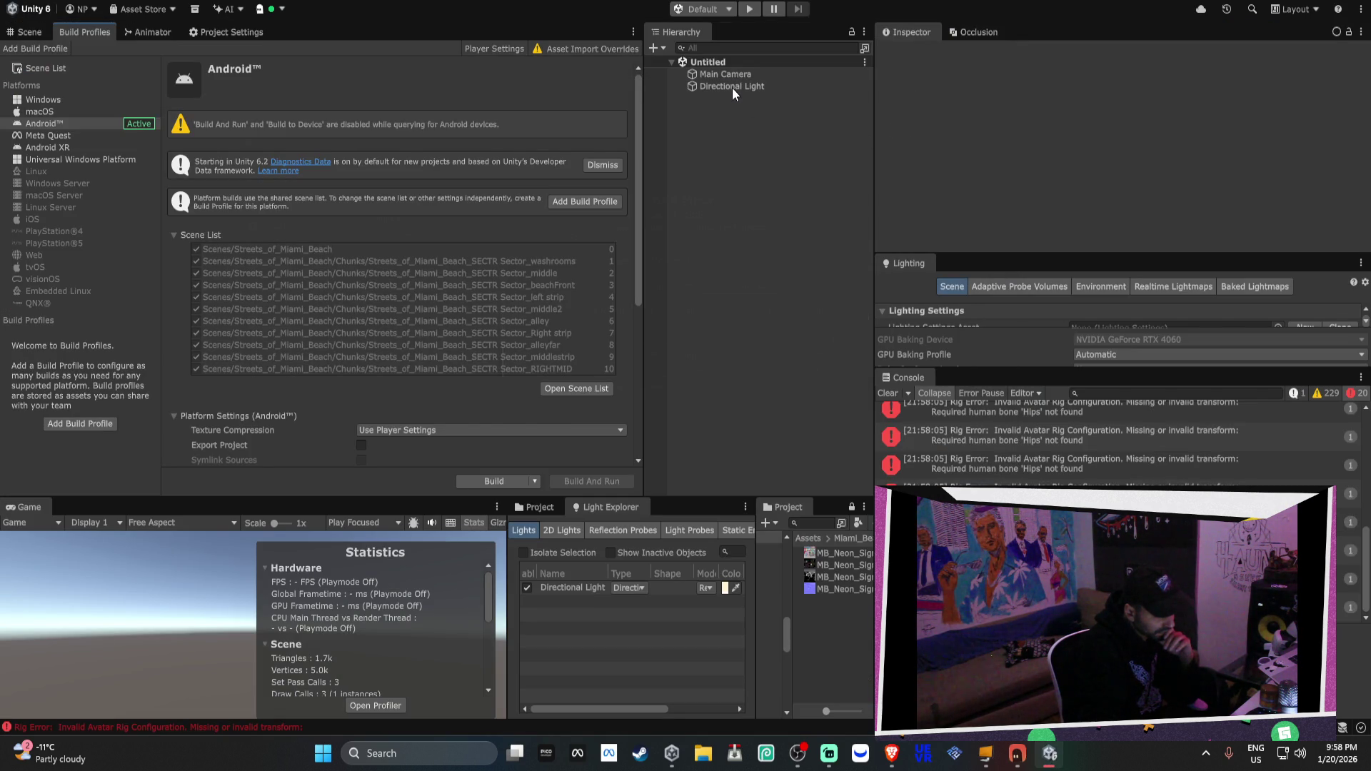
Remove the attached Sector contexts (washrooms, alley, middlestrip, beachFront and others) from the Bezi prompt
click(1018, 755)
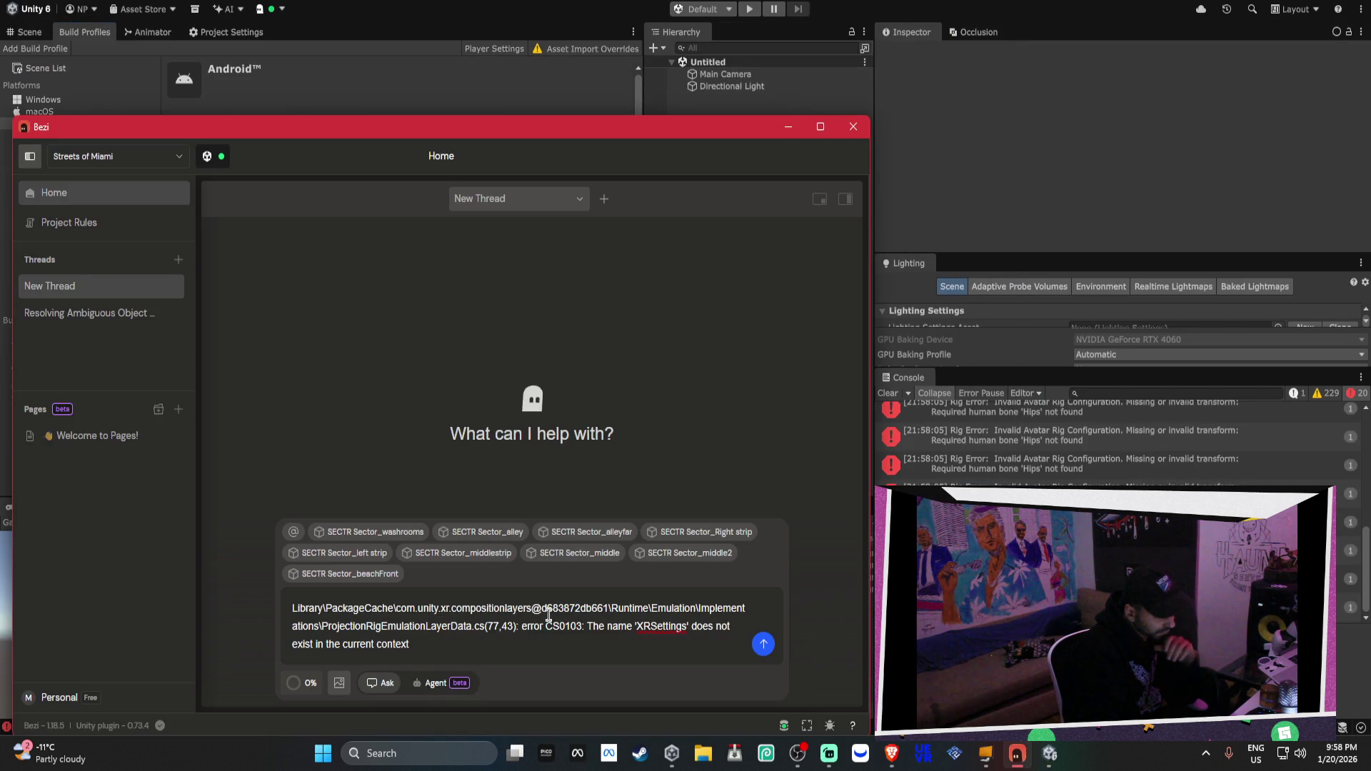
click(367, 532)
click(369, 567)
click(369, 567)
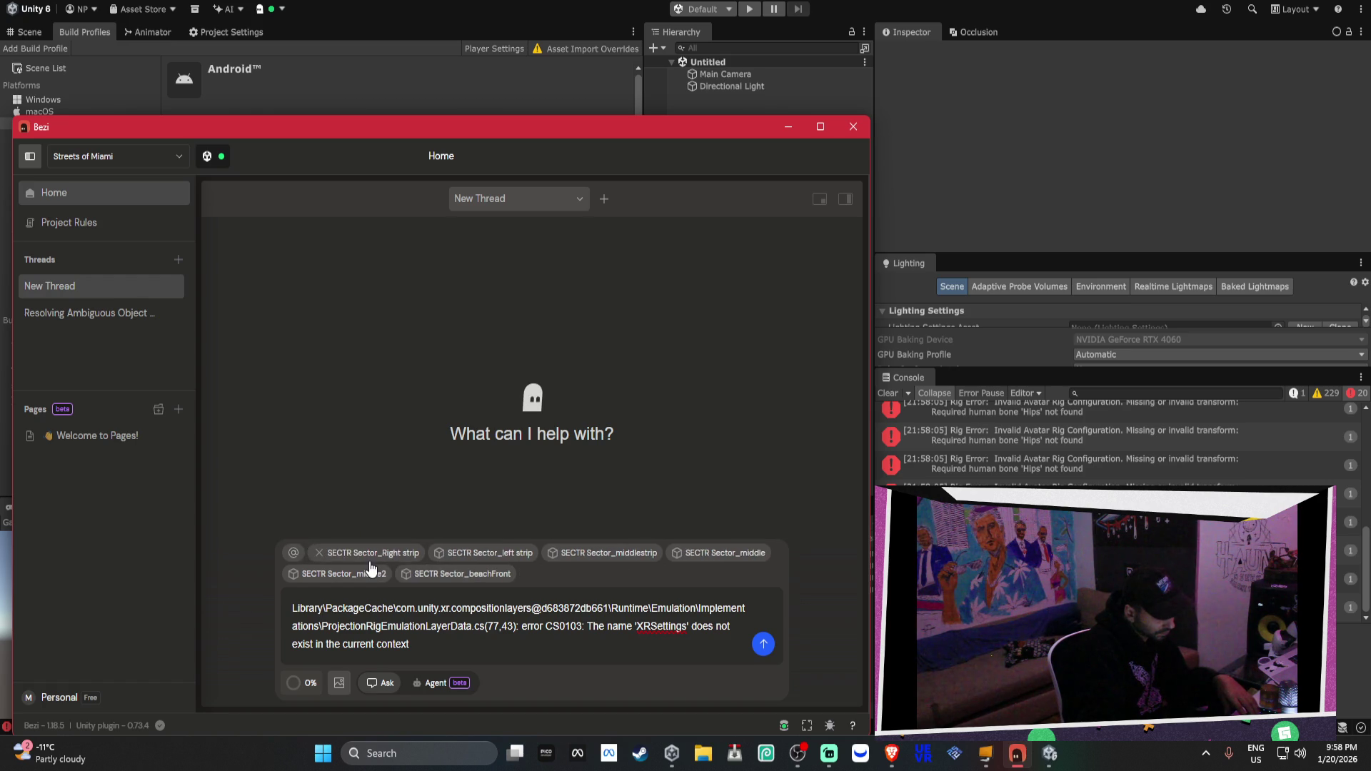
click(370, 568)
click(372, 570)
click(400, 577)
click(400, 576)
click(400, 576)
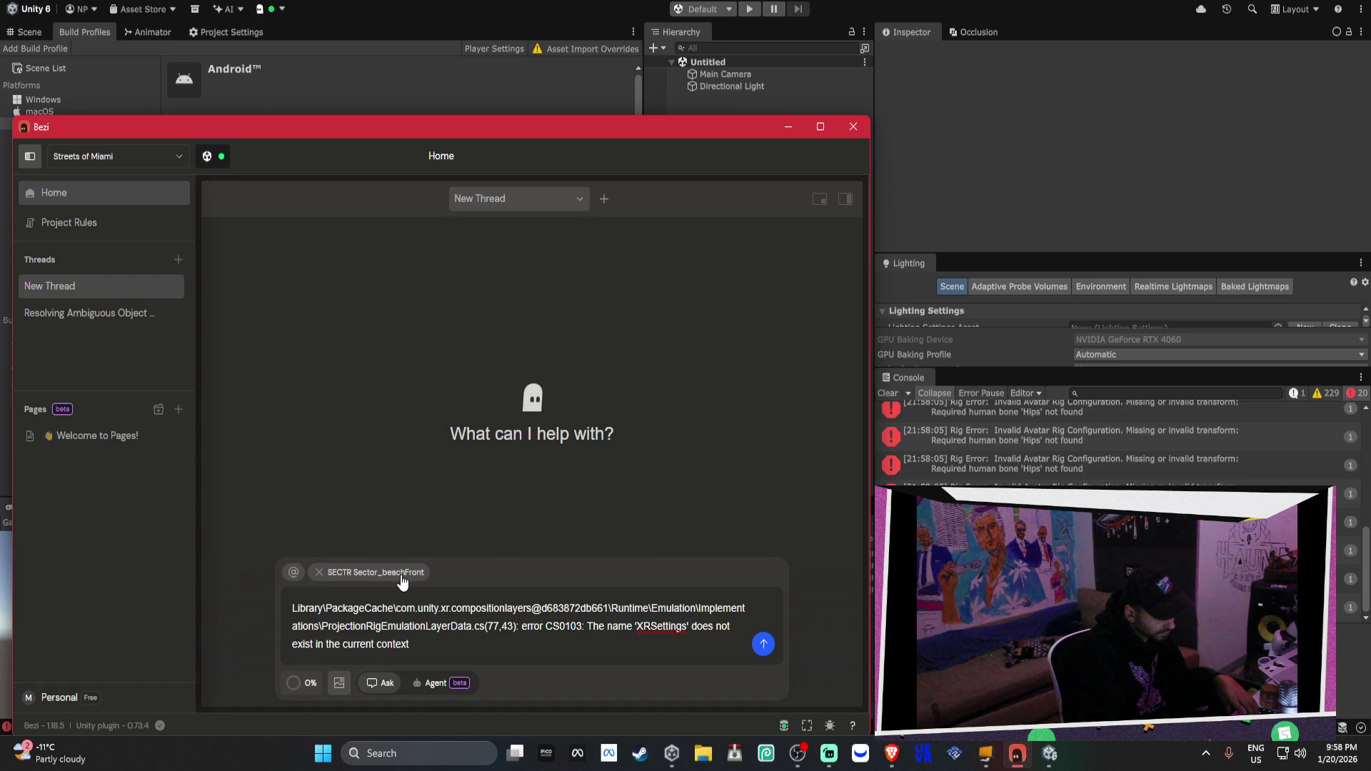
click(400, 575)
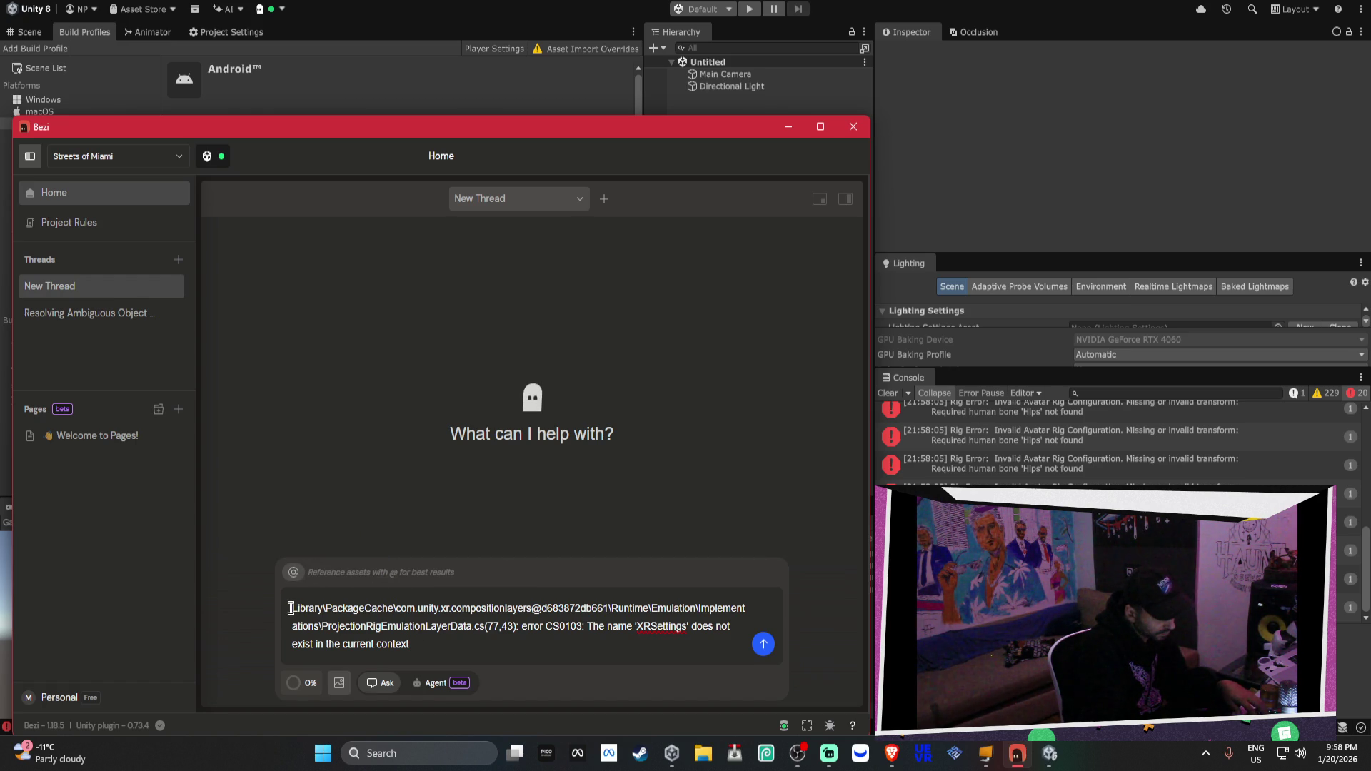
Add 'theres an issue with composition layers - i just upgraded from 6.3' above the error and send
click(292, 608)
key(shift+Return)
key(shift+Return)
key(shift+Return)
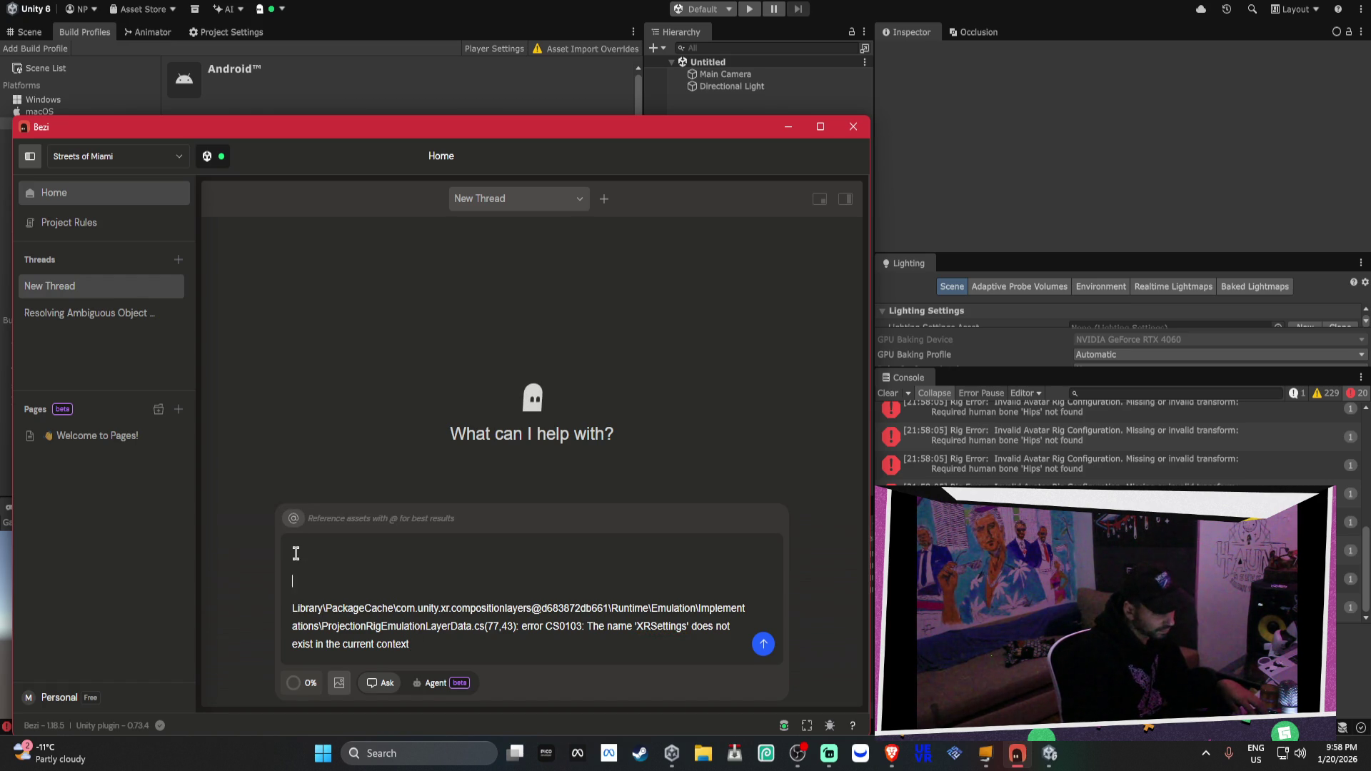
text(theres an aiss)
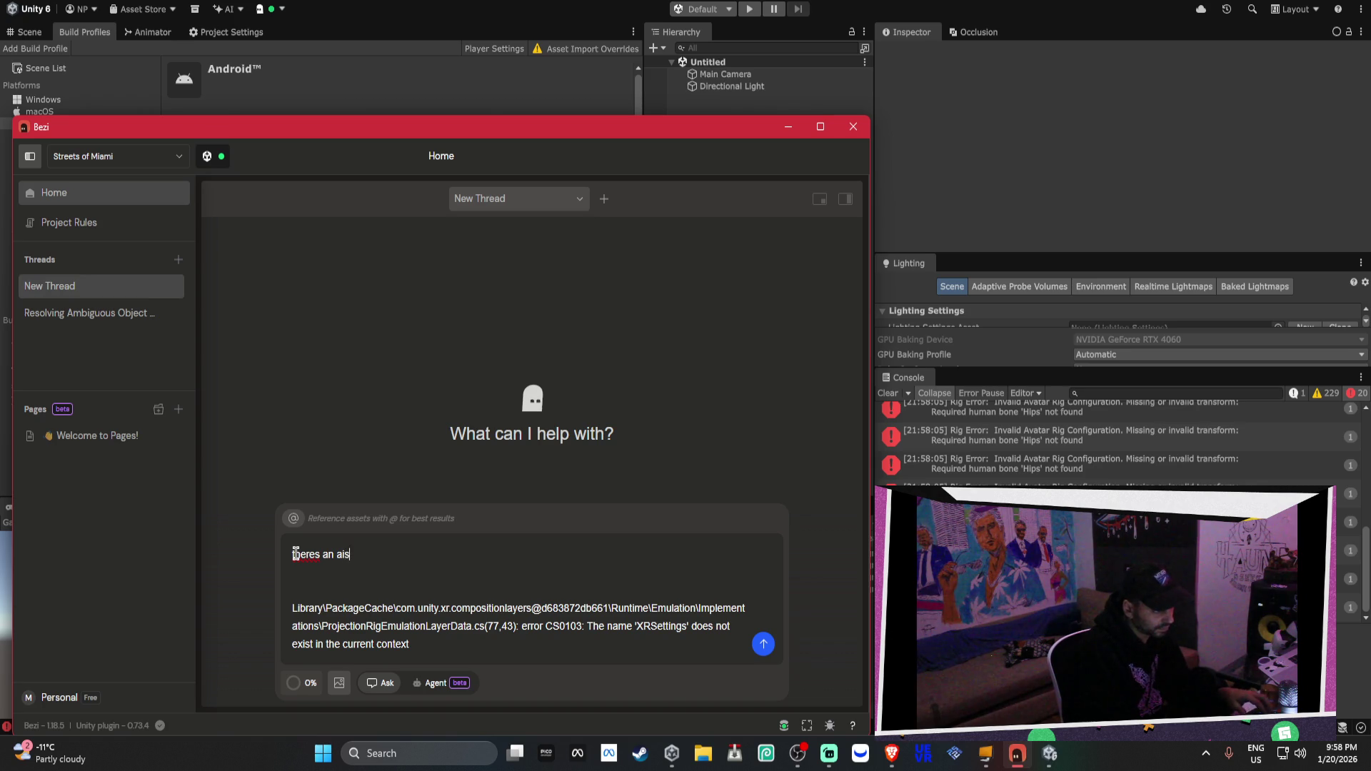
key(BackSpace)
key(BackSpace)
key(BackSpace)
text(issue w)
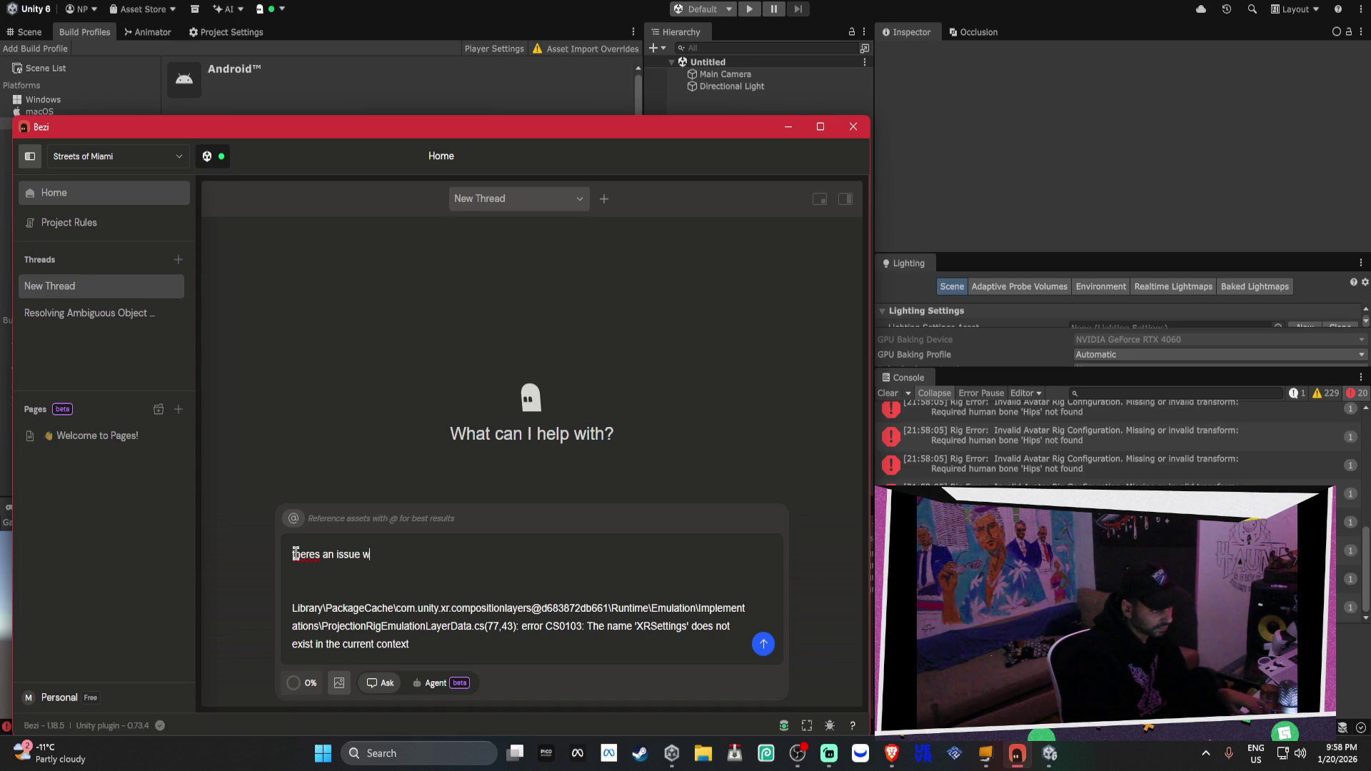
text(ith composition laye)
text(rs - i just p)
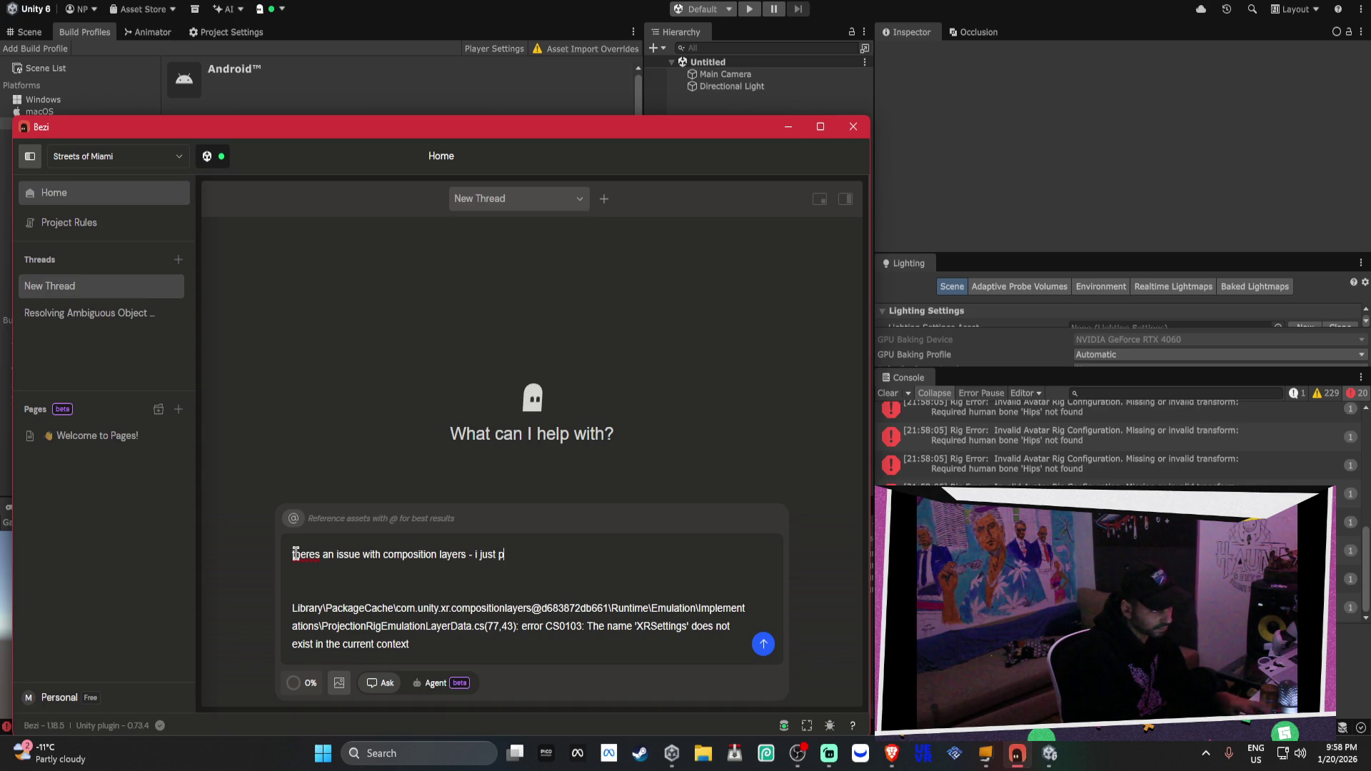
key(BackSpace)
text(upgraded from )
text(6.3)
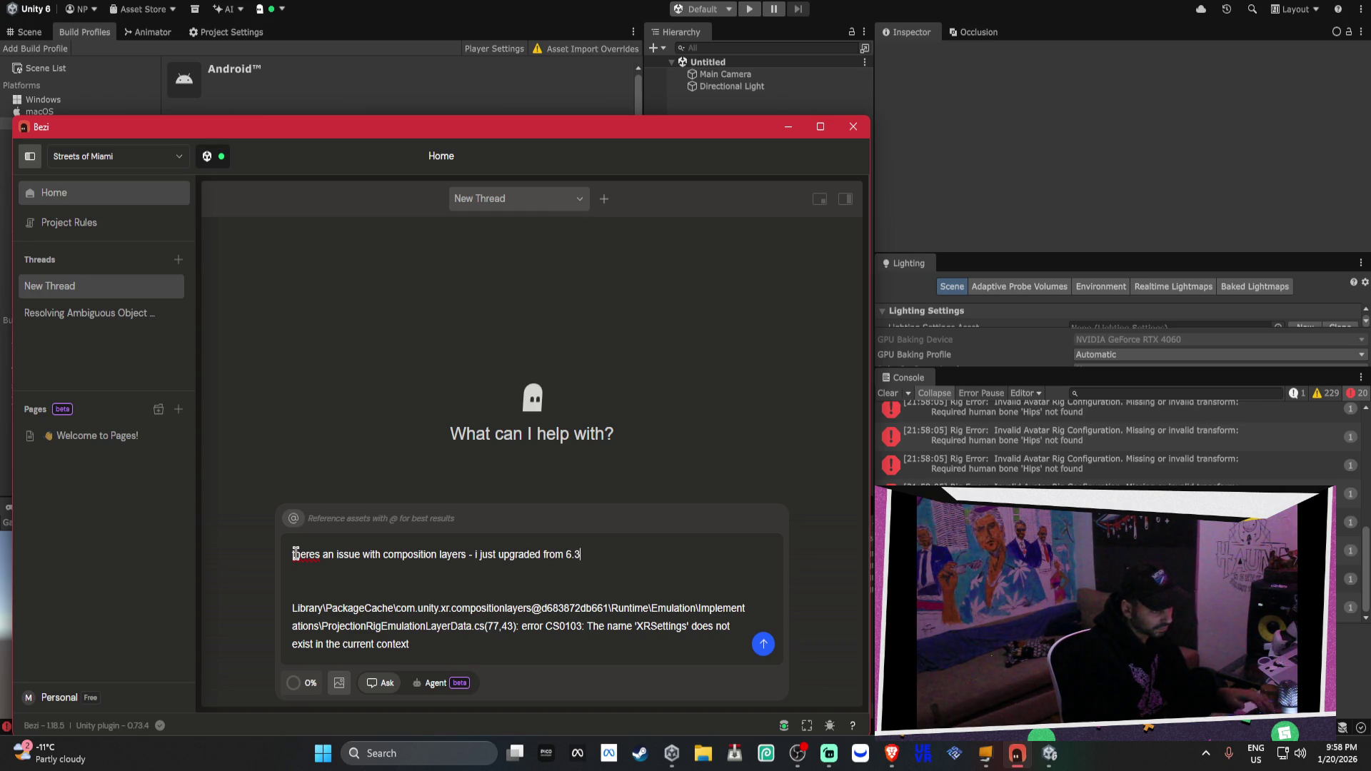
key(Return)
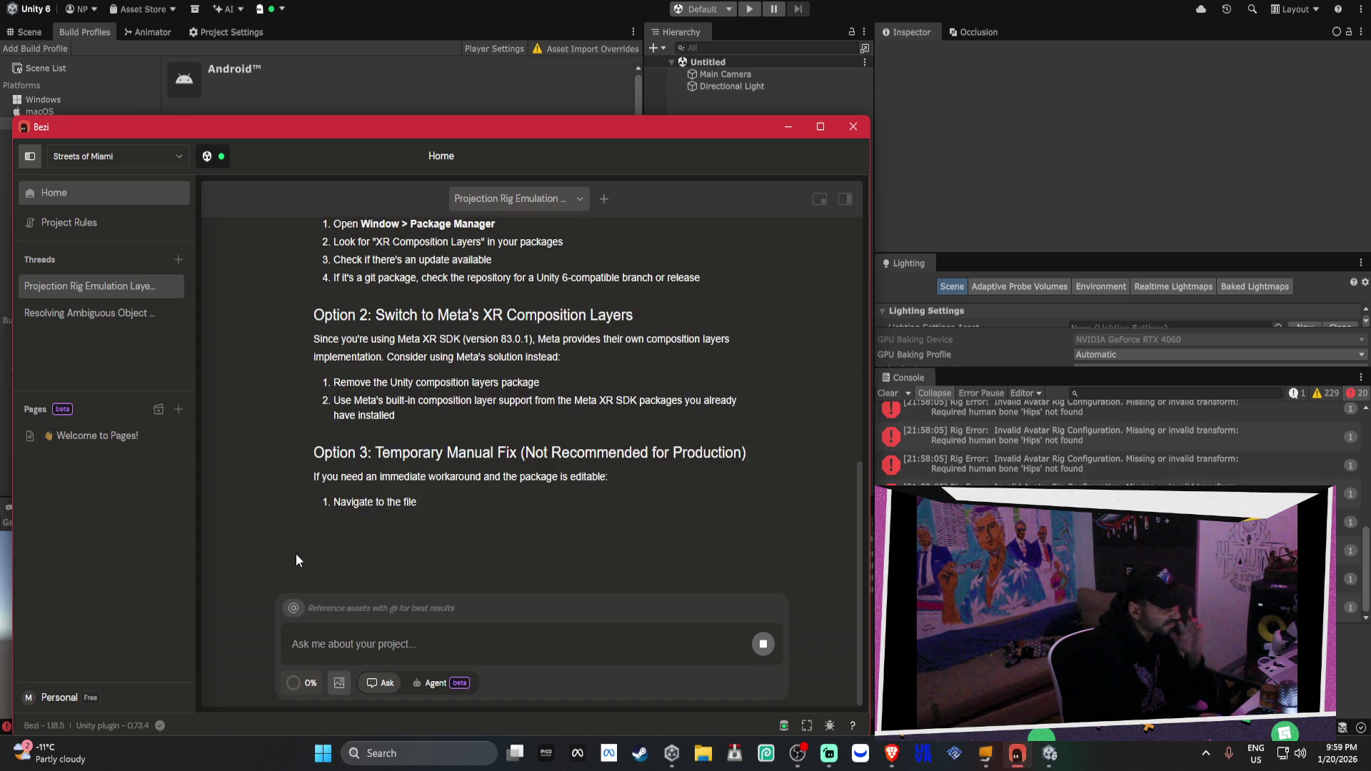
Read Bezi's fixes, highlighting the lines on finding and removing the XR Composition Layers package, then hide Bezi
scroll(330, 428, up, 3)
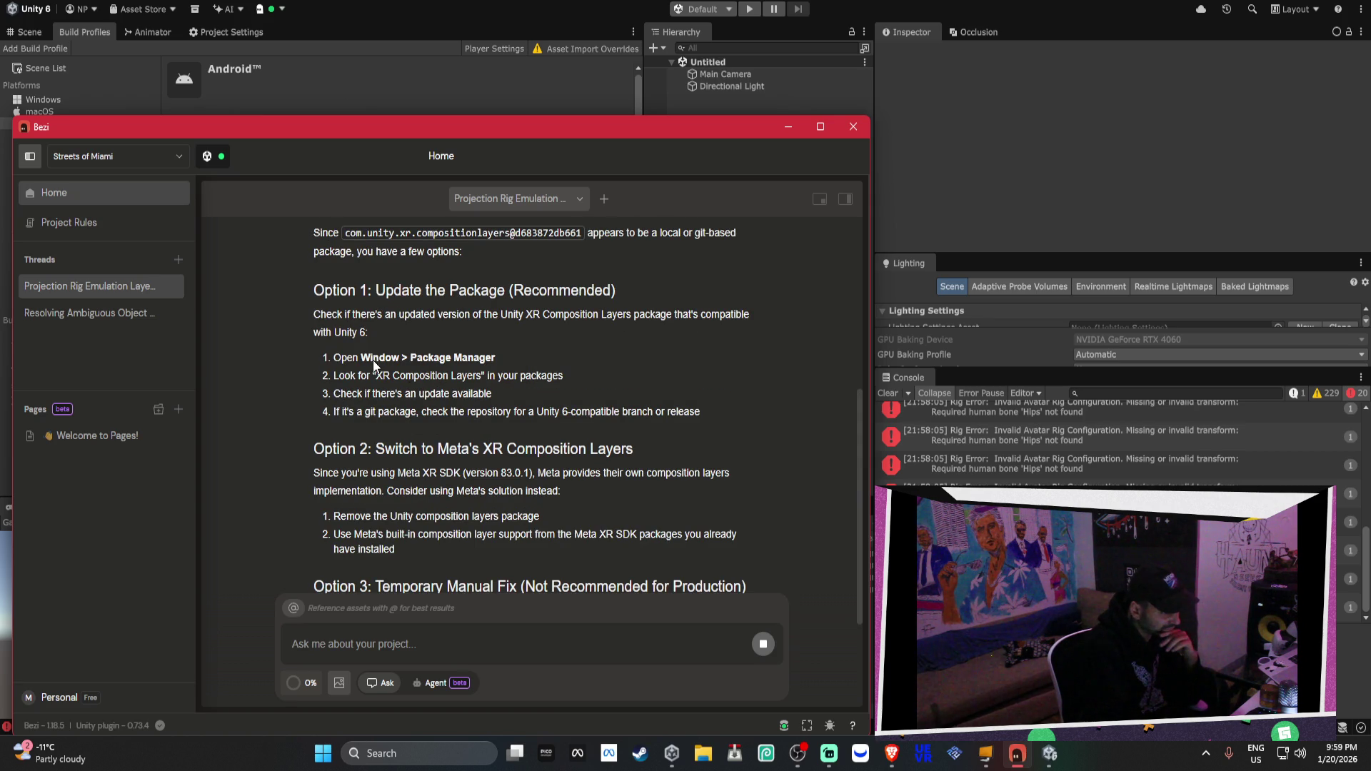
drag(368, 375, 542, 377)
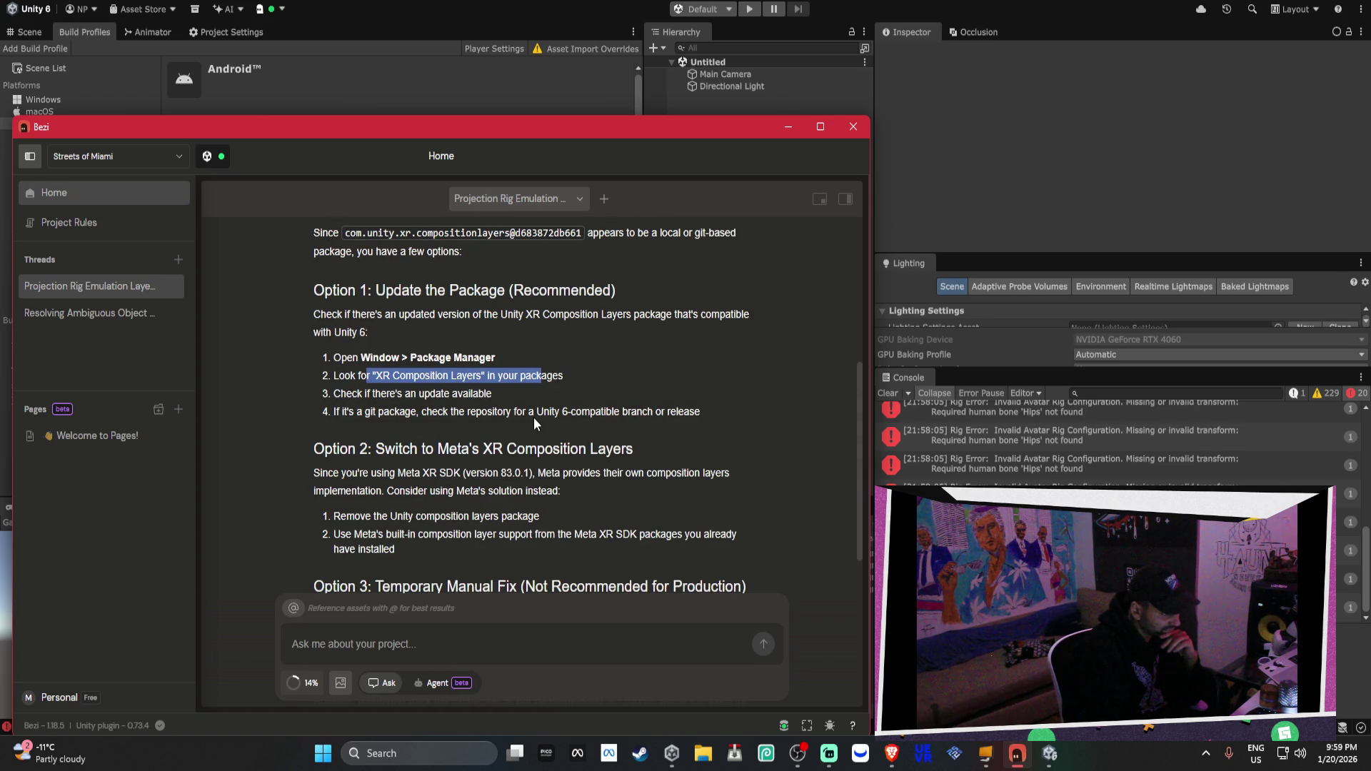
scroll(532, 418, down, 2)
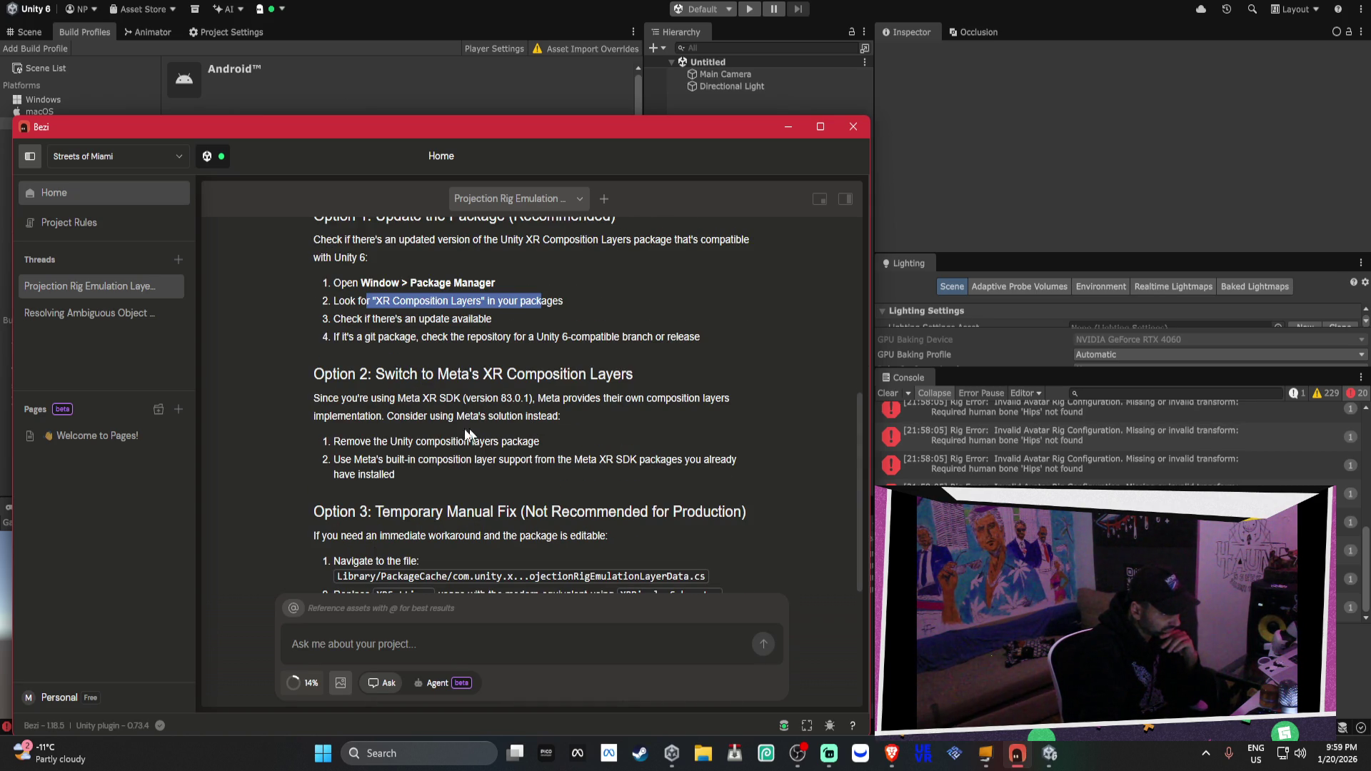
drag(329, 404, 642, 408)
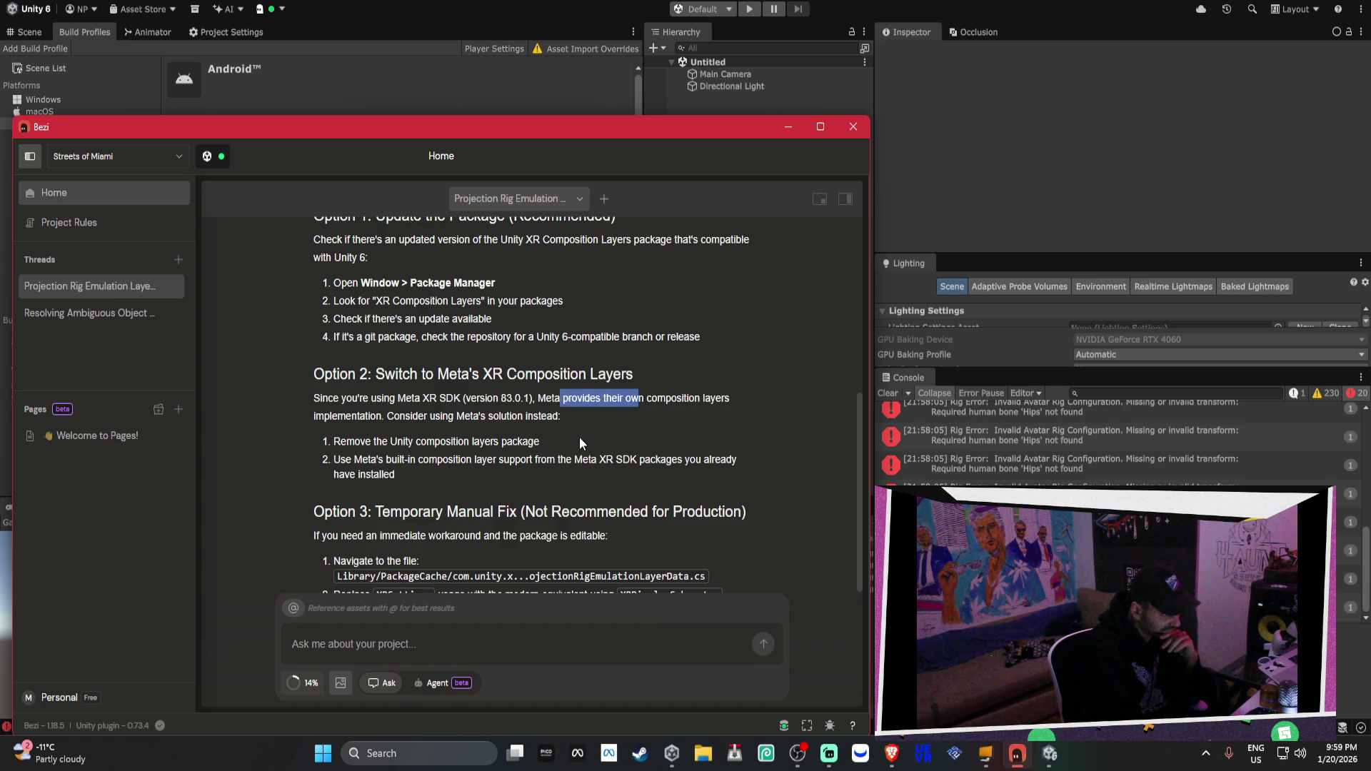
drag(355, 444, 550, 453)
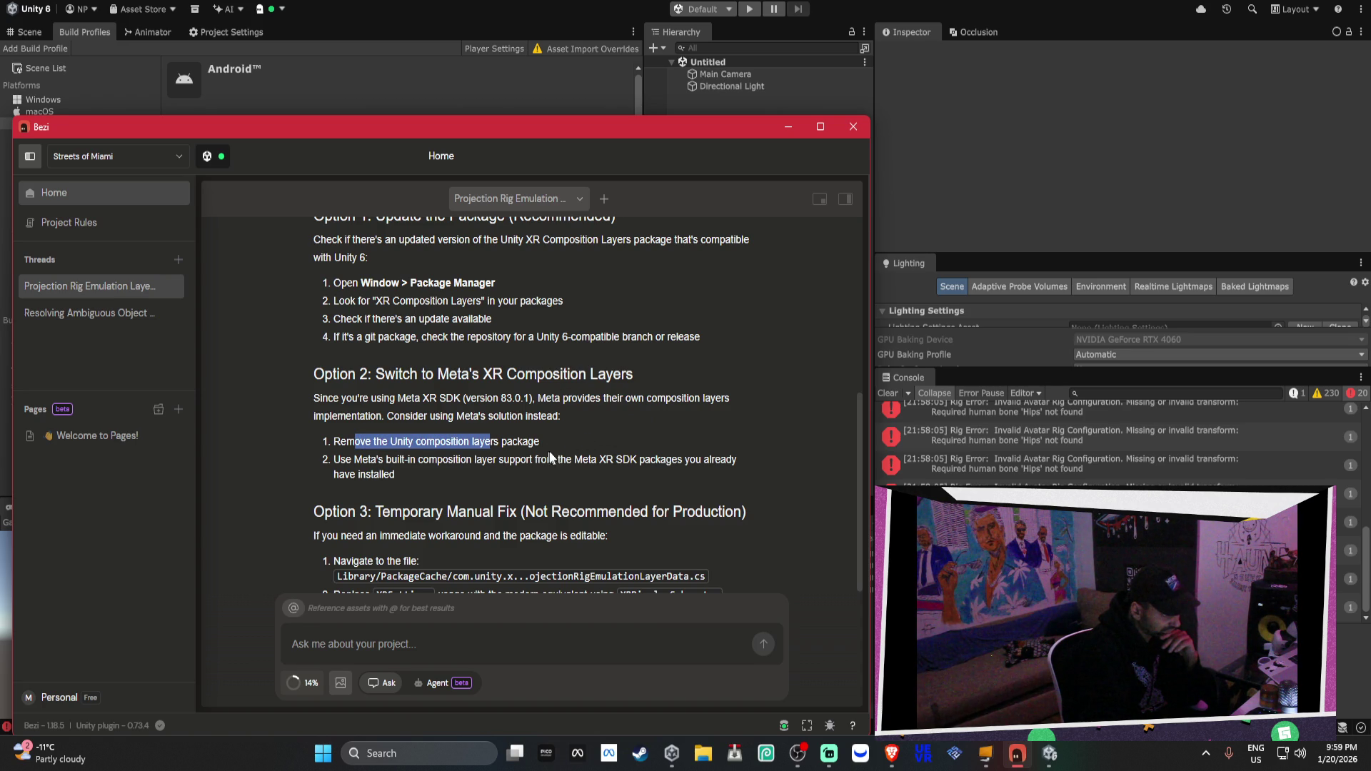
scroll(561, 480, down, 2)
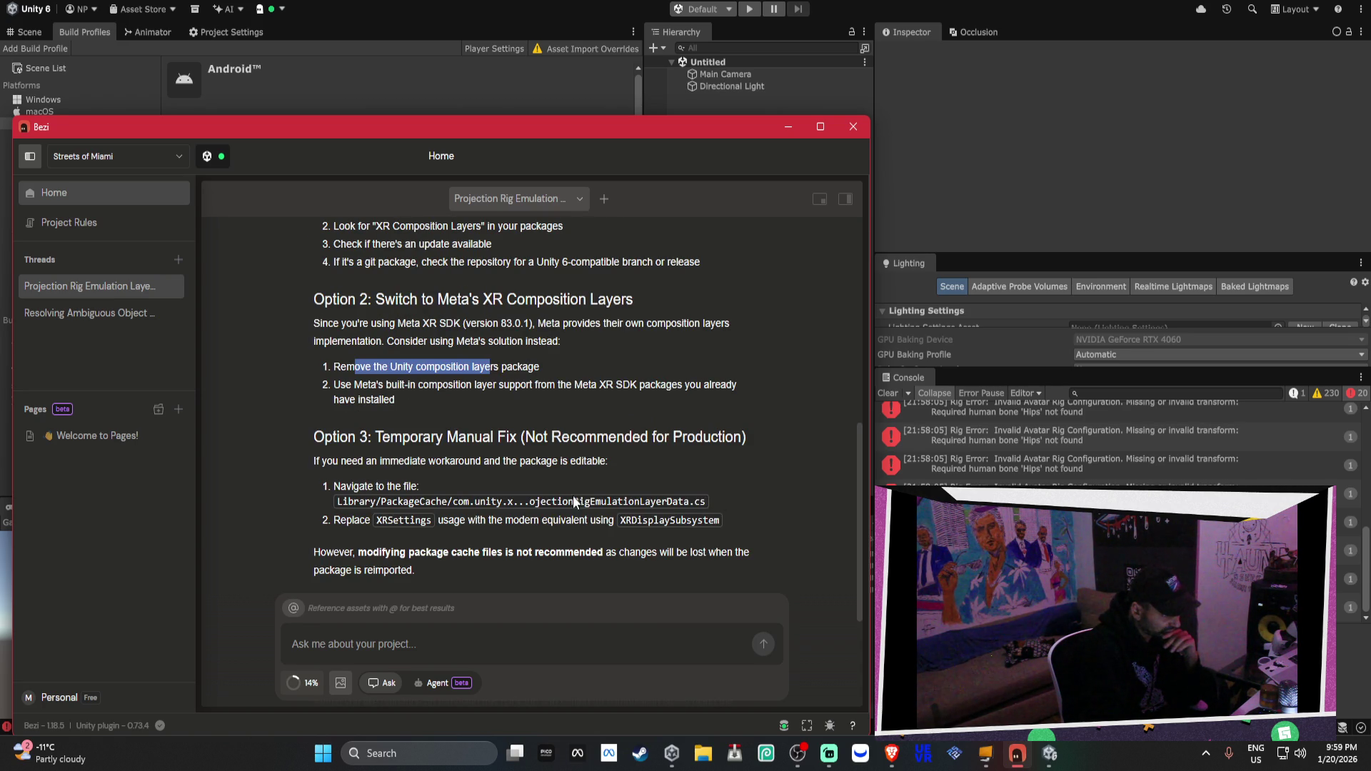
click(454, 7)
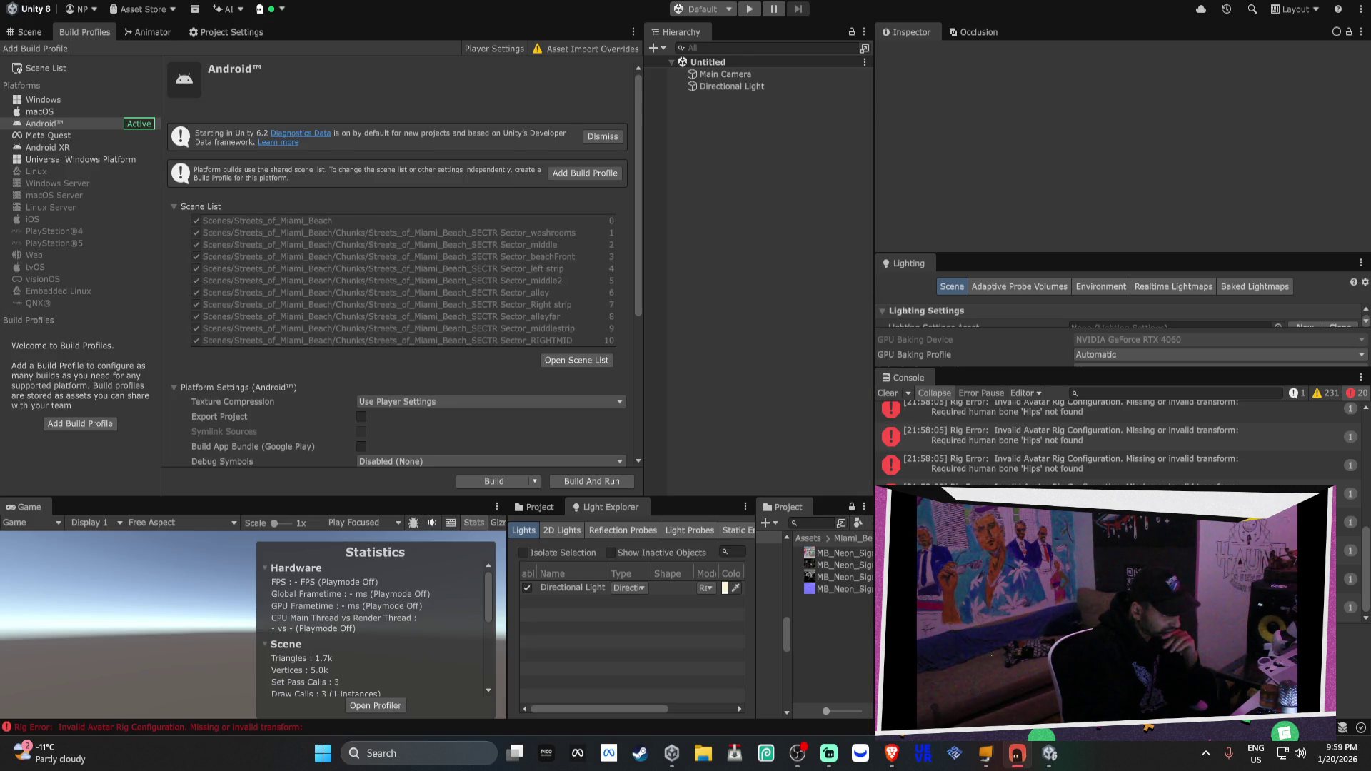
Search 'compo' in Package Manager to inspect XR Composition Layers 2.3.0, then return to Bezi
click(457, 2)
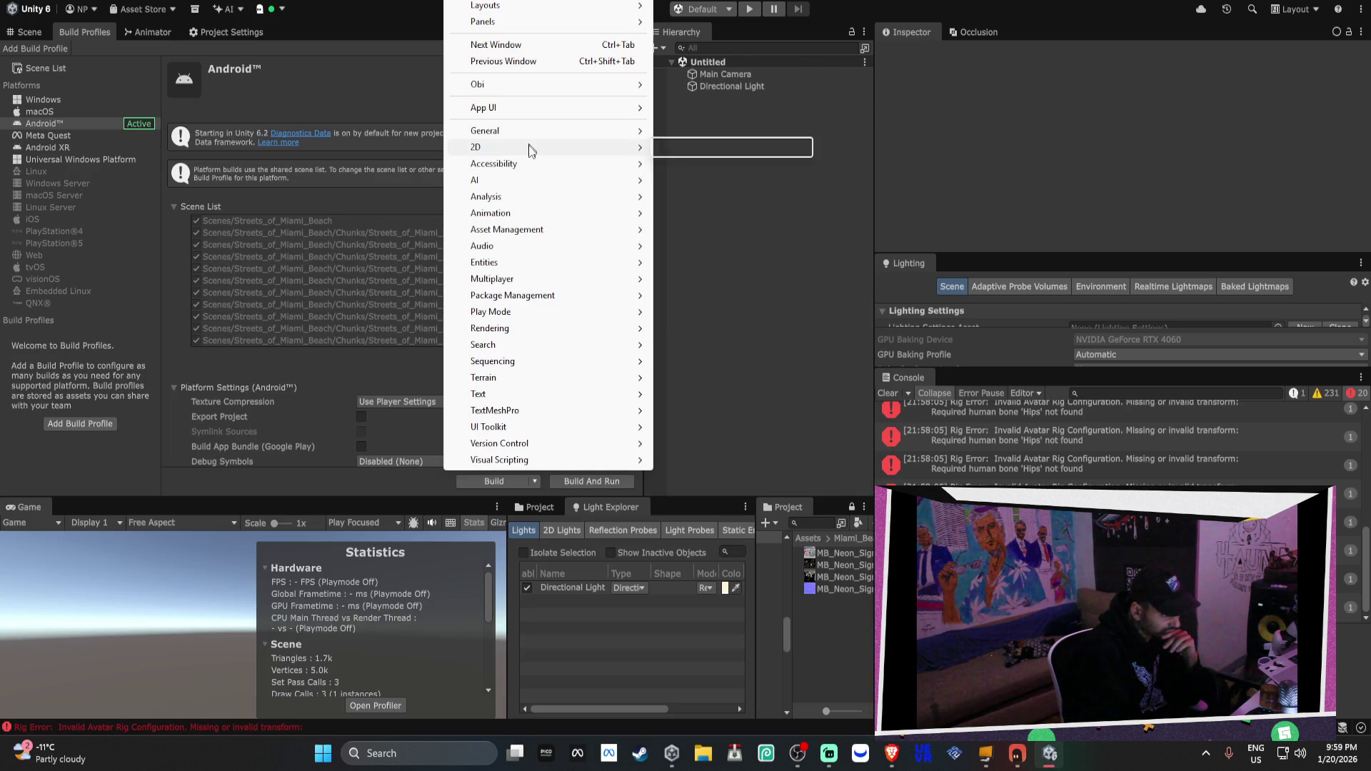
click(700, 309)
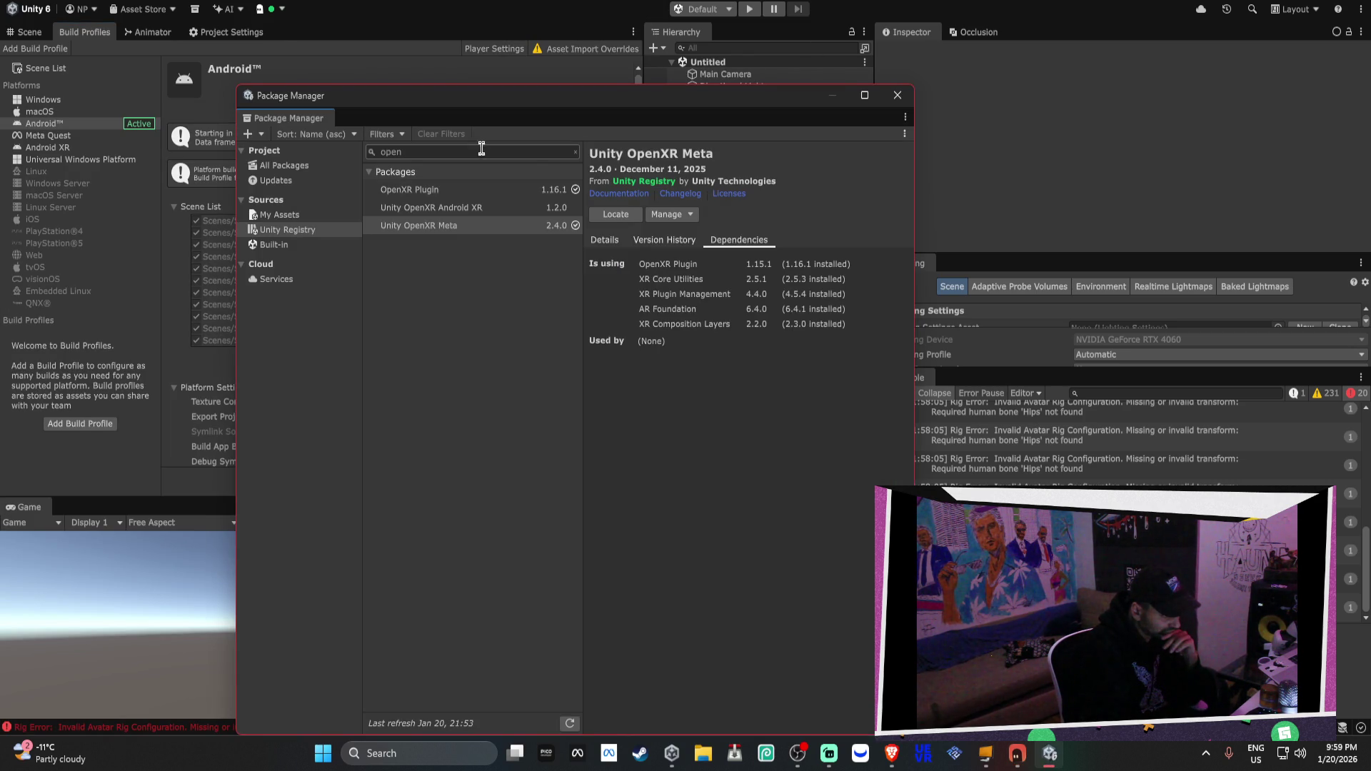
click(480, 147)
text(comp)
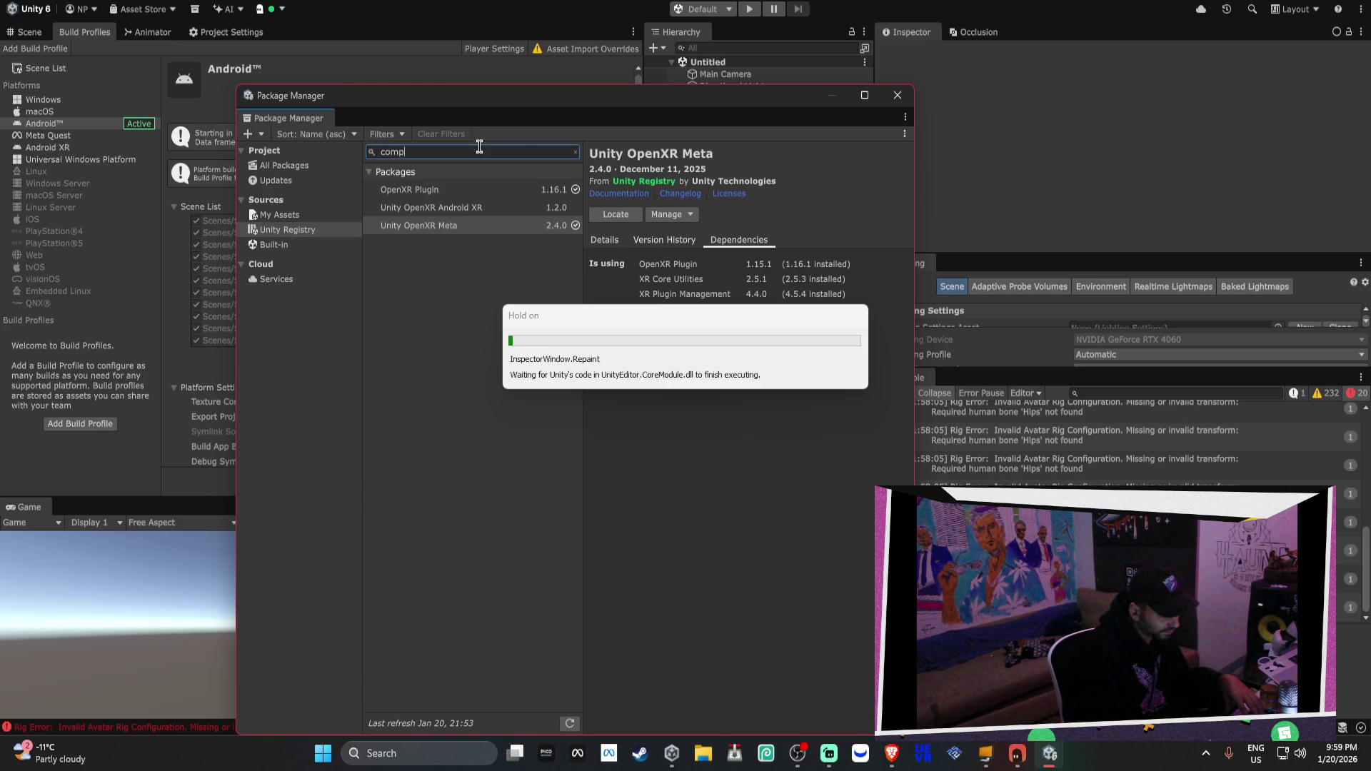
text(o)
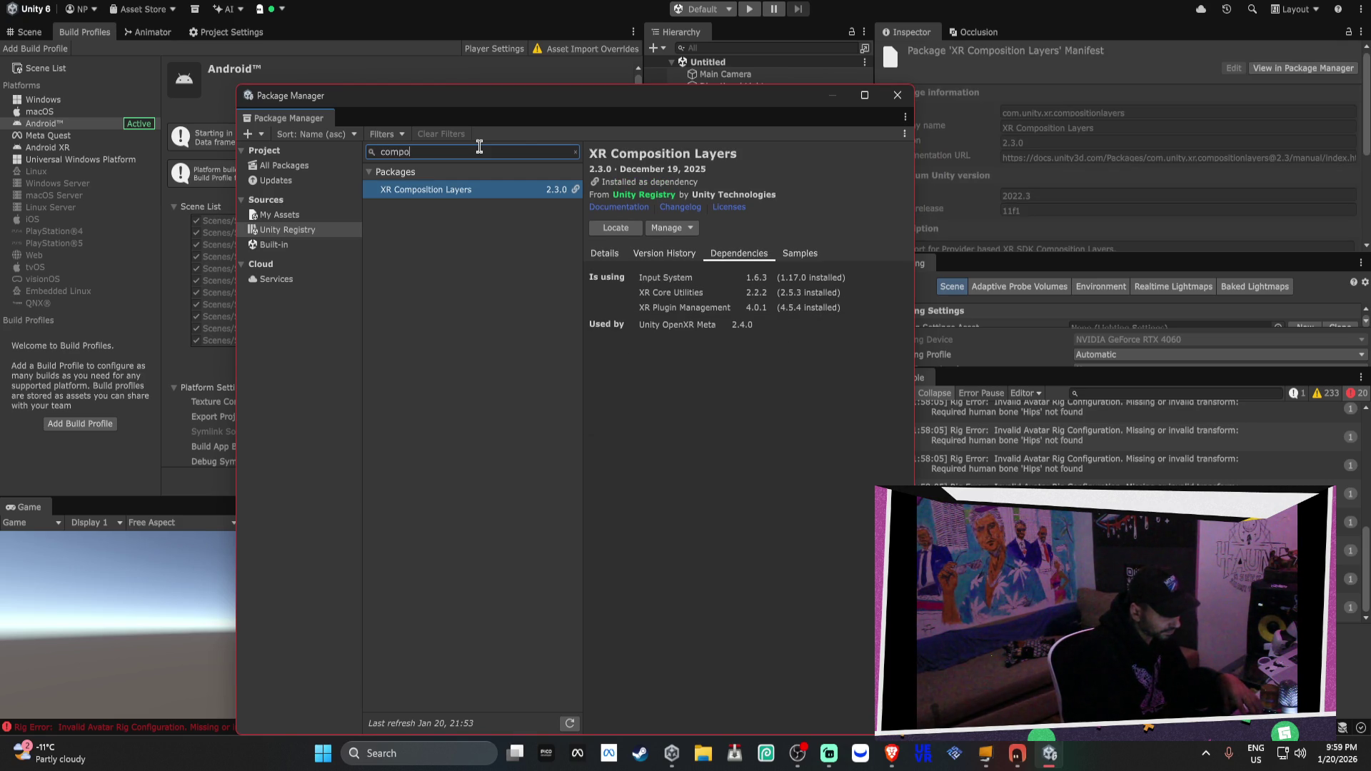
click(667, 228)
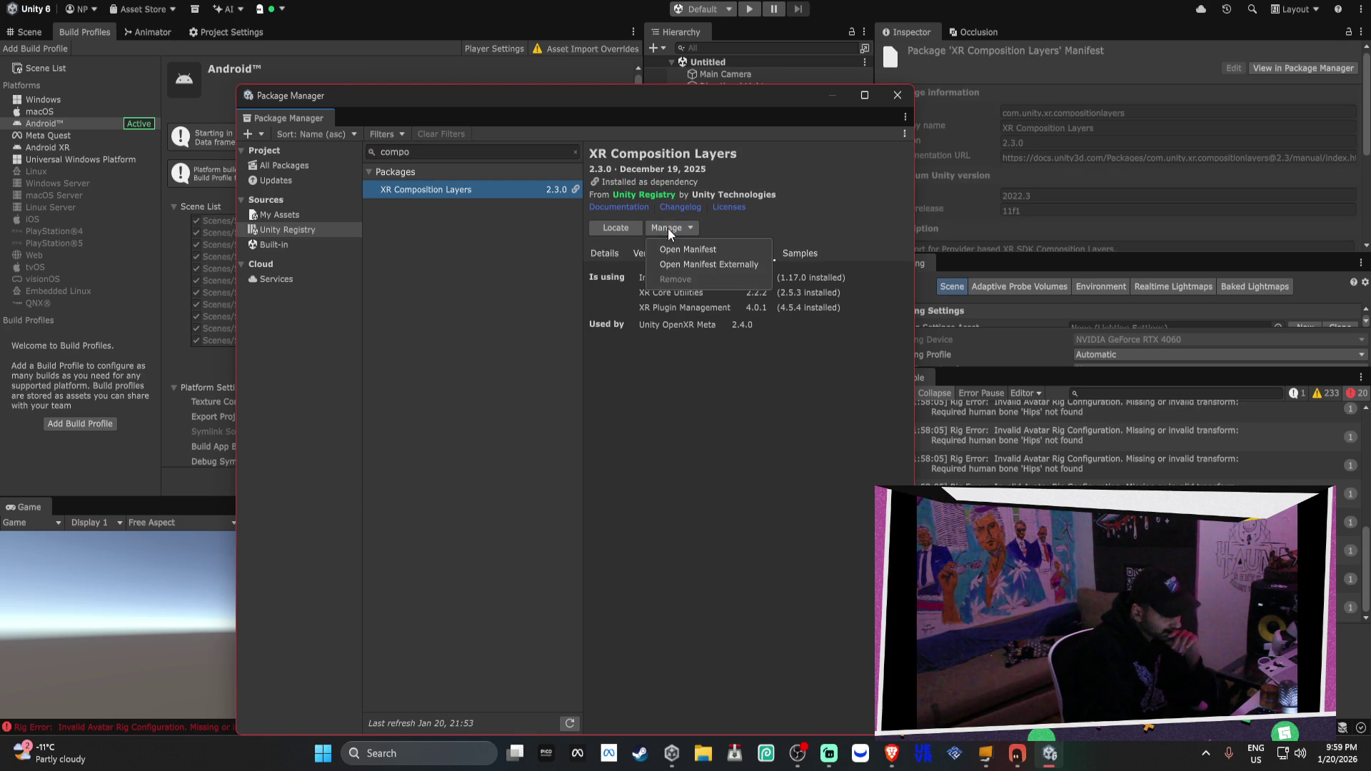
click(745, 408)
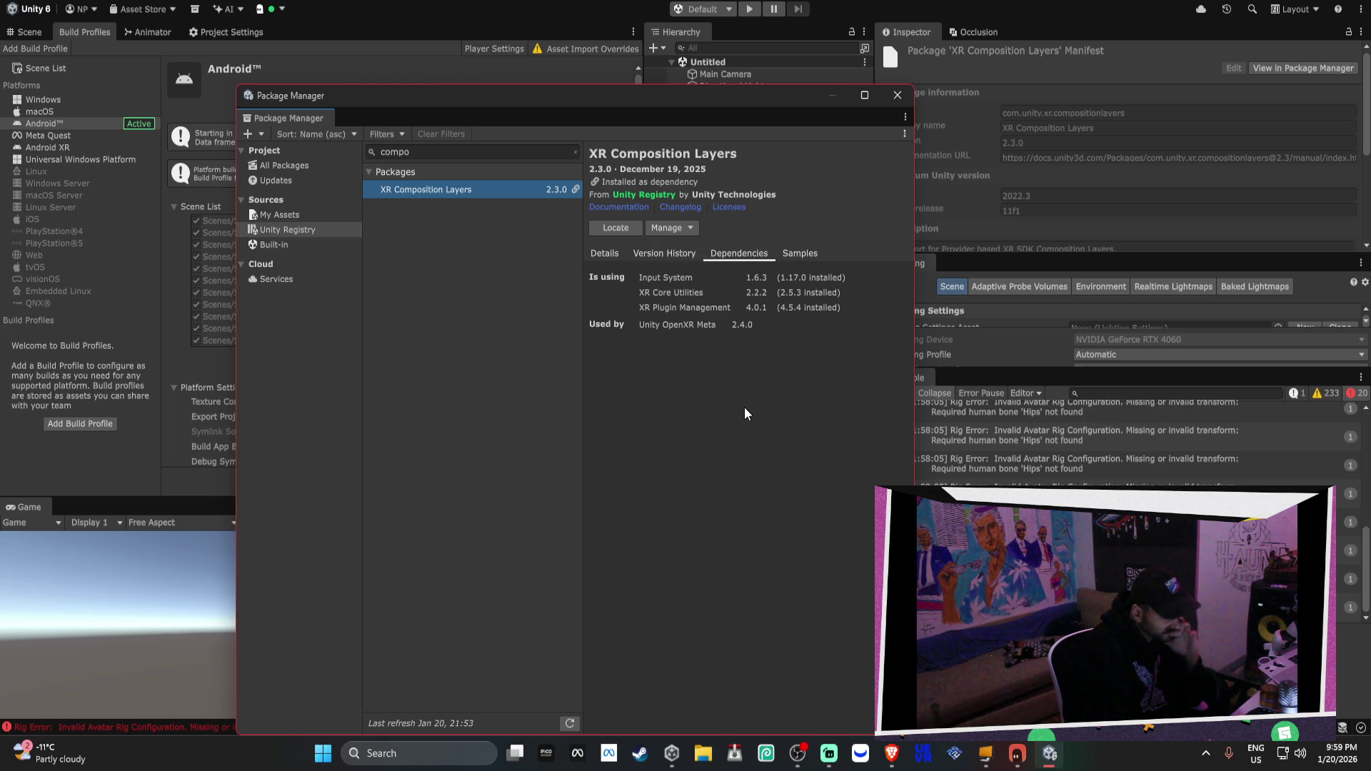
click(1020, 754)
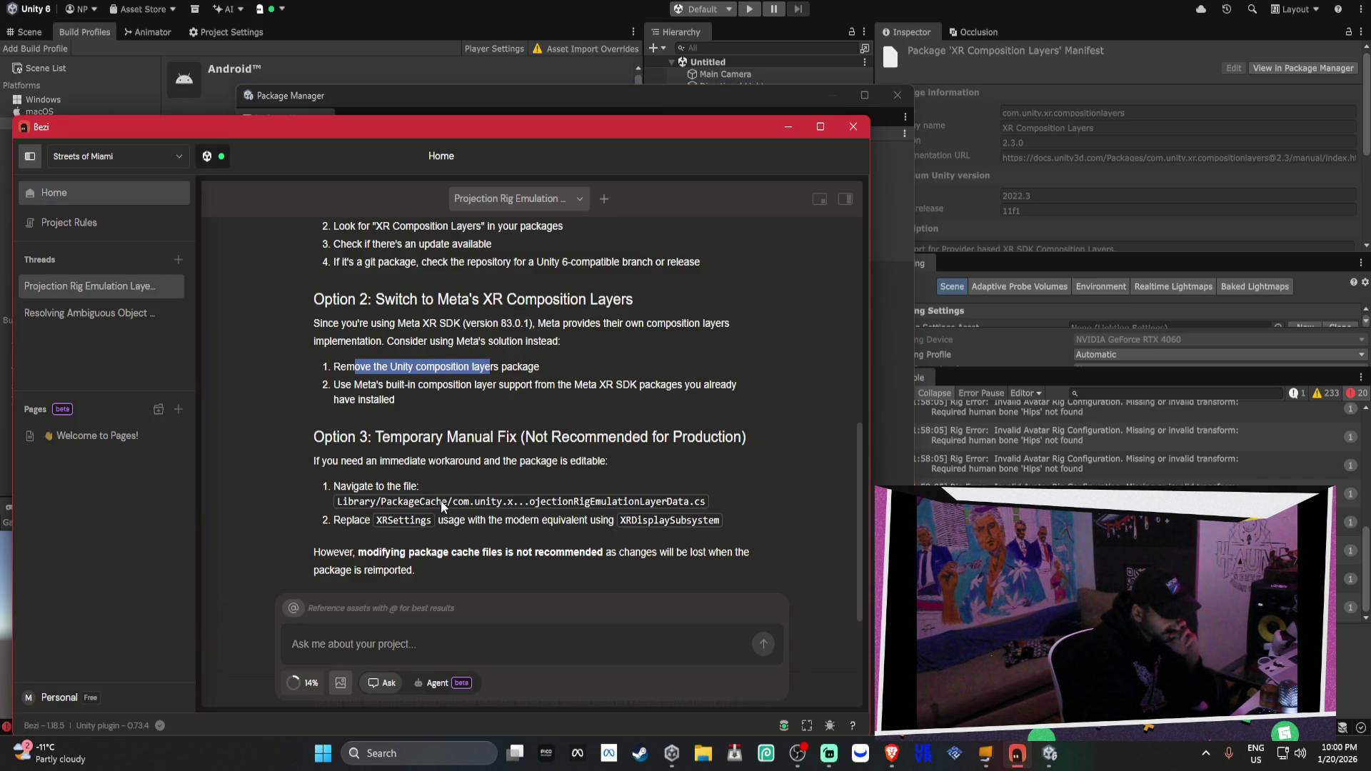
scroll(441, 506, down, 1)
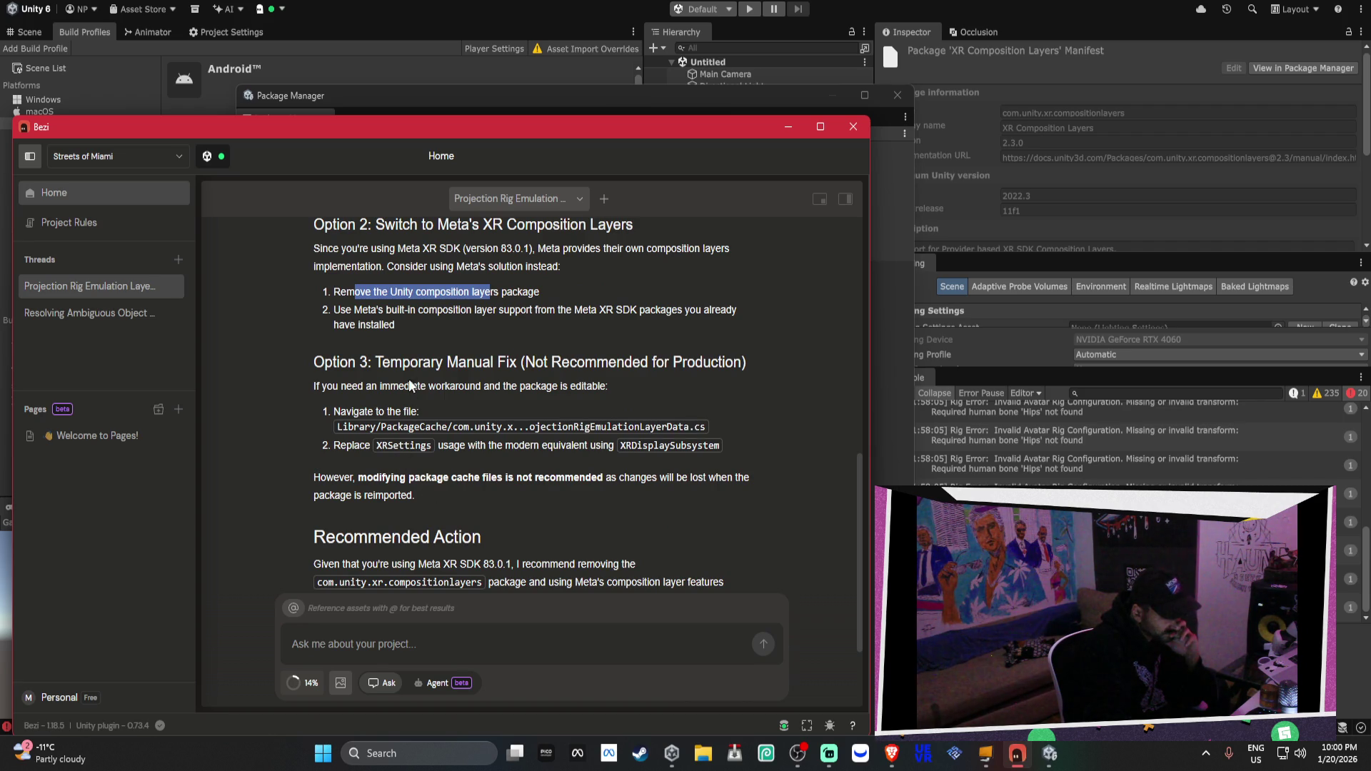
drag(372, 365, 769, 368)
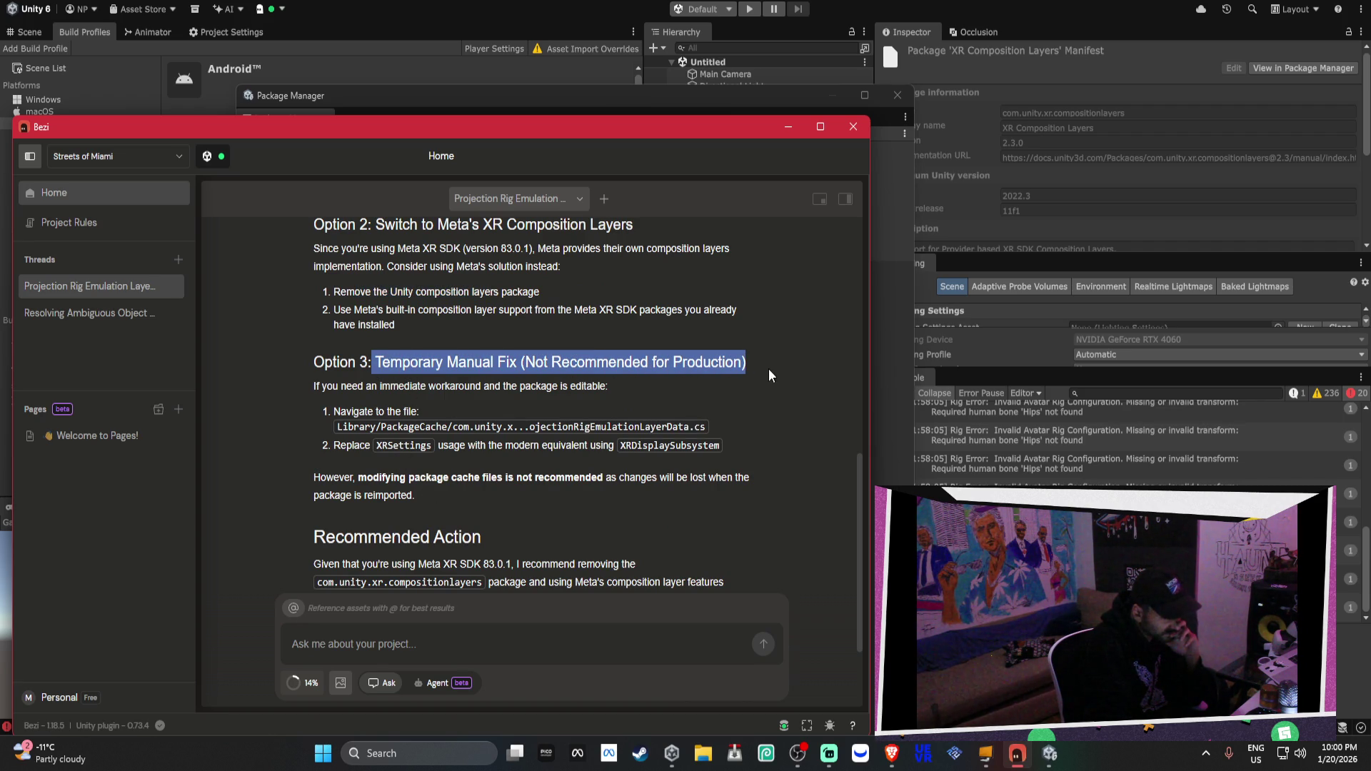
click(443, 387)
drag(443, 387, 526, 414)
click(476, 431)
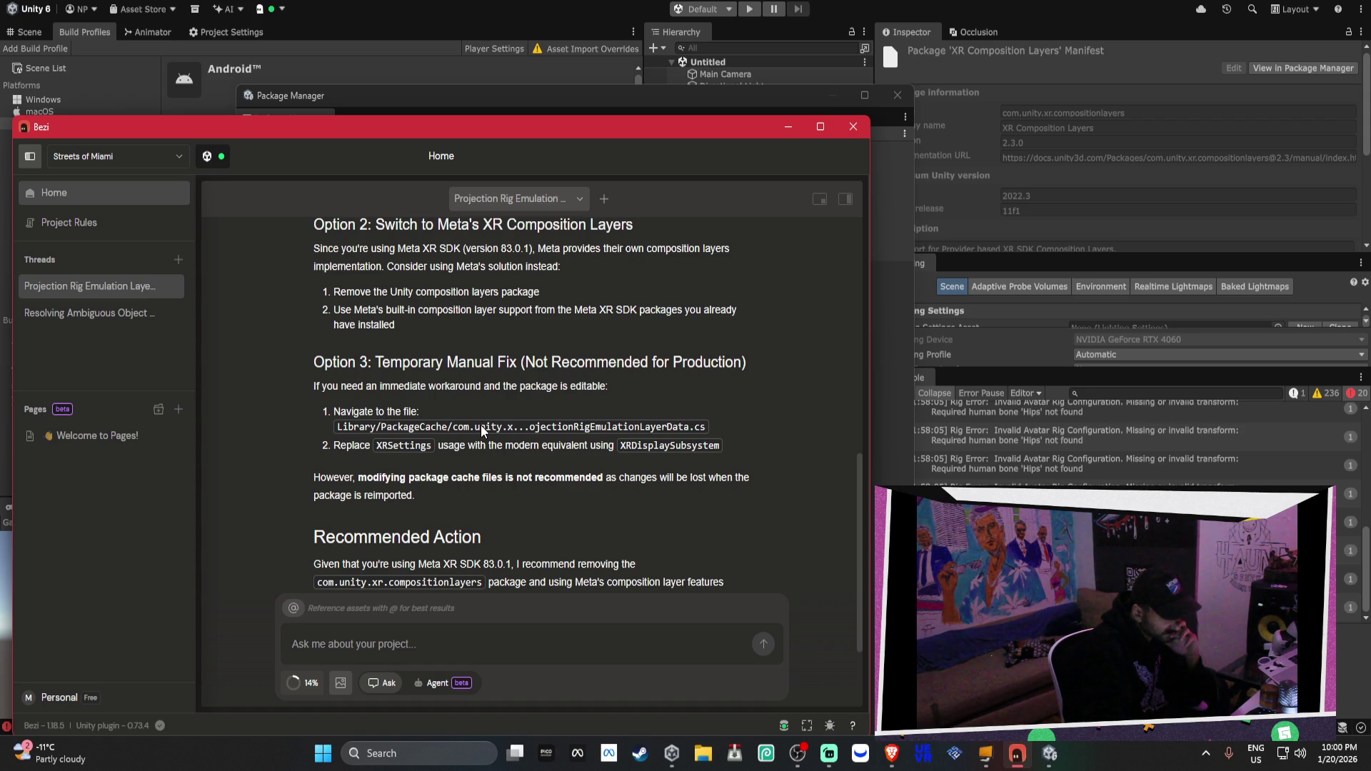
drag(507, 478, 607, 486)
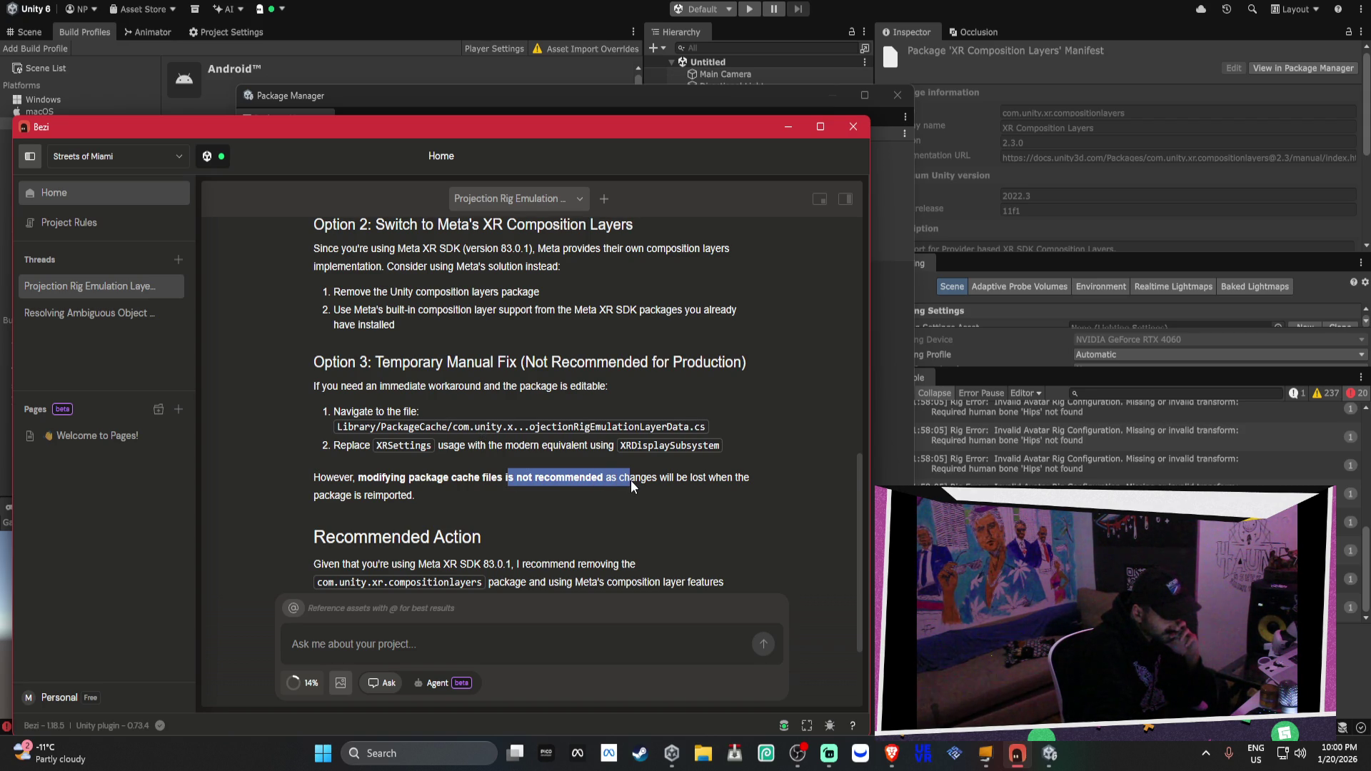
scroll(631, 479, down, 1)
scroll(632, 482, down, 1)
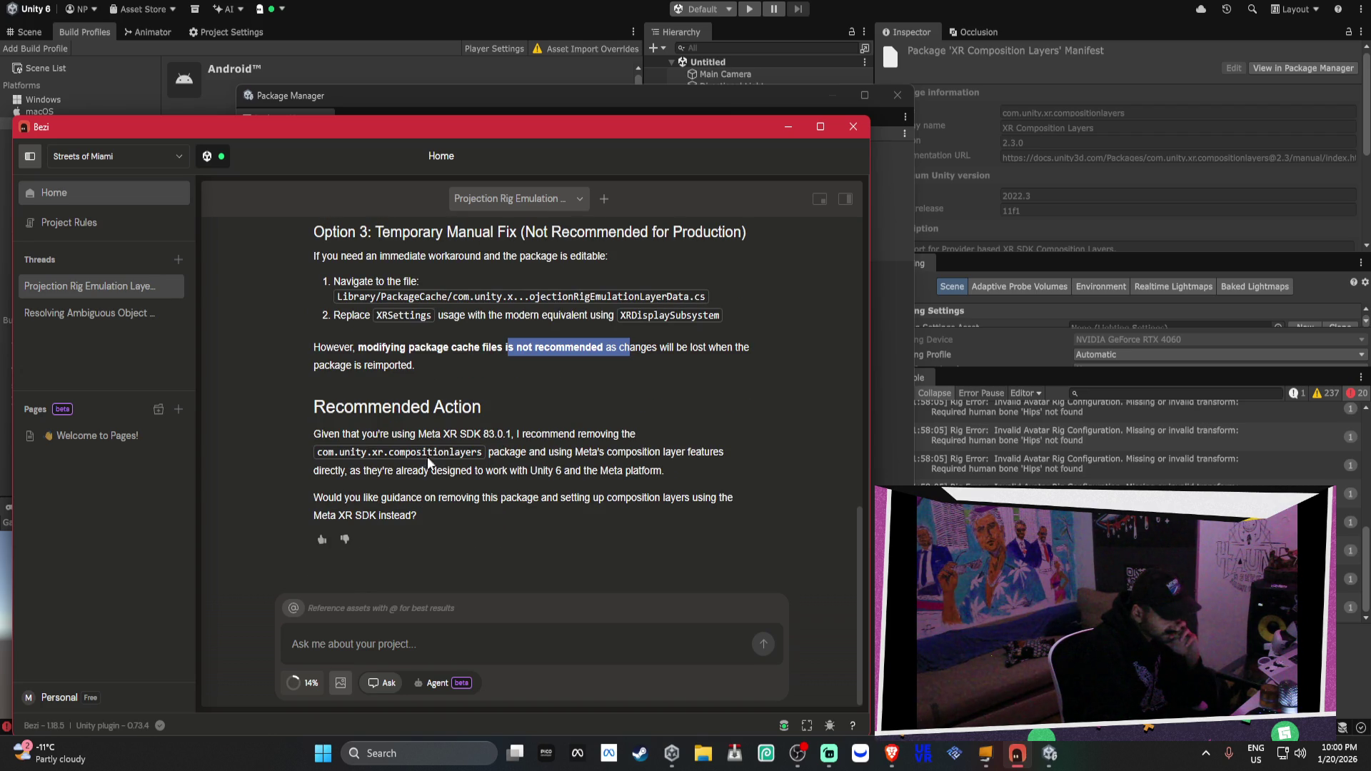
drag(345, 434, 526, 441)
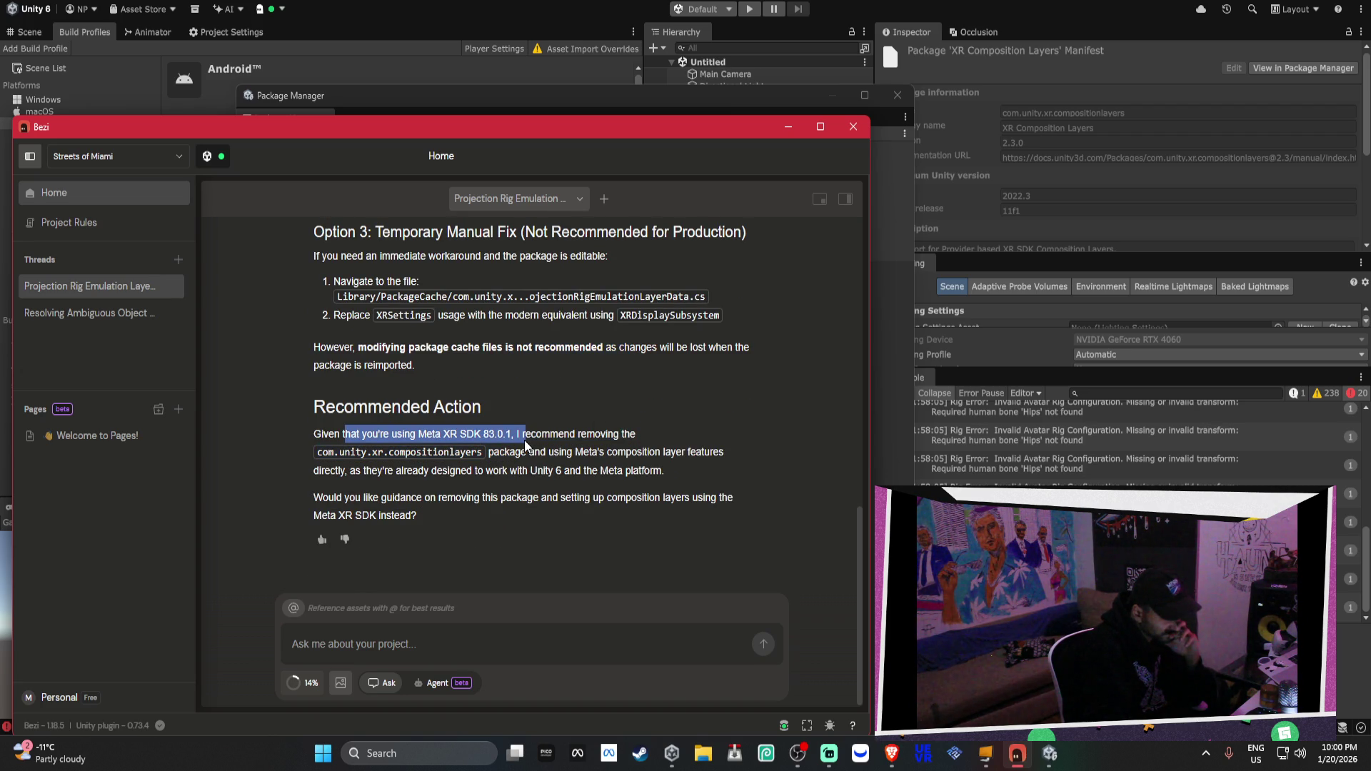
click(528, 455)
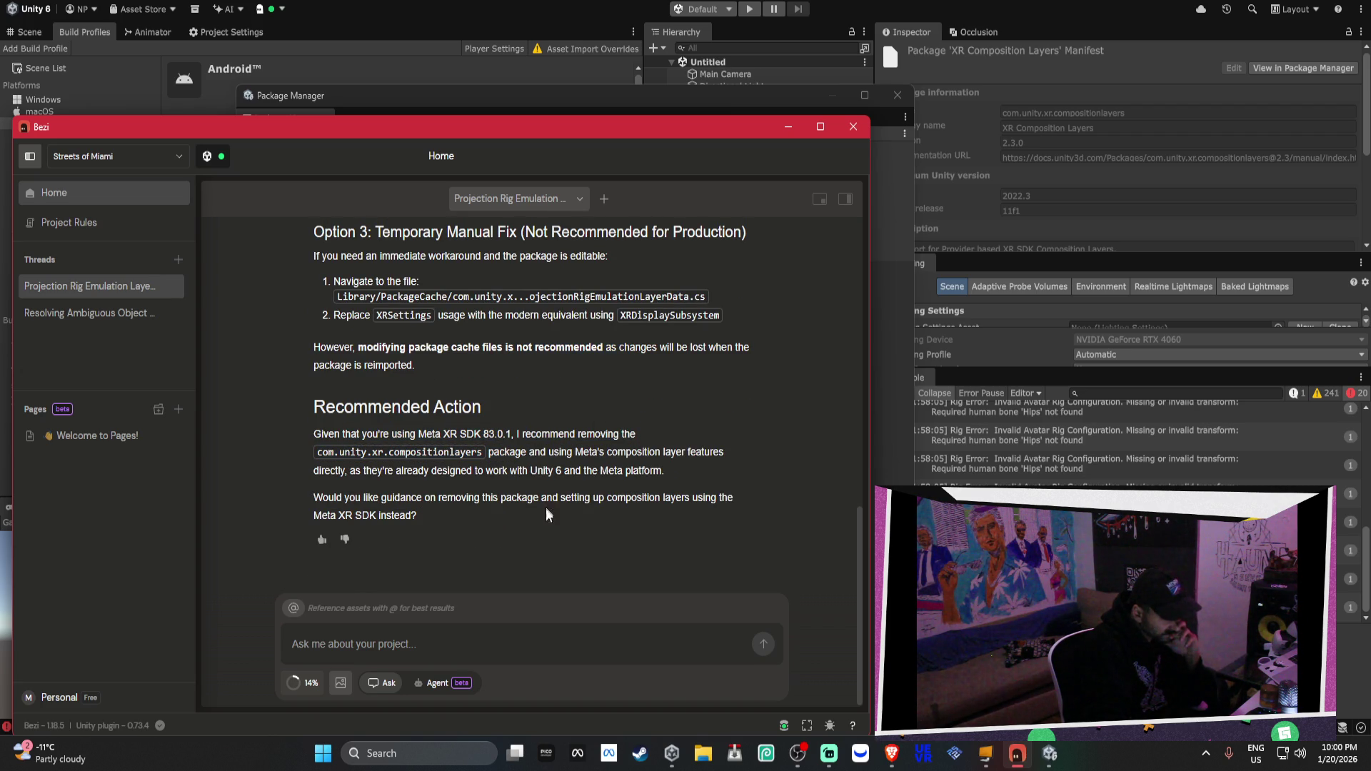
click(473, 624)
Send Bezi 'uhm thats what i did.......... lol i removed everything and reimported'
text(h)
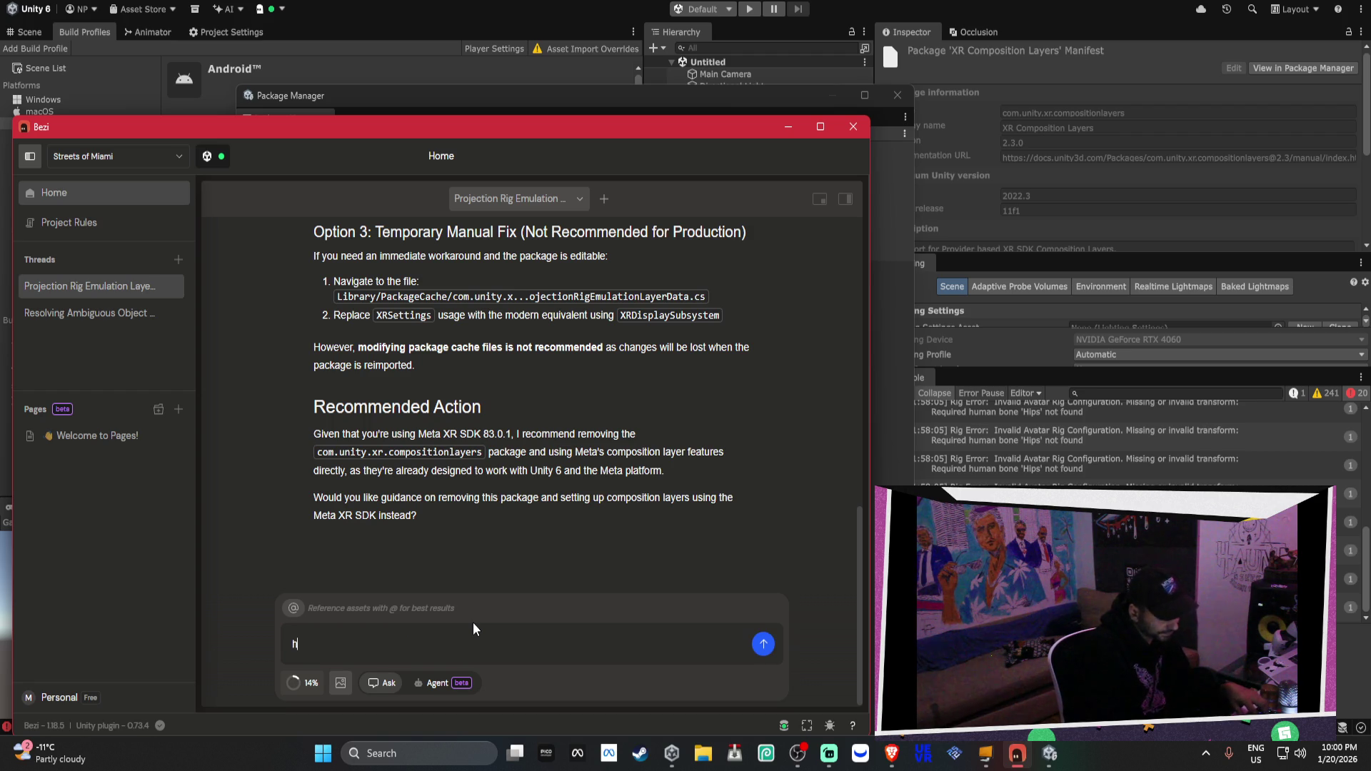
key(BackSpace)
text(uhm thats what i did...)
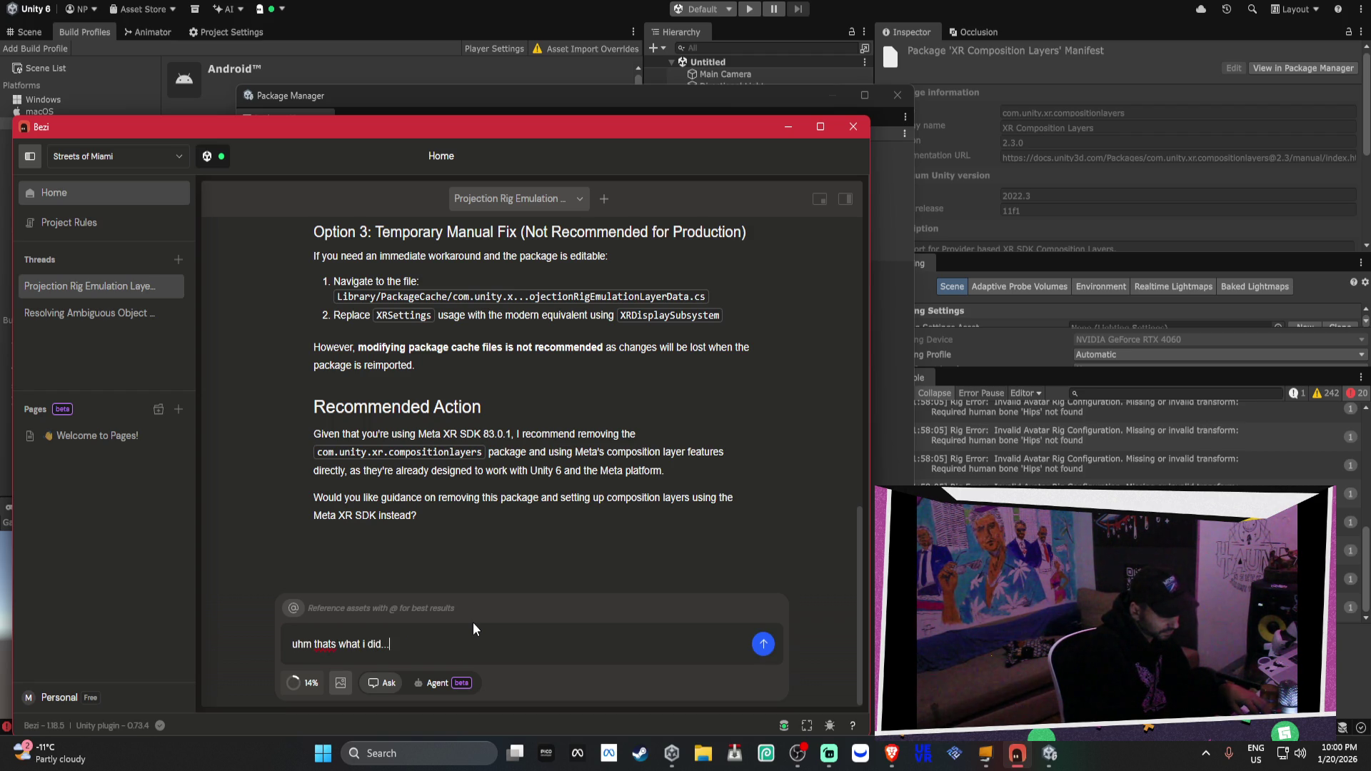
text(.......)
text( lol i remo)
text(ved everyth)
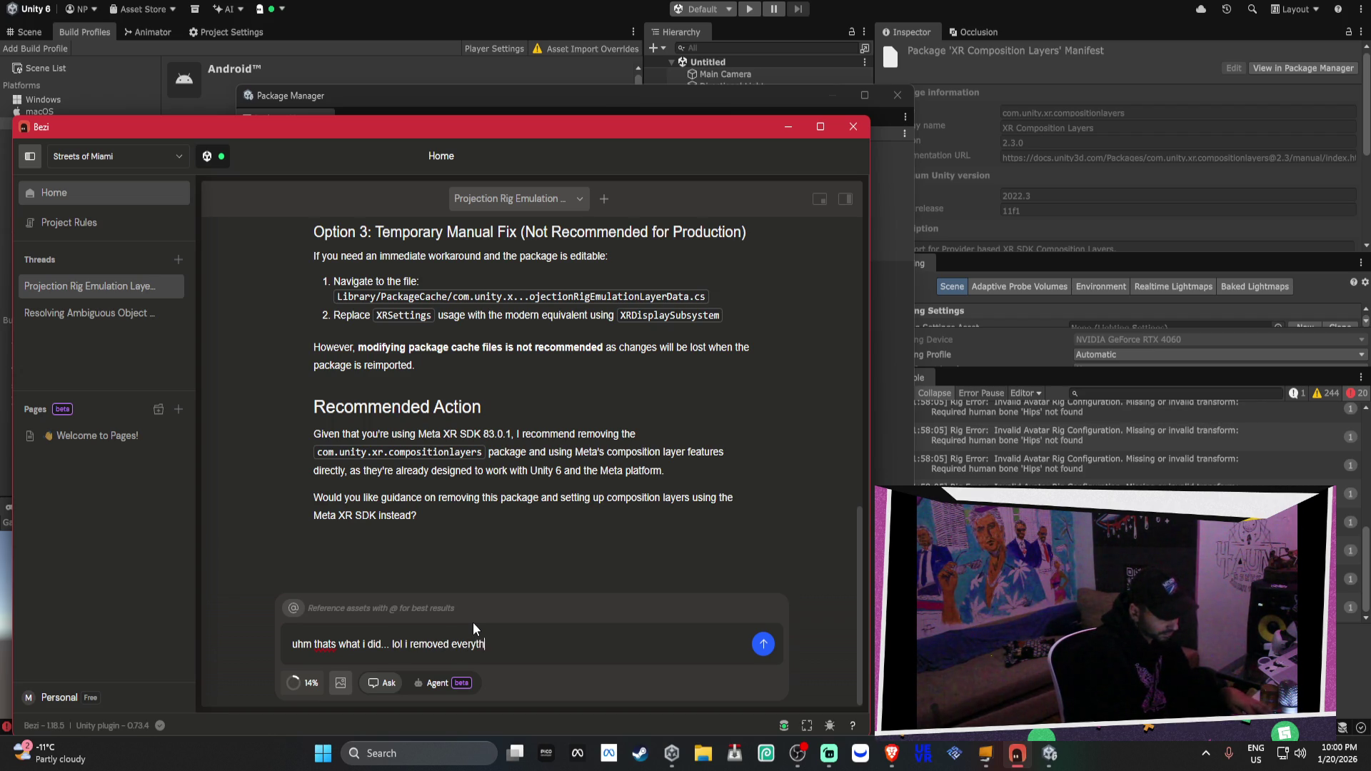
text(ing and remiported)
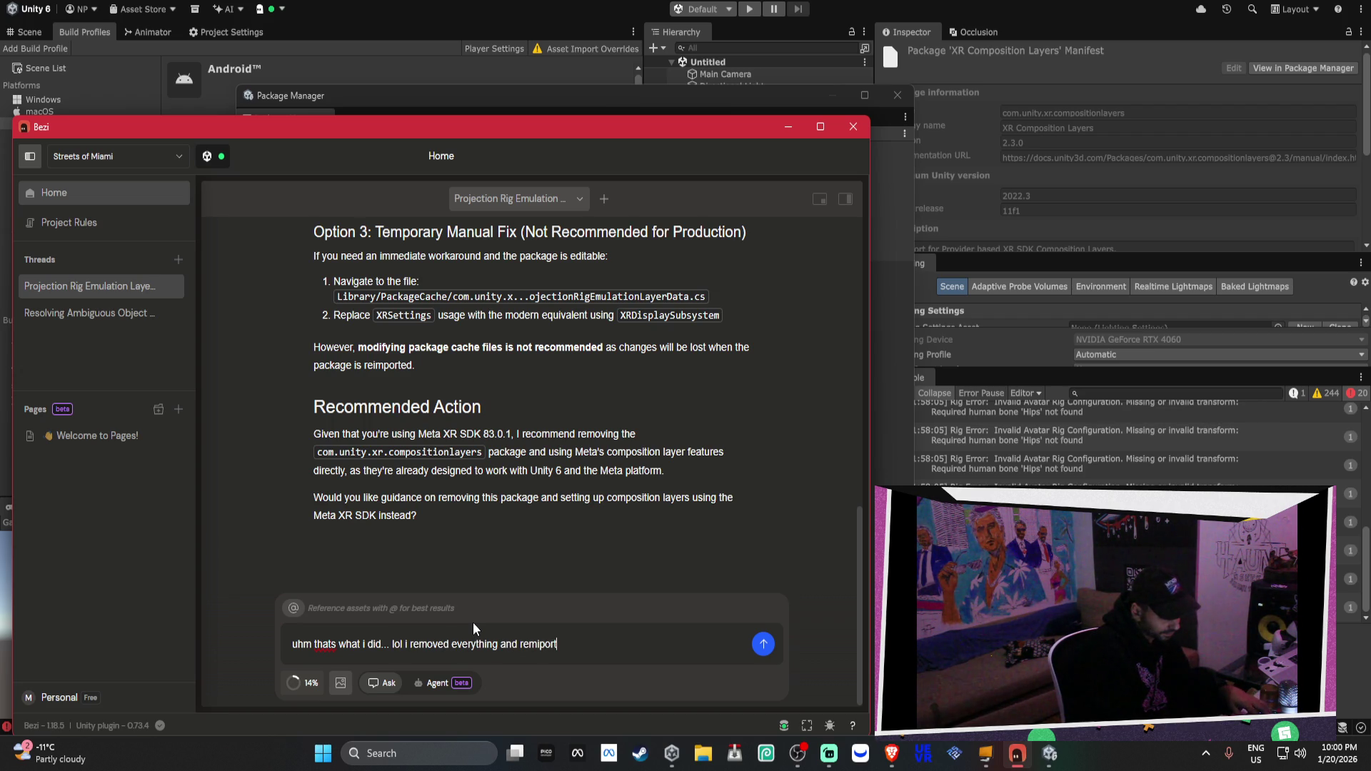
key(BackSpace)
key(BackSpace)
key(BackSpace)
text(imported)
key(Return)
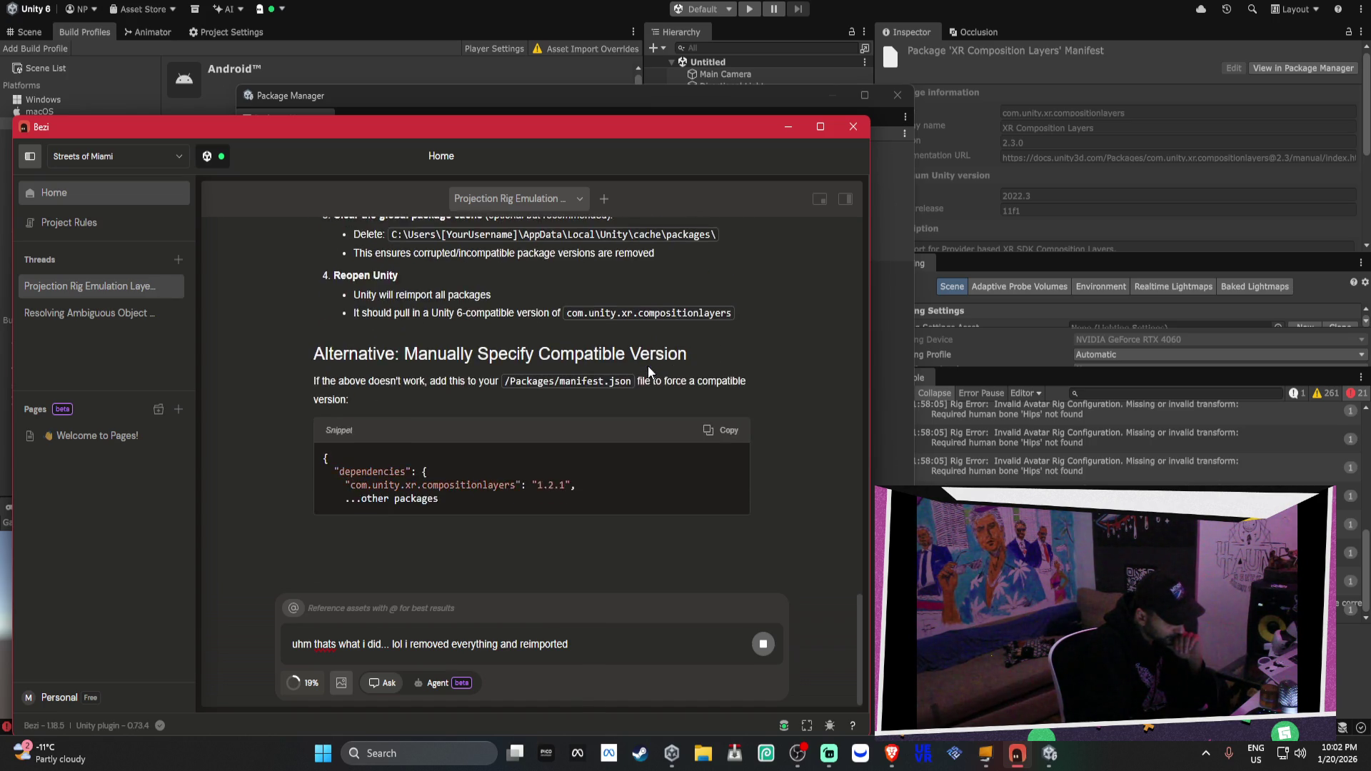
drag(384, 277, 504, 279)
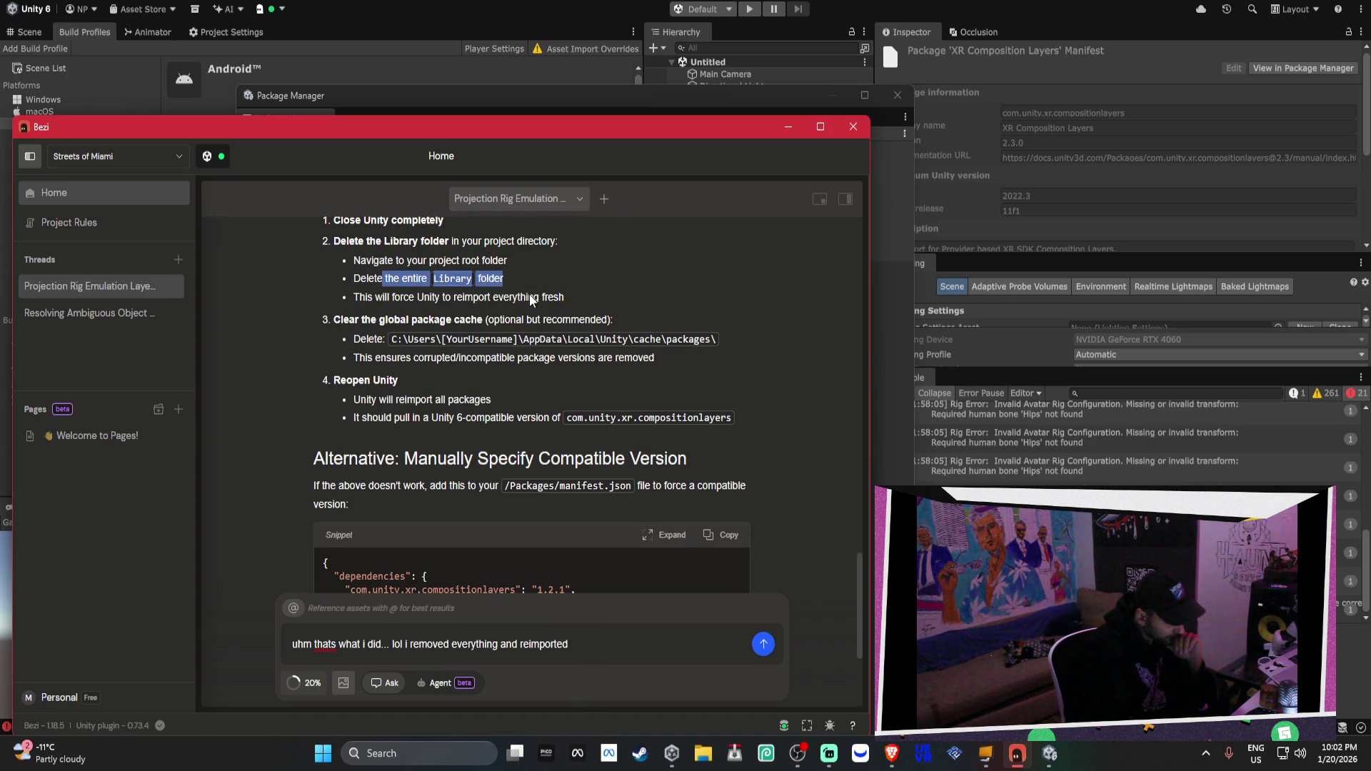
drag(437, 297, 562, 298)
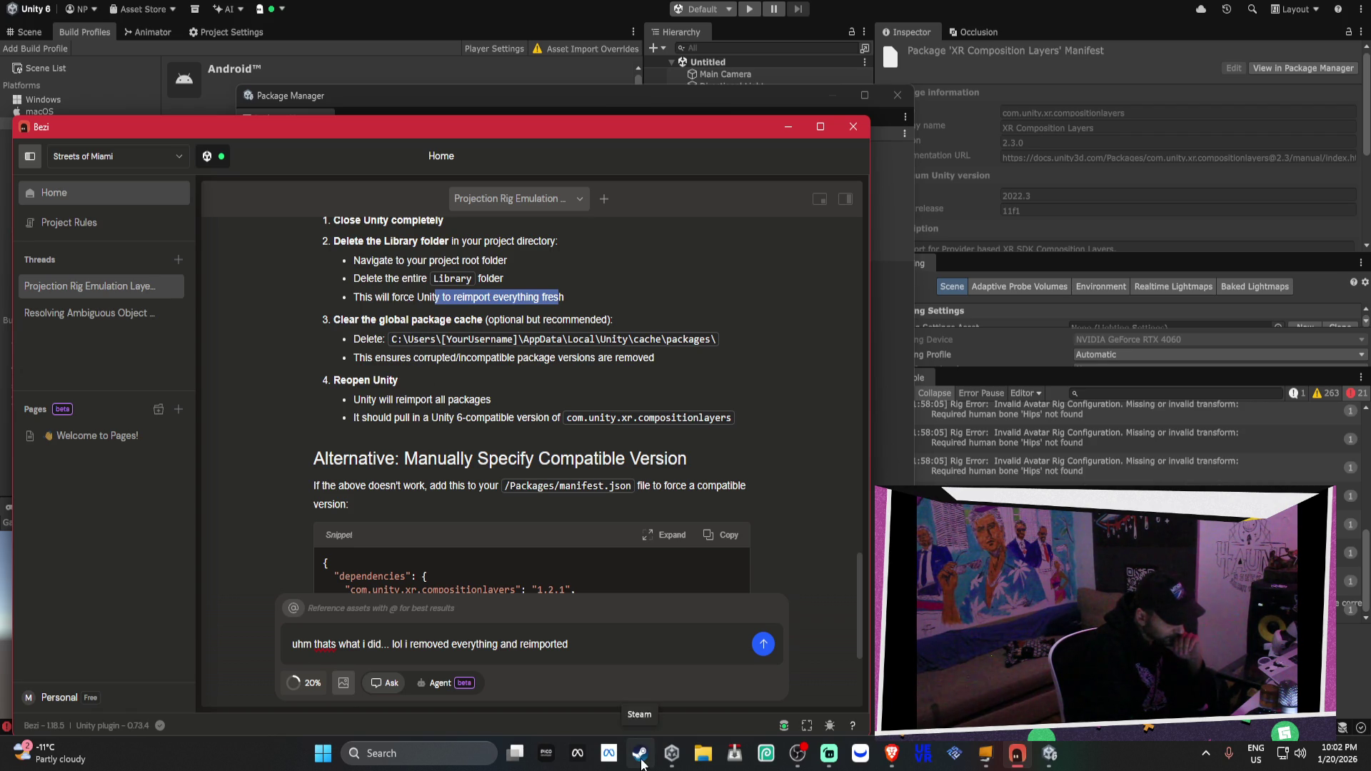
click(703, 756)
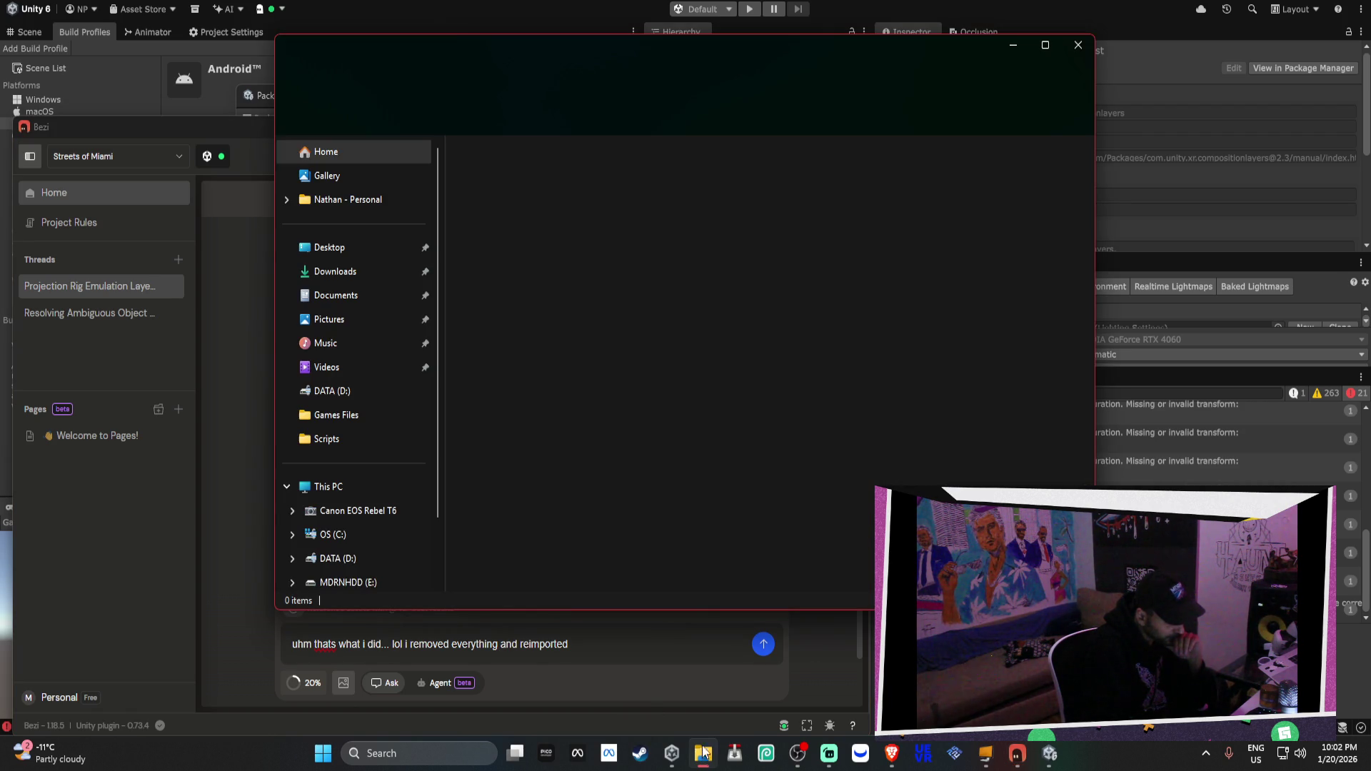
Position File Explorer on the right, open Desktop in a new tab, and go to This PC
drag(512, 52, 1031, 84)
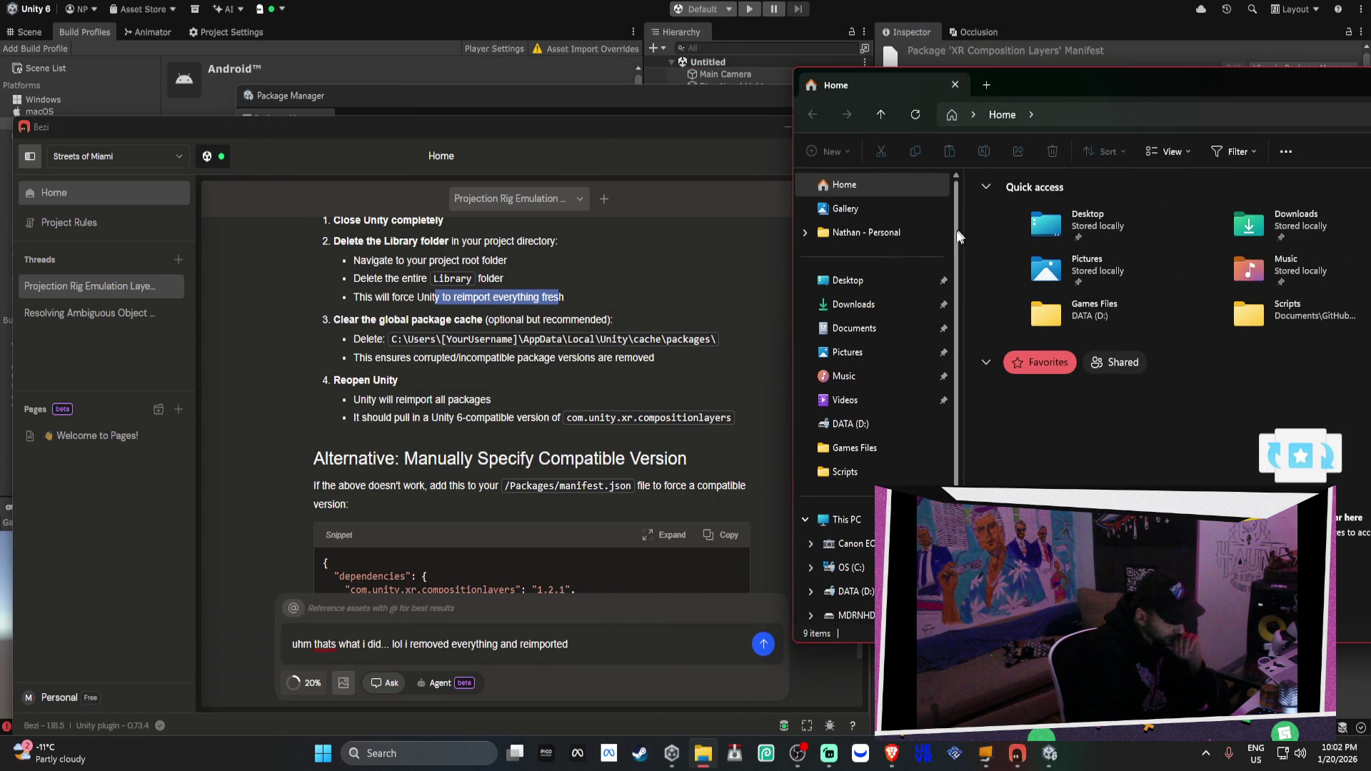
middle_click(871, 283)
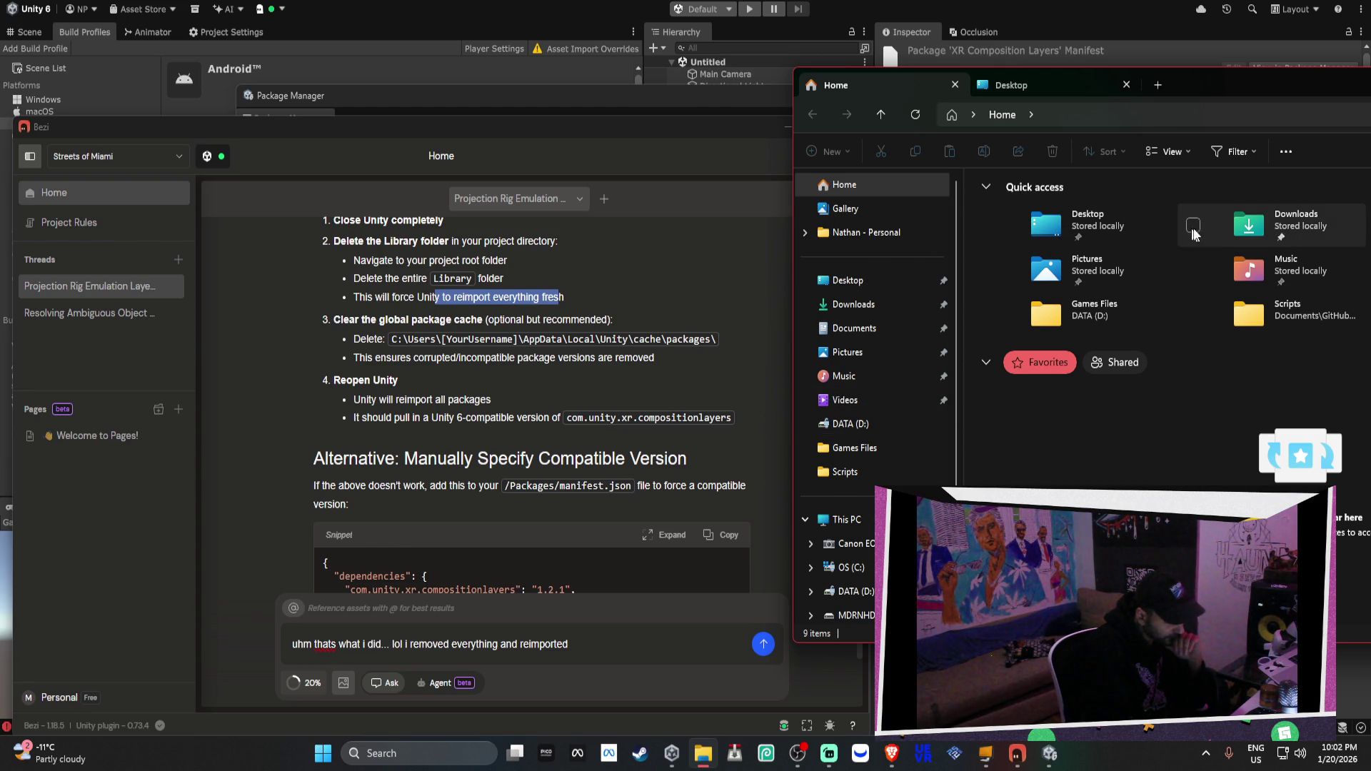
click(982, 119)
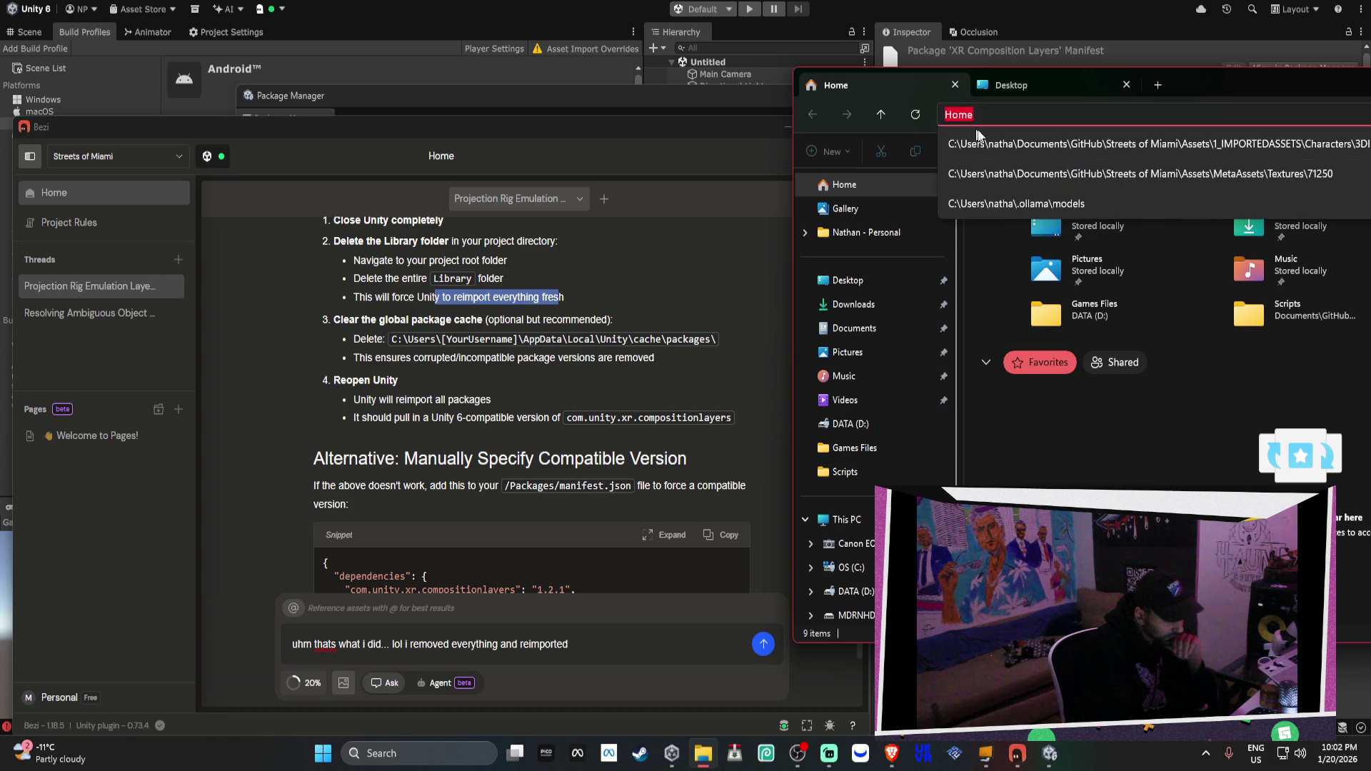
click(1035, 363)
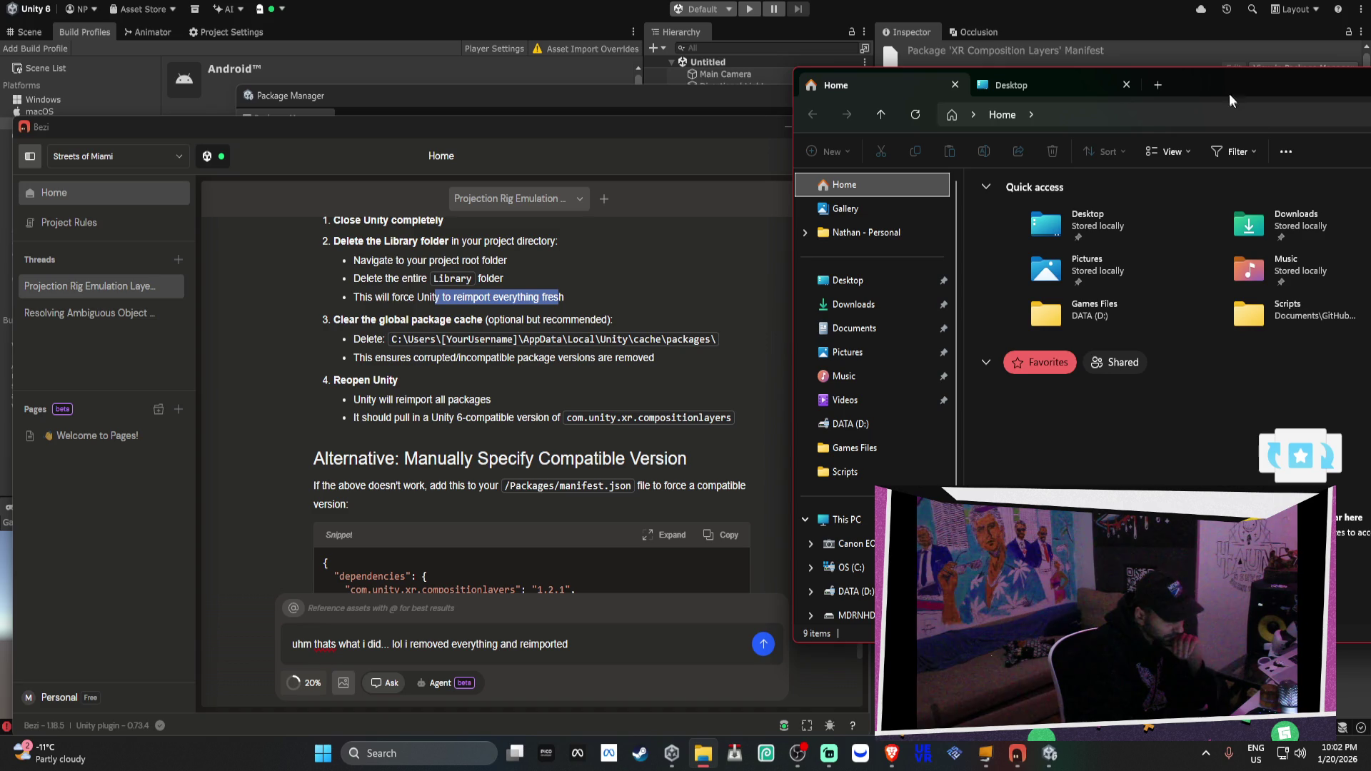
drag(1217, 94, 1027, 117)
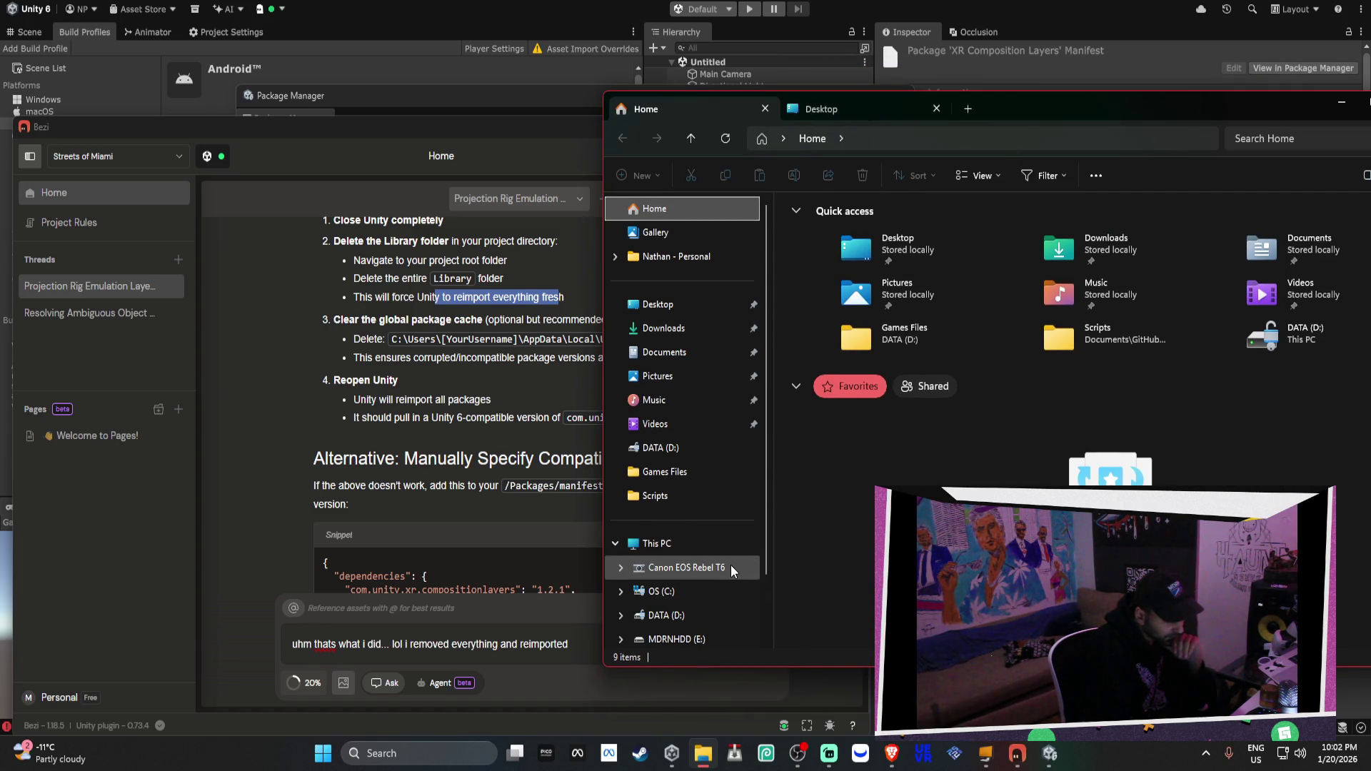
double_click(1274, 334)
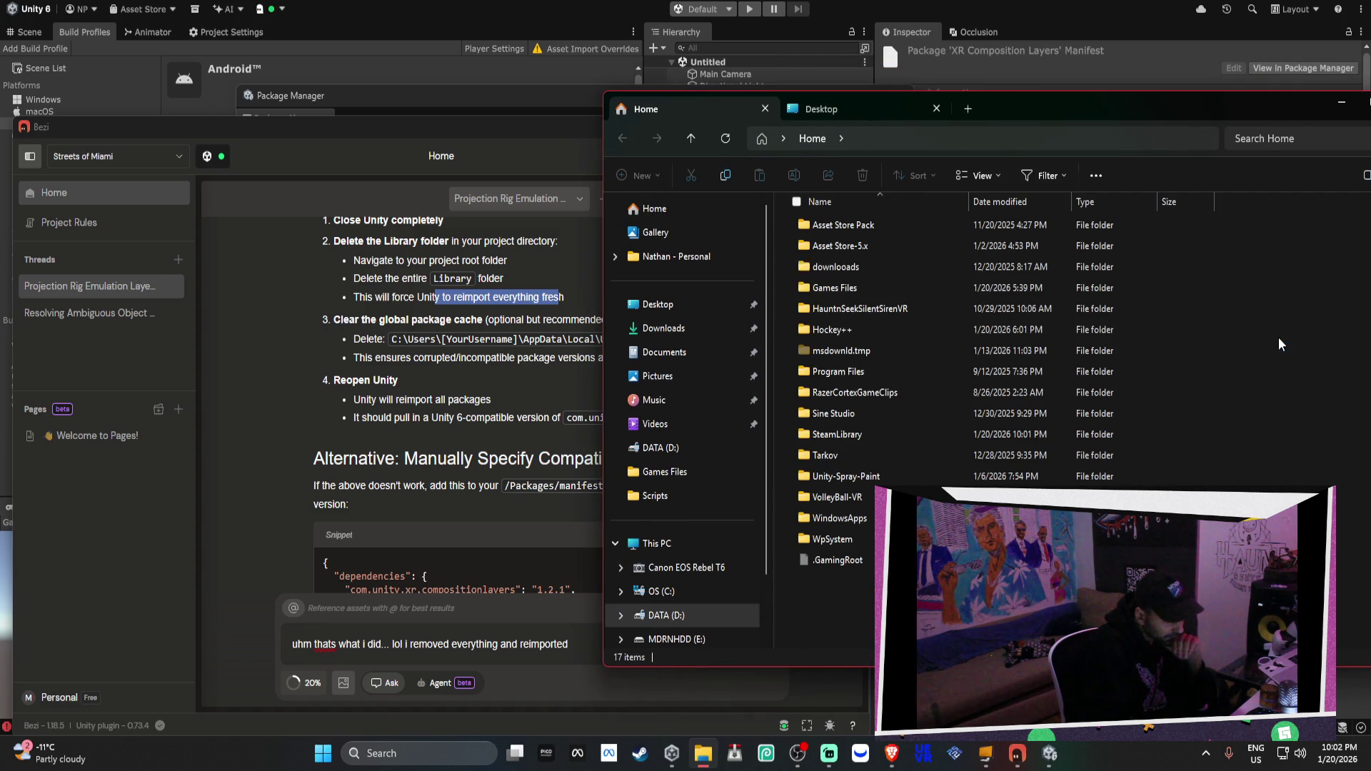
click(625, 140)
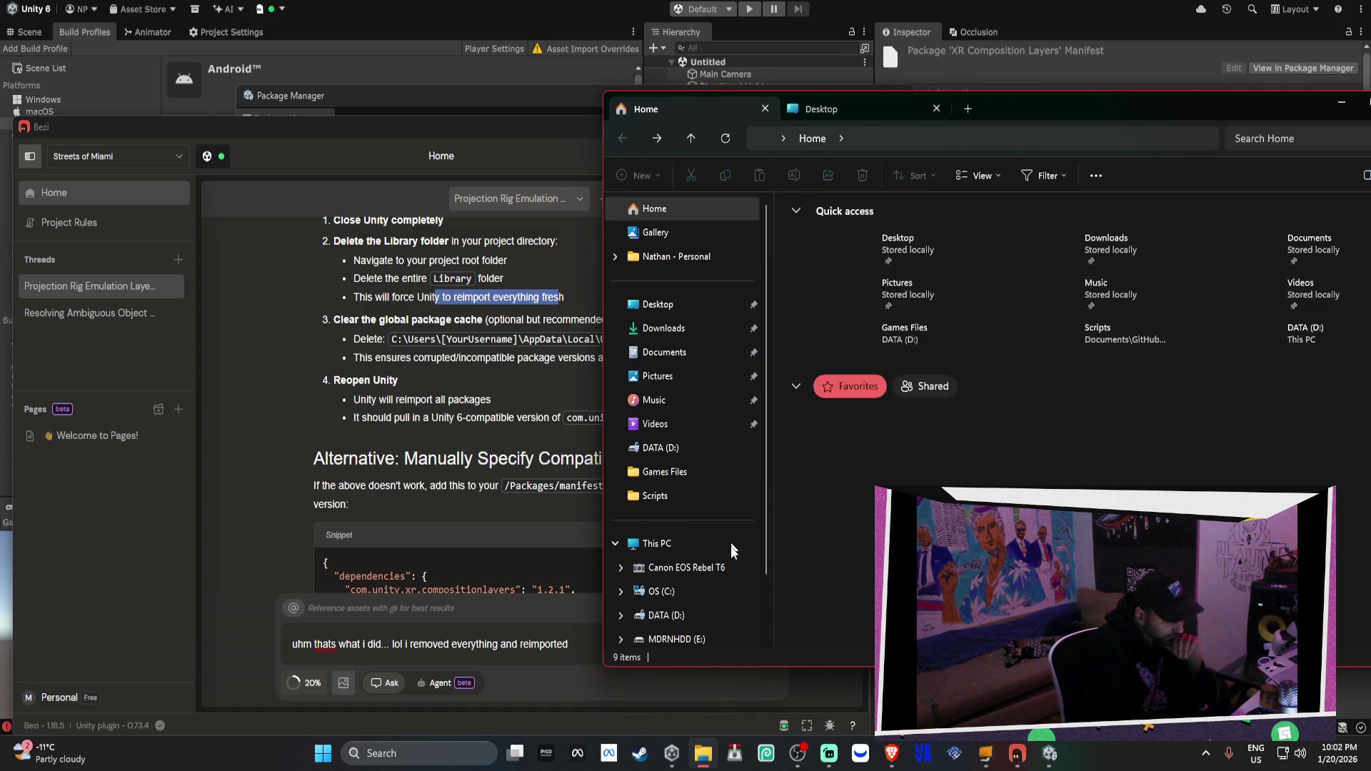
click(674, 541)
Browse OS (C:) > Users > the user's folder > AppData > Local
click(1049, 224)
double_click(1048, 226)
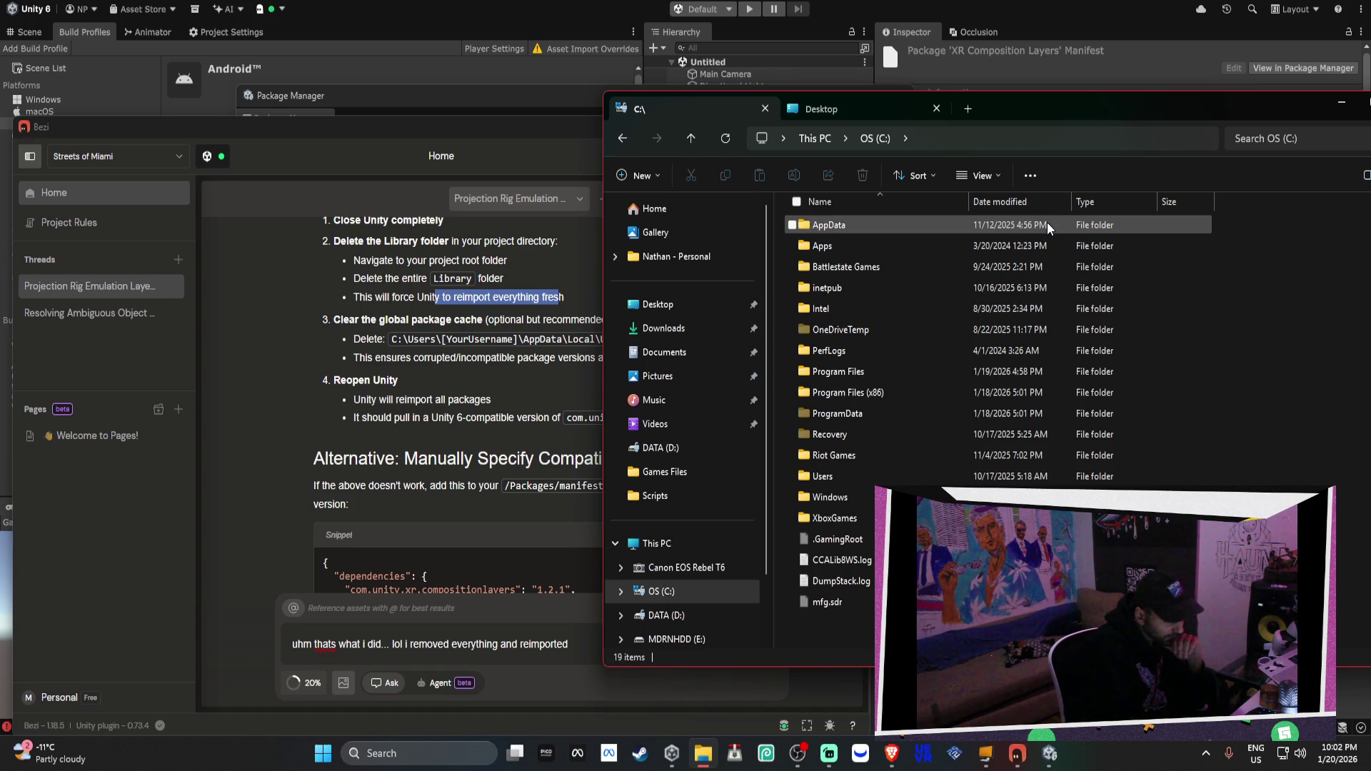
double_click(1046, 225)
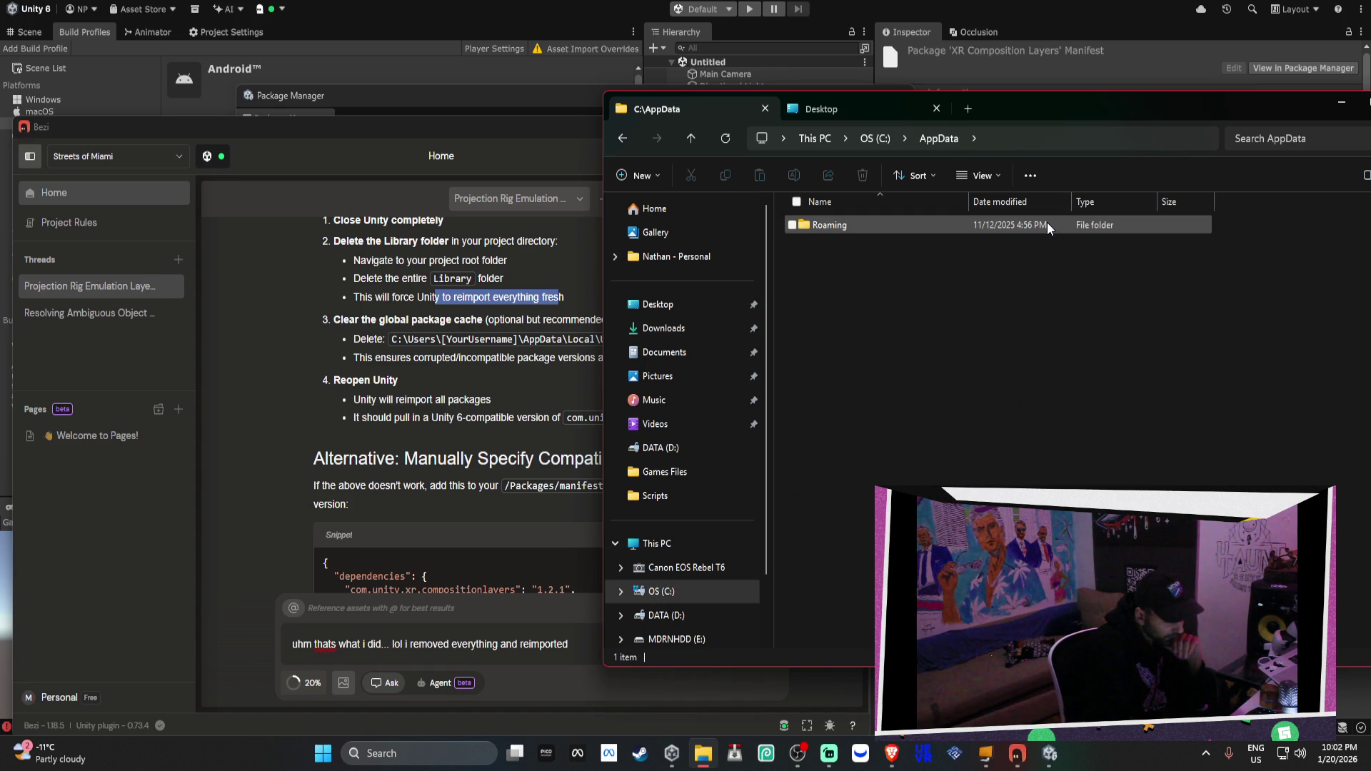
click(622, 139)
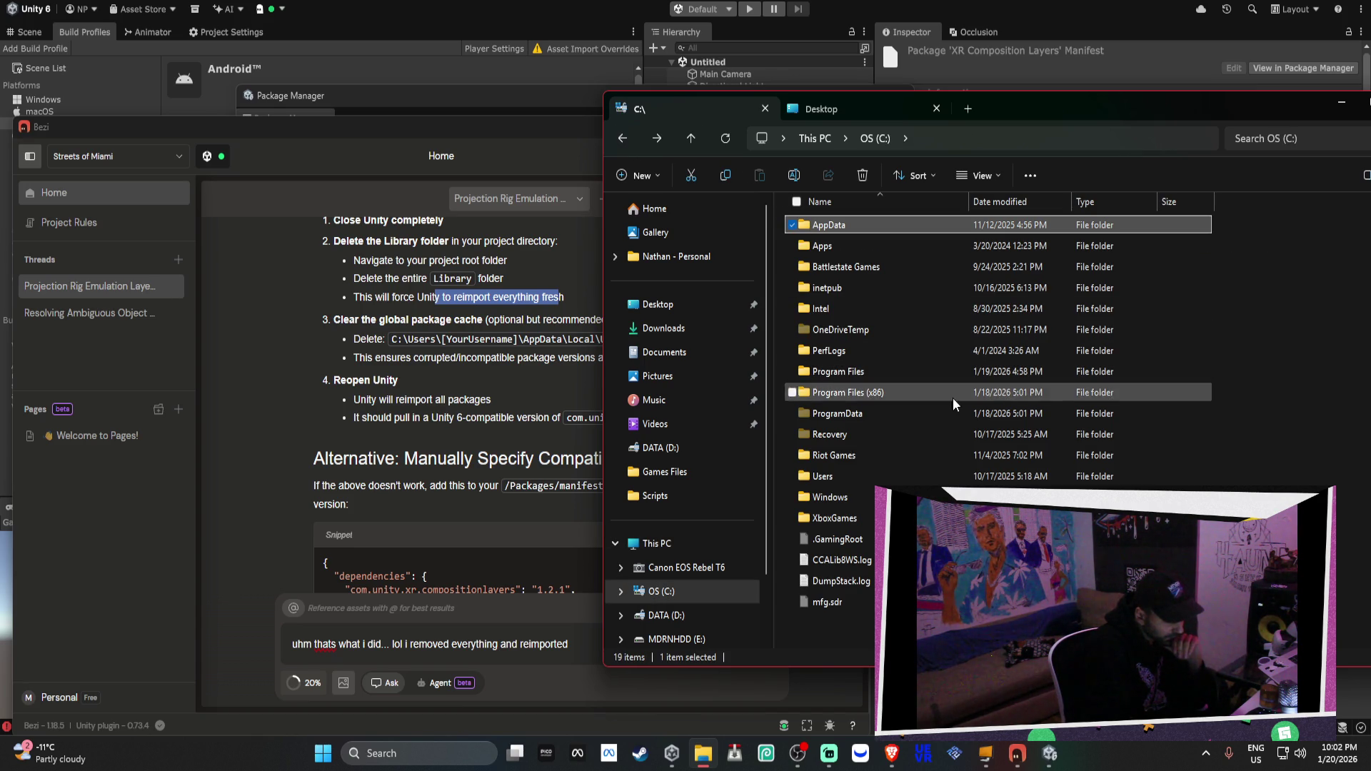
double_click(887, 475)
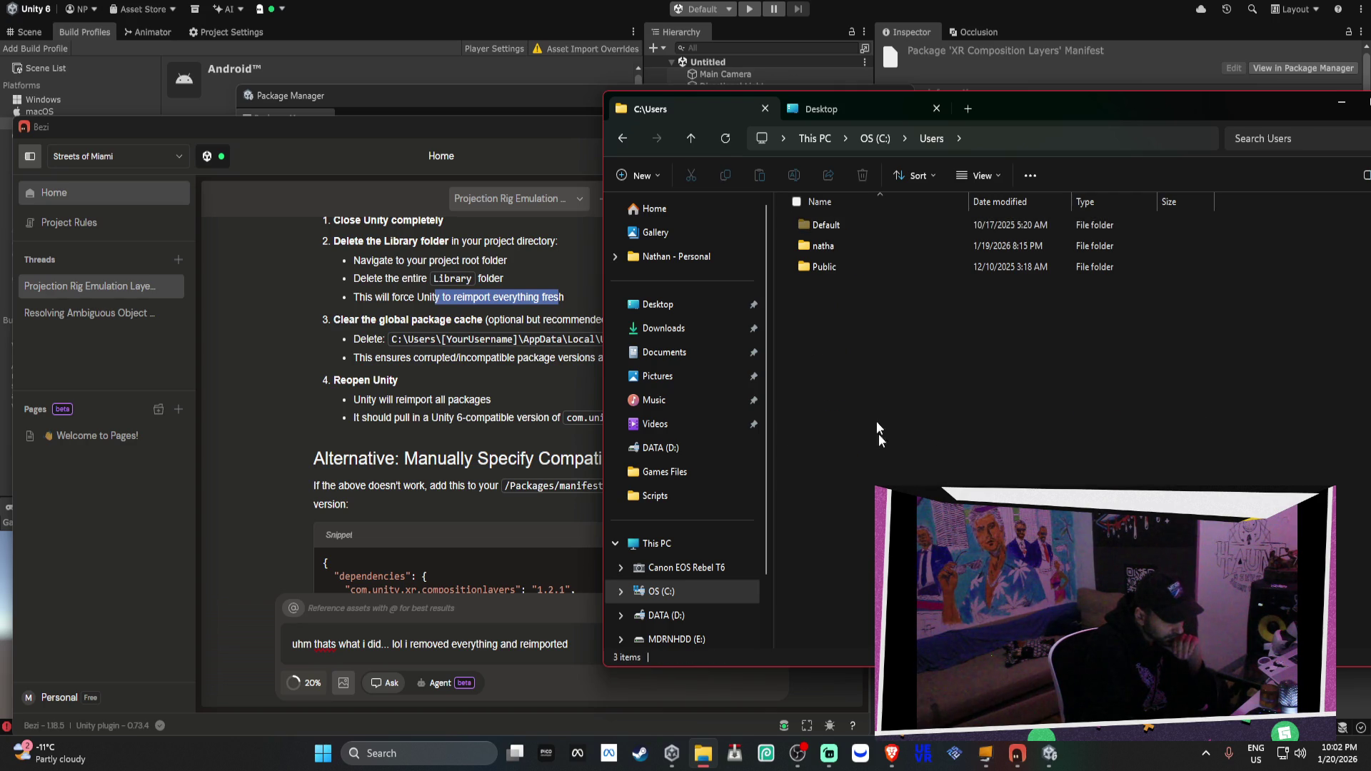
double_click(830, 244)
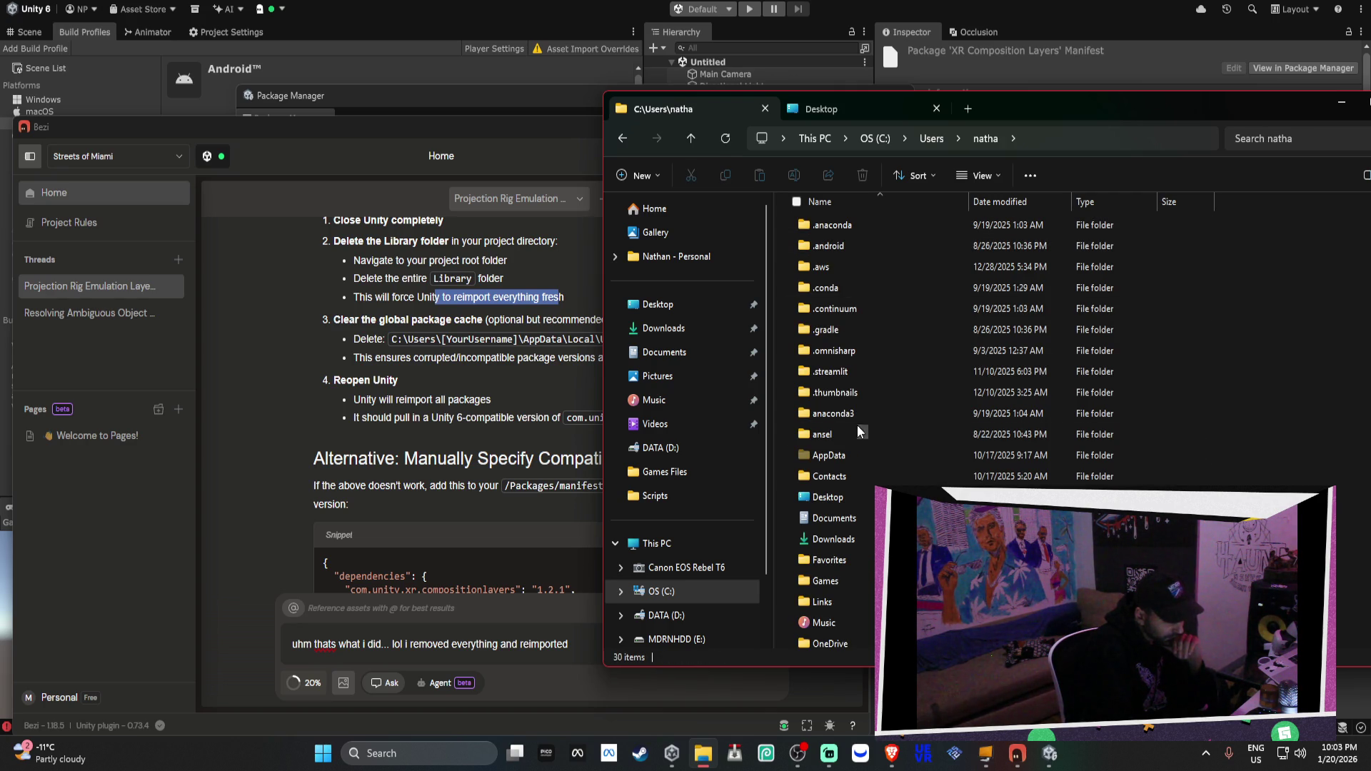
double_click(862, 455)
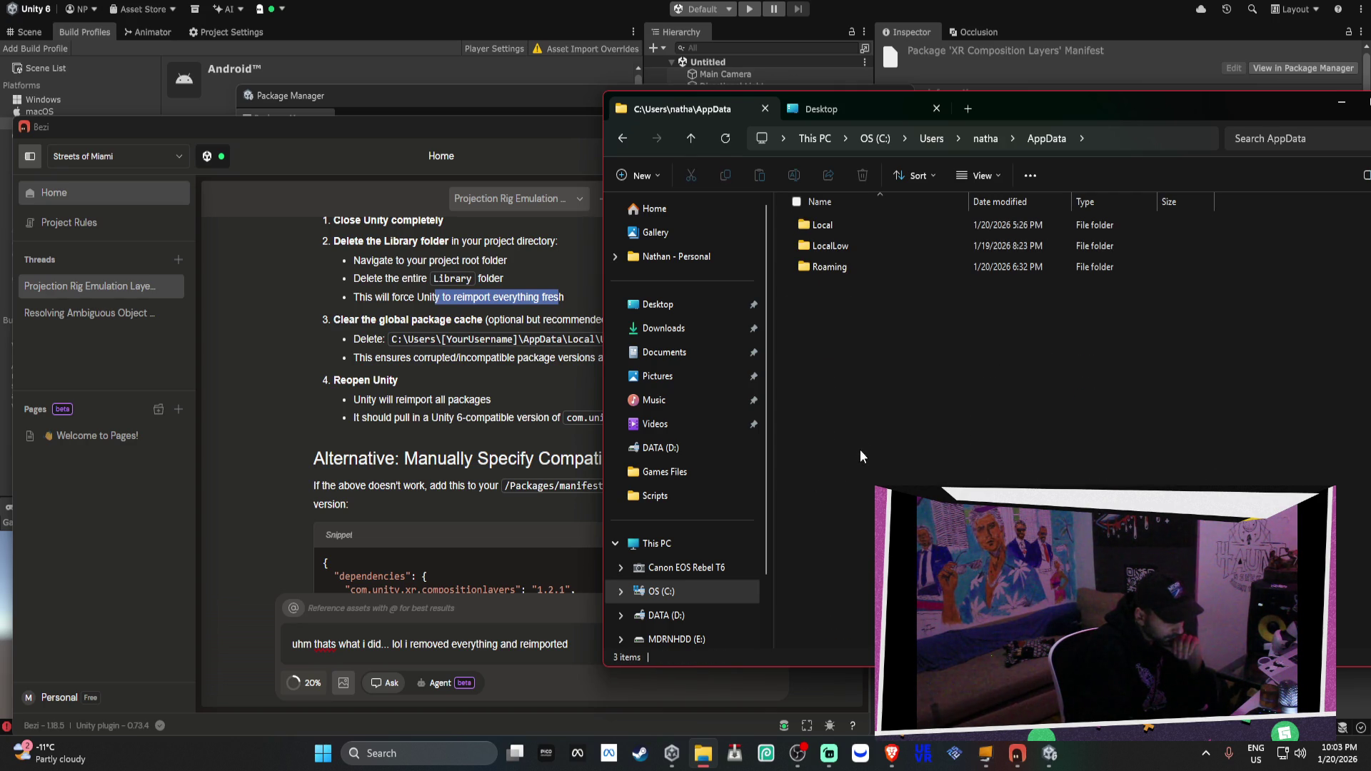
double_click(846, 227)
Look inside AppData\Local\cache, then open Local\Unity and its cache folder
mouse_move(1001, 121)
mouse_down()
mouse_move(1161, 105)
mouse_move(1105, 110)
mouse_up()
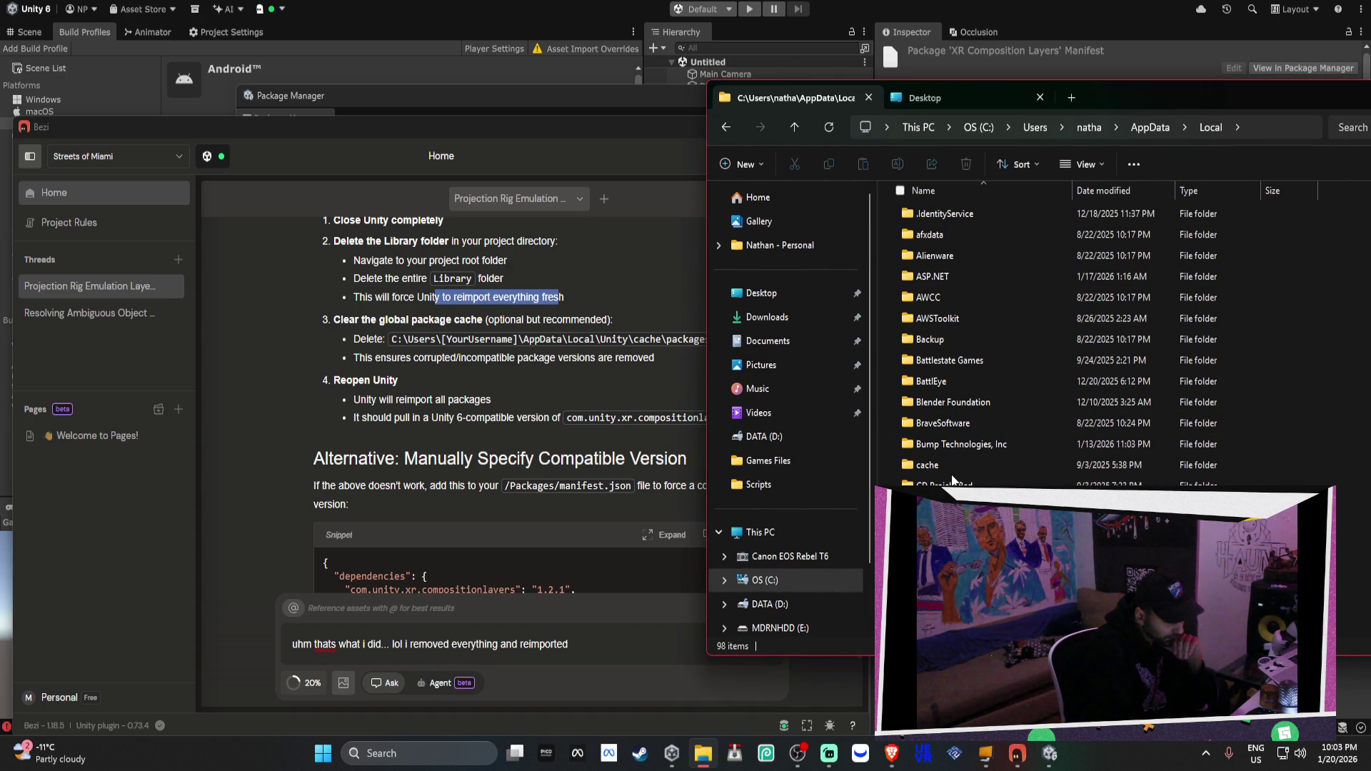
double_click(953, 464)
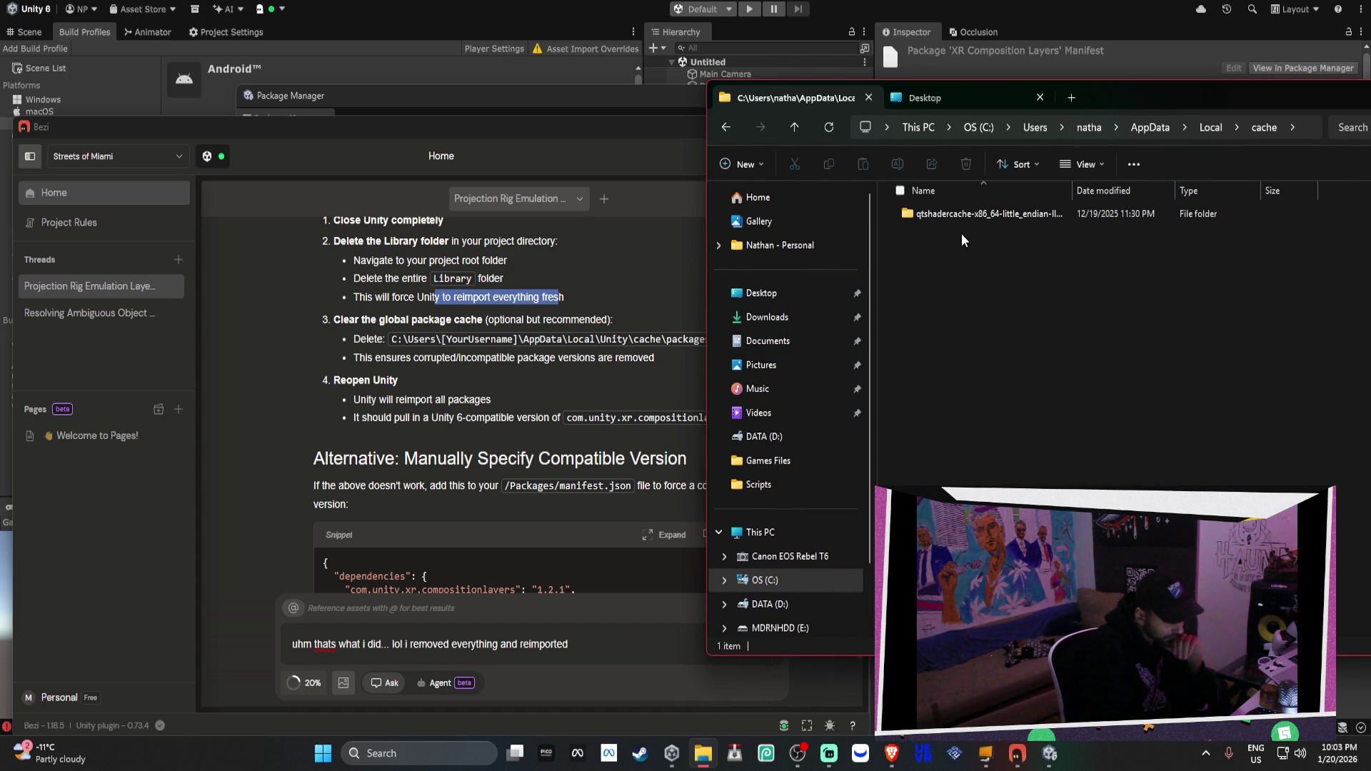
click(726, 127)
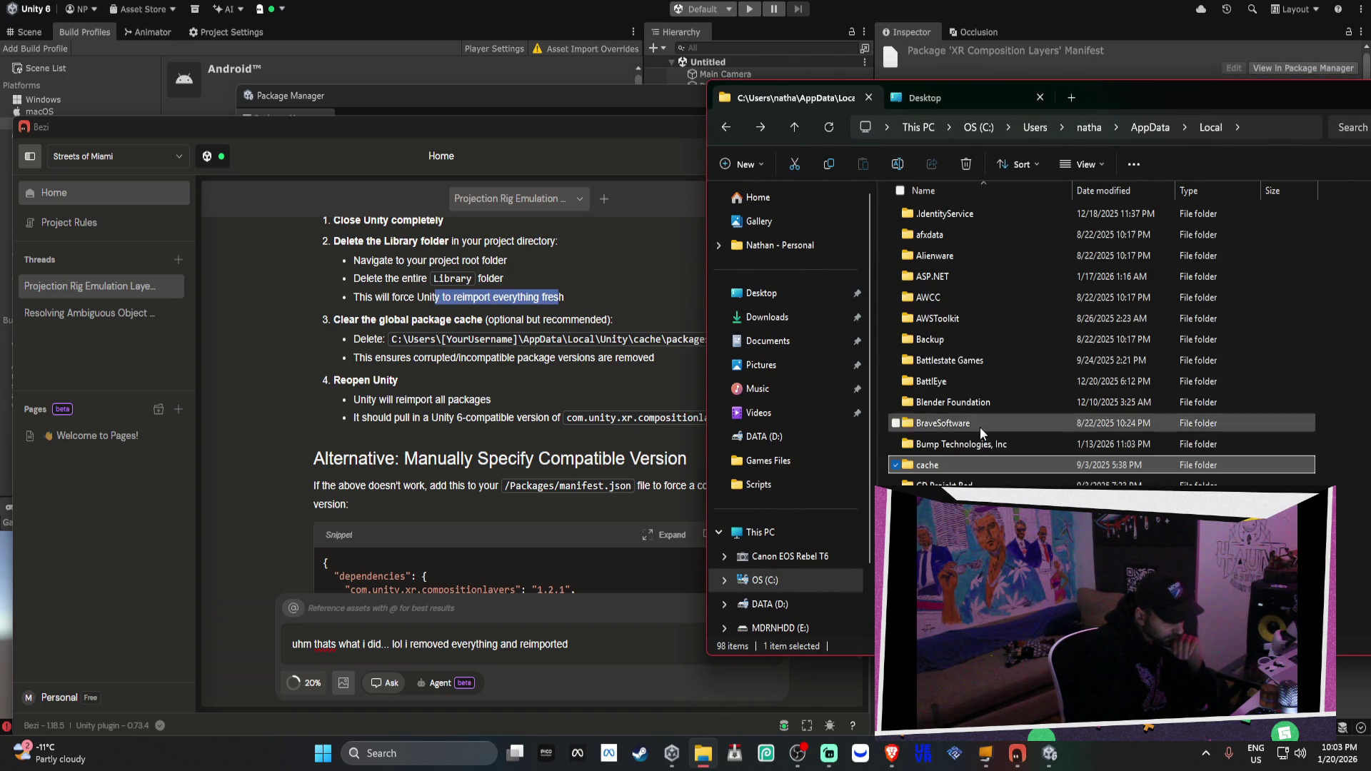
scroll(982, 439, down, 5)
scroll(980, 446, down, 10)
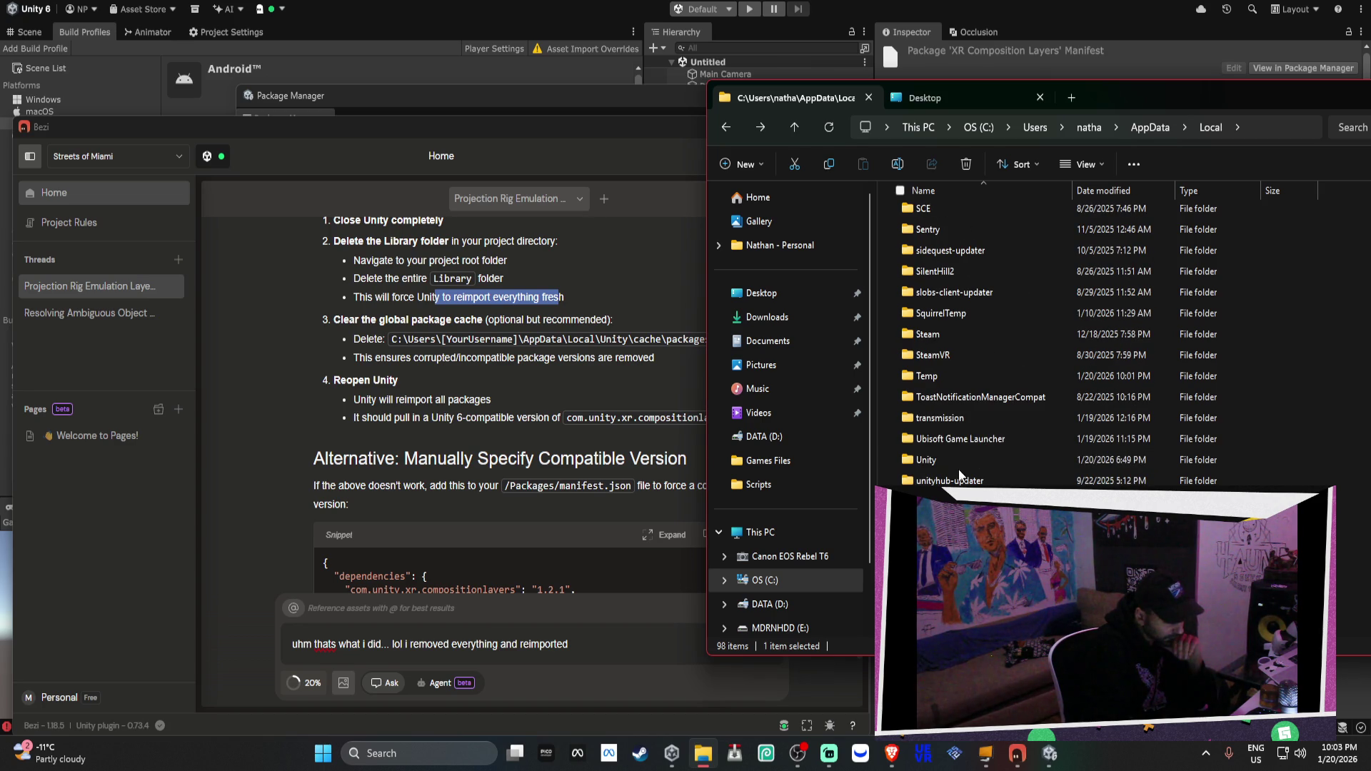
double_click(959, 461)
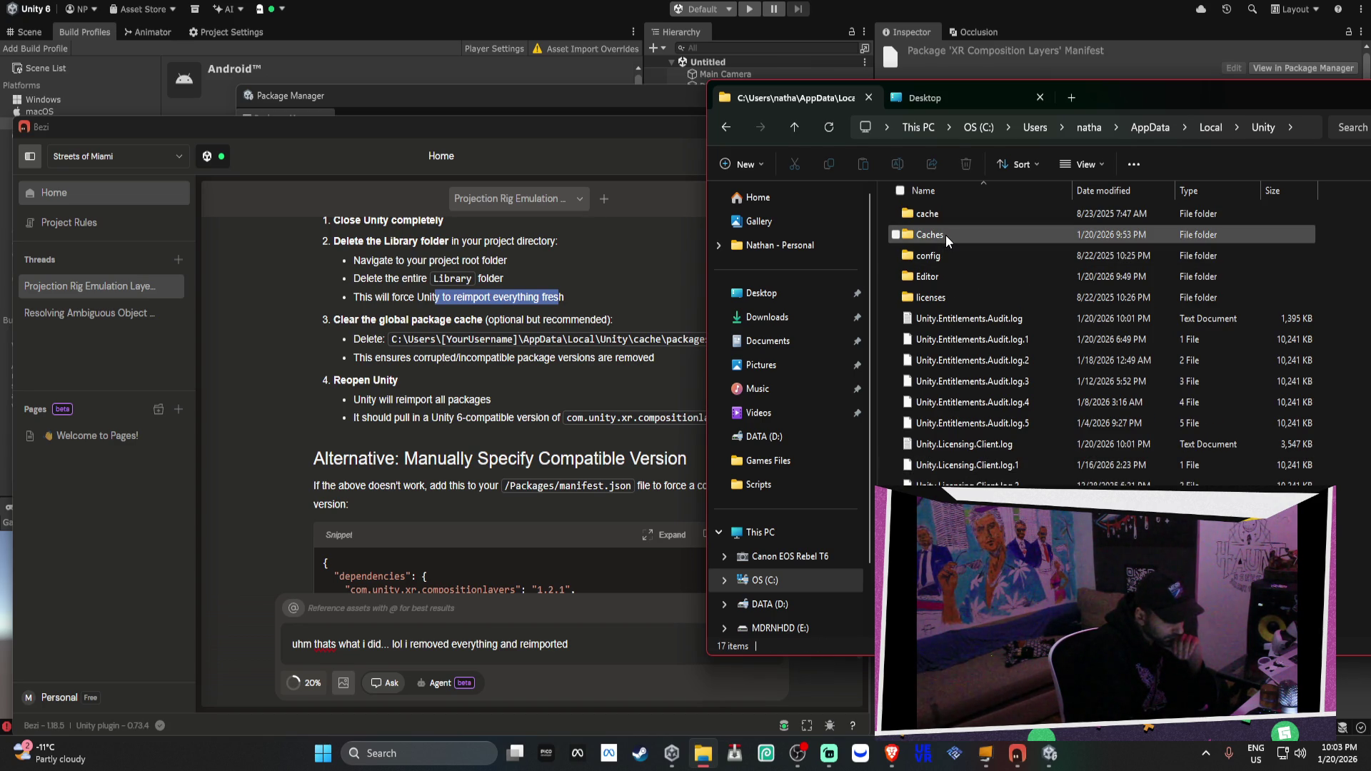
mouse_move(948, 241)
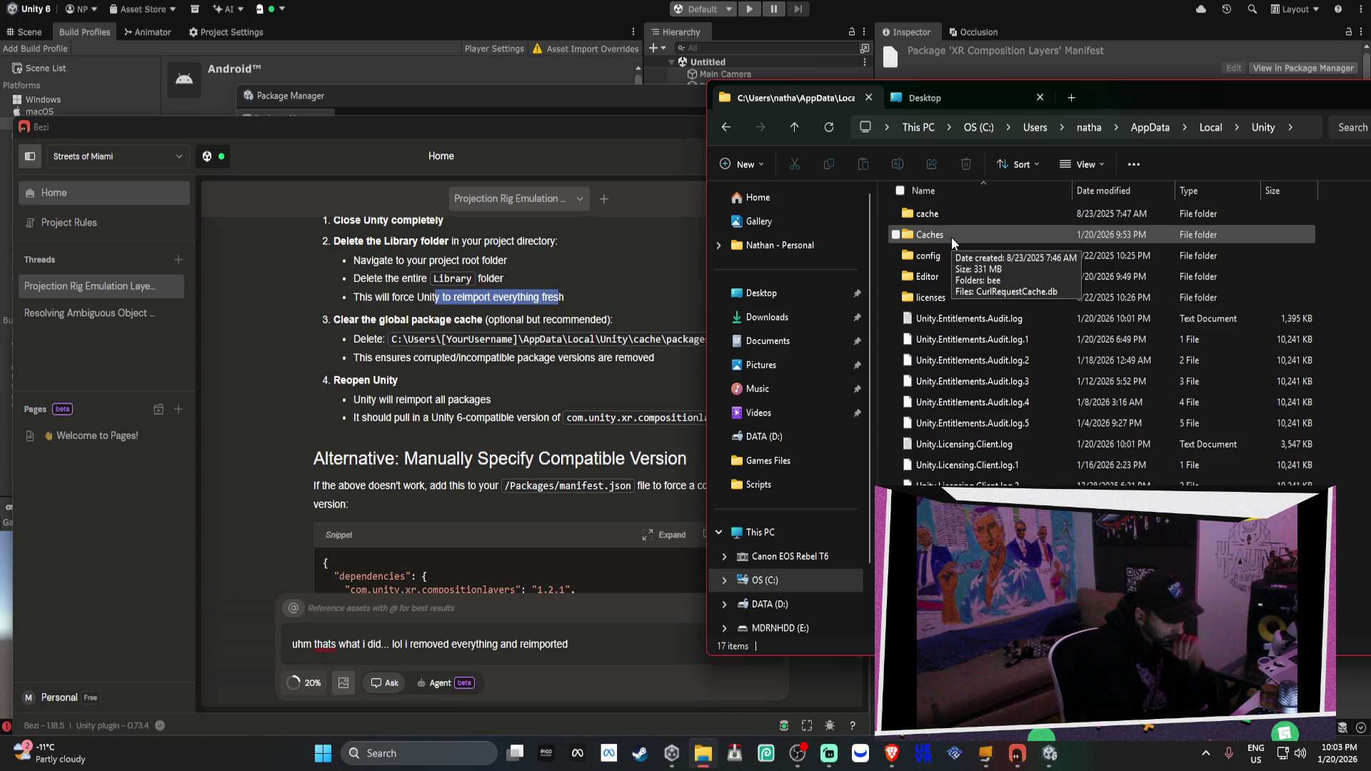
double_click(953, 220)
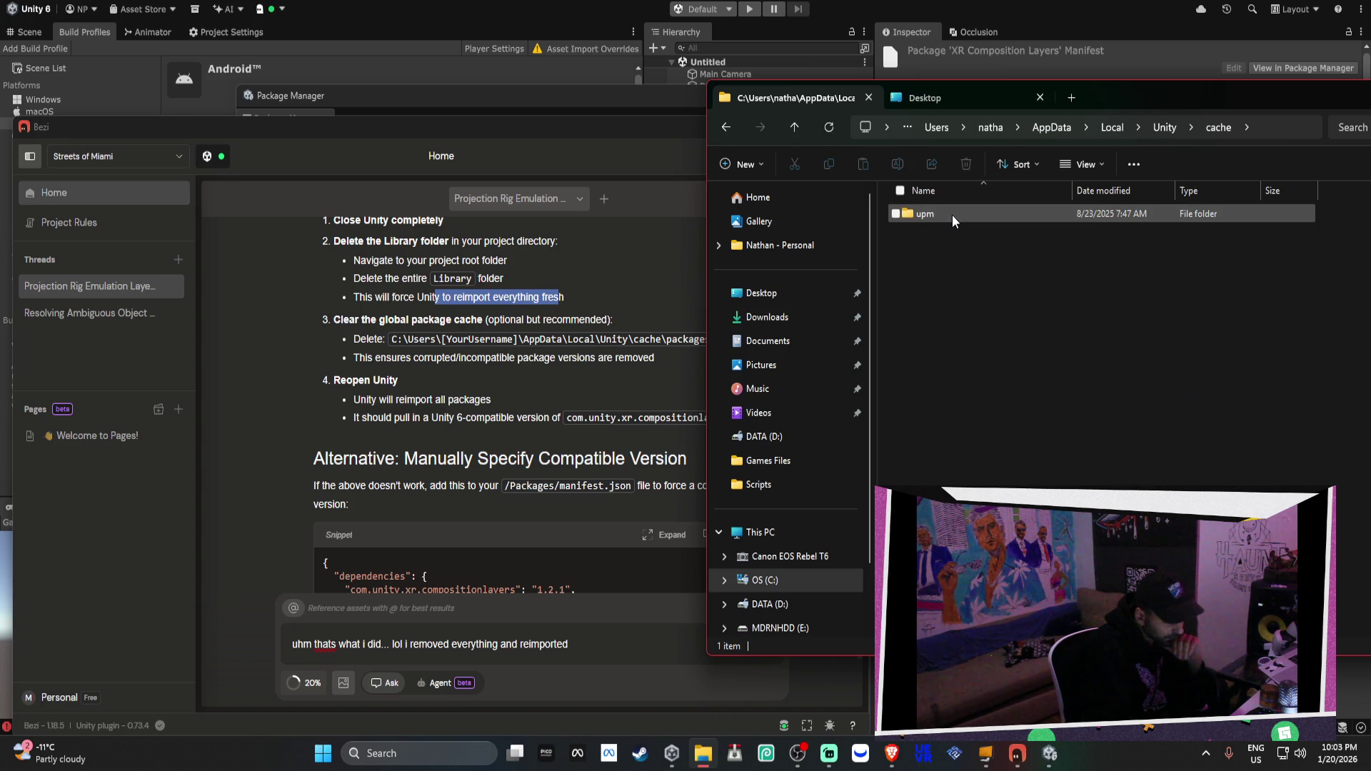
Check Unity's Caches and cache\upm\db folders, return to Local\Unity, and bring Bezi forward
mouse_move(1075, 102)
mouse_down()
mouse_move(1265, 504)
mouse_move(1255, 105)
mouse_move(1180, 99)
mouse_up()
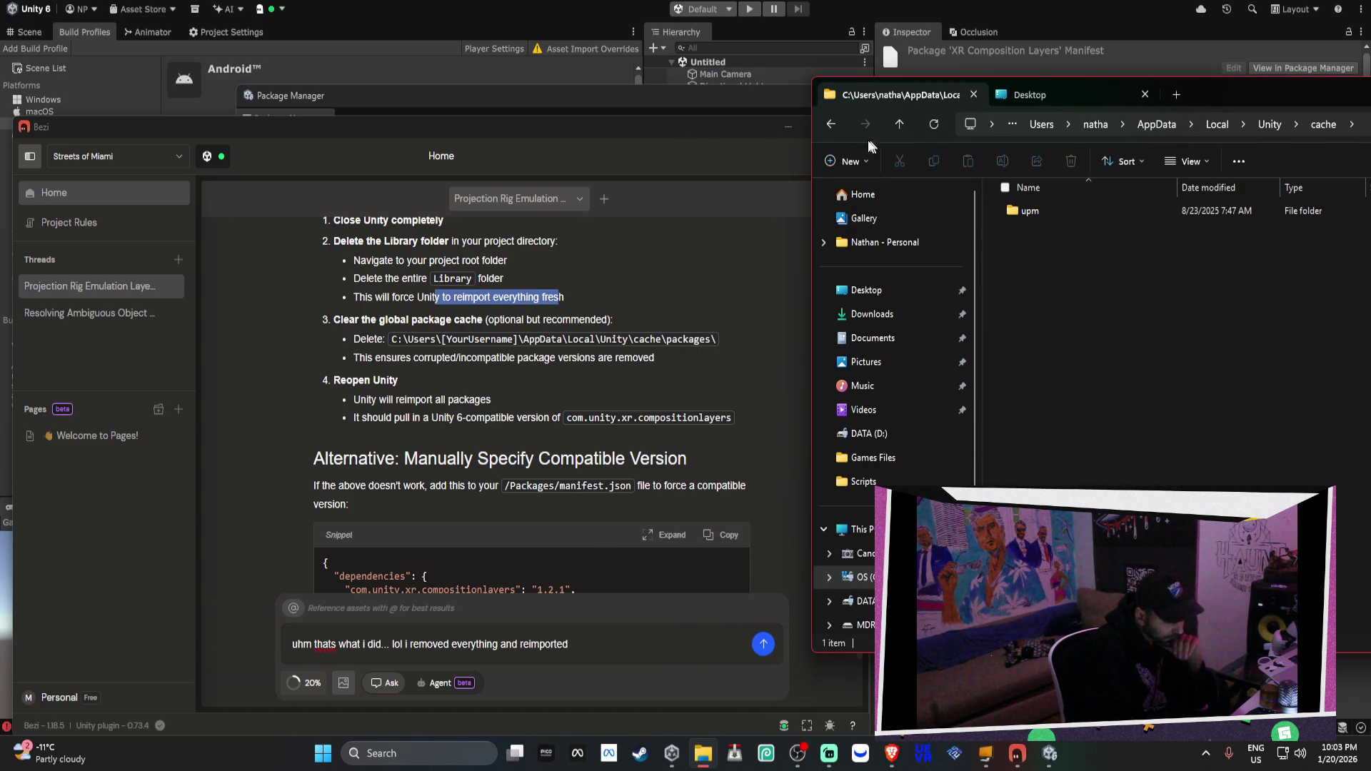
click(829, 125)
double_click(1032, 228)
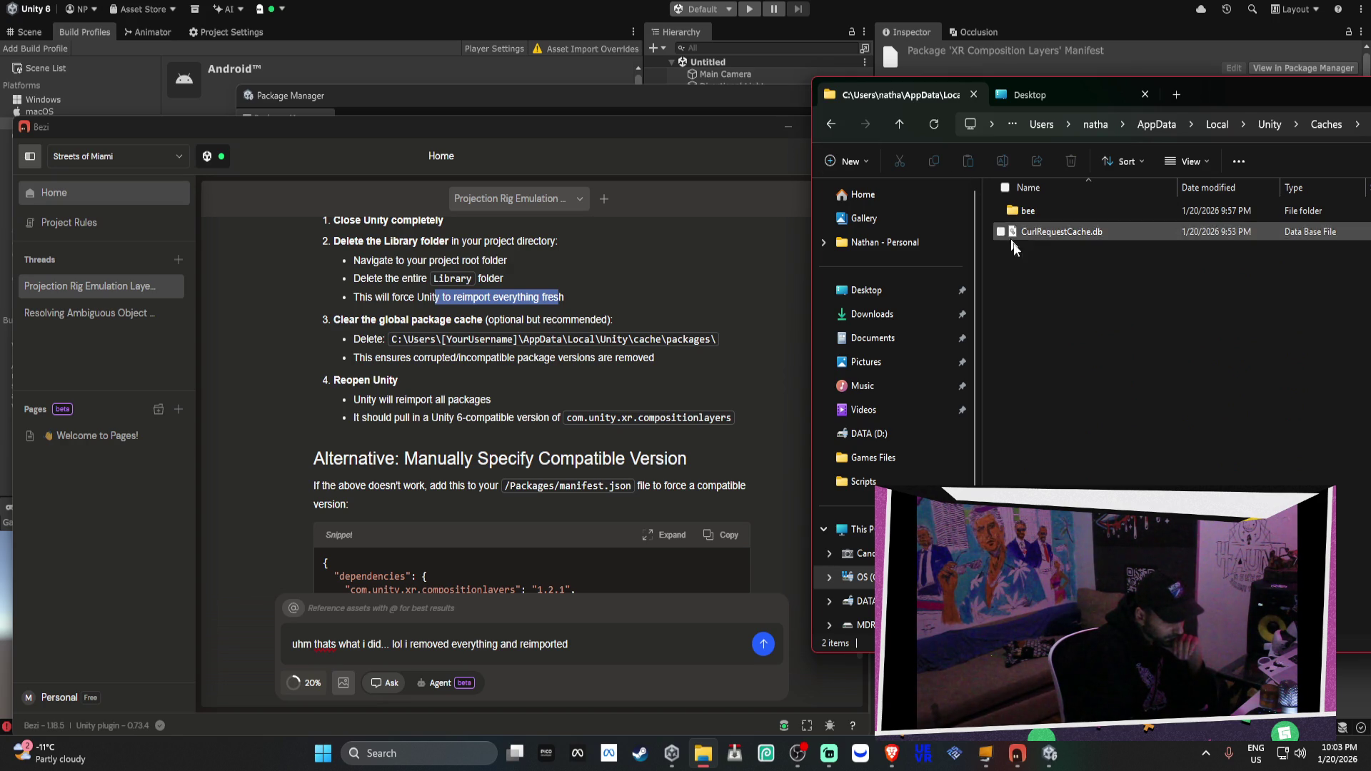
drag(1086, 350, 1013, 182)
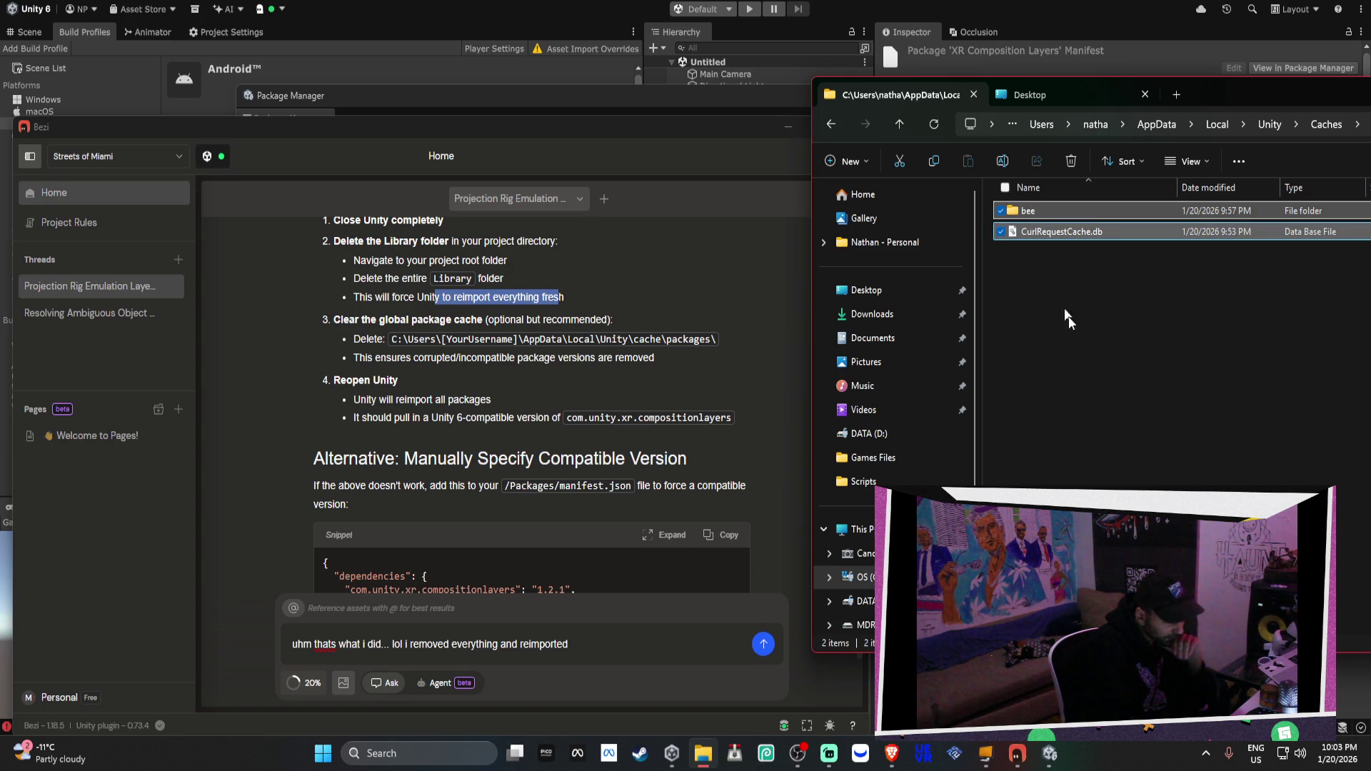
click(1141, 325)
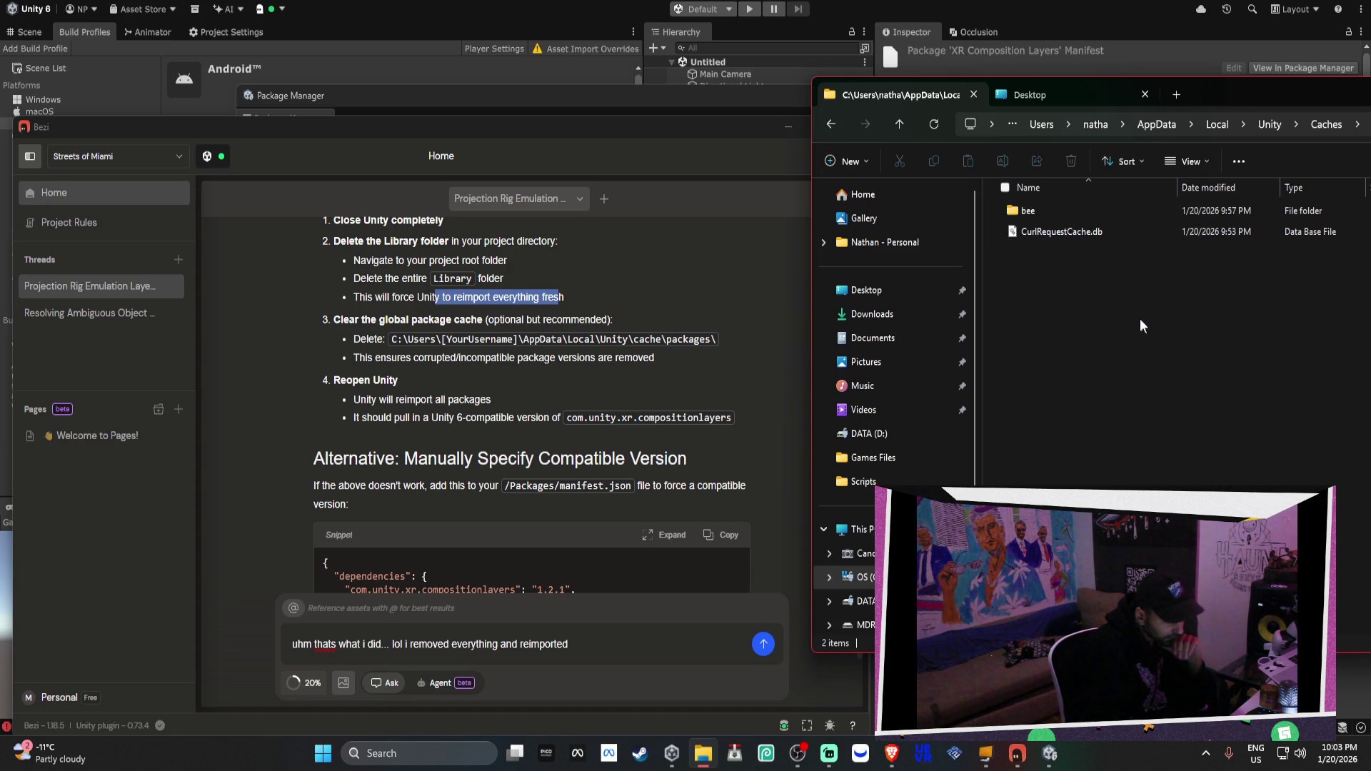
click(842, 127)
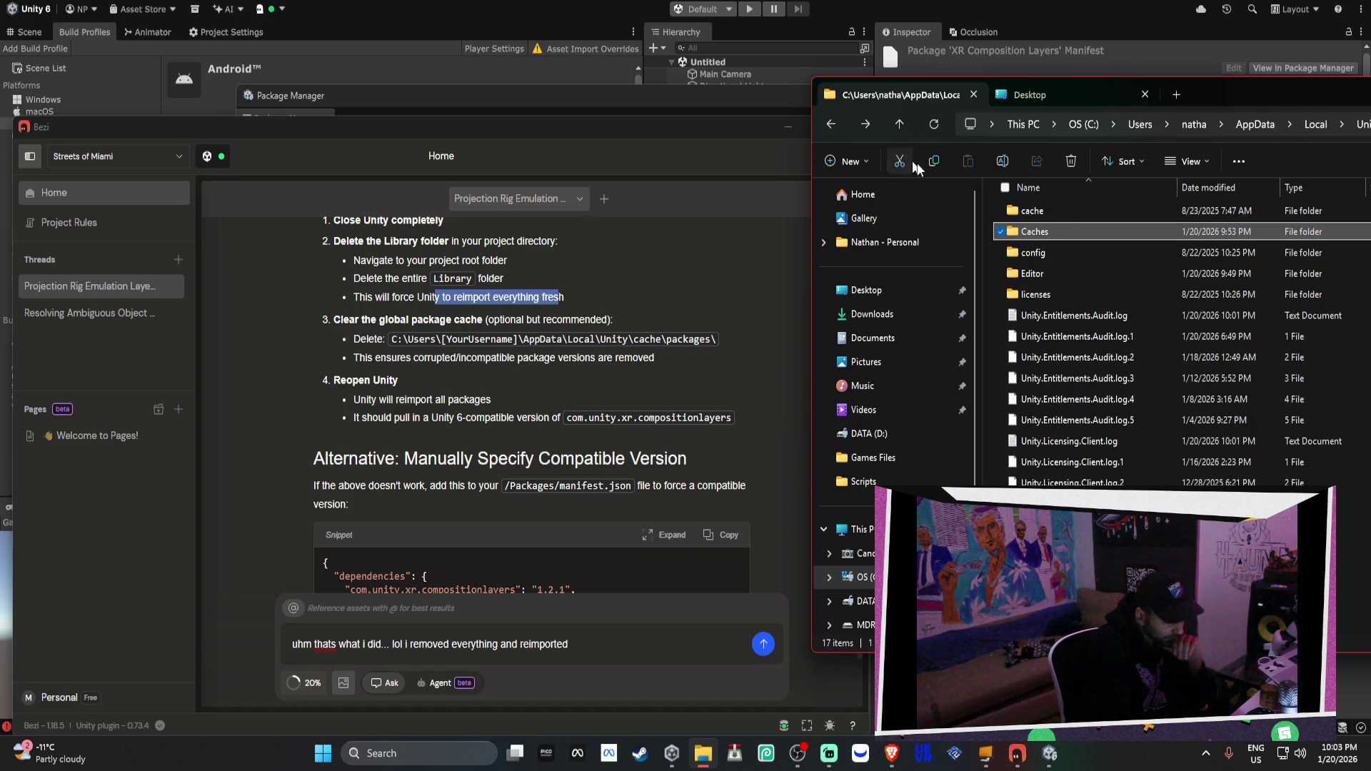
double_click(1067, 215)
double_click(1066, 215)
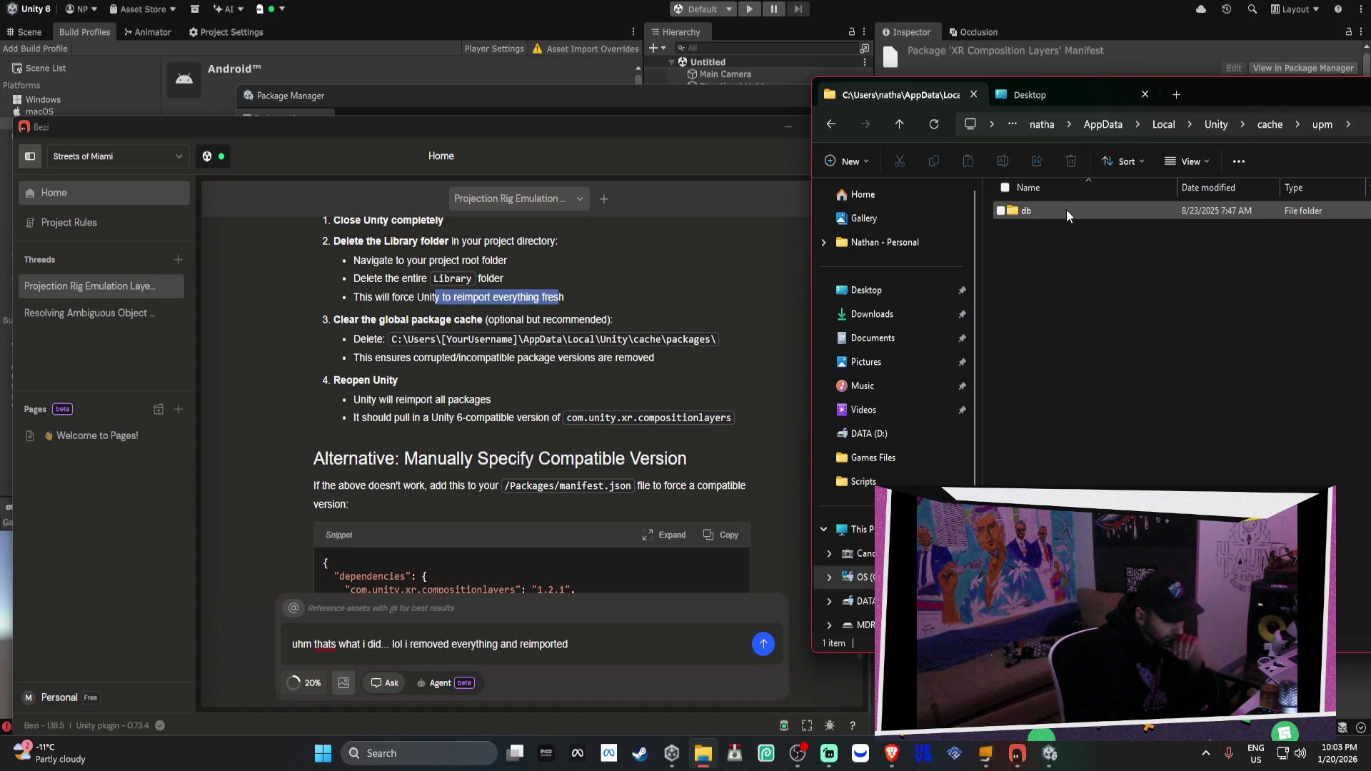
double_click(1067, 216)
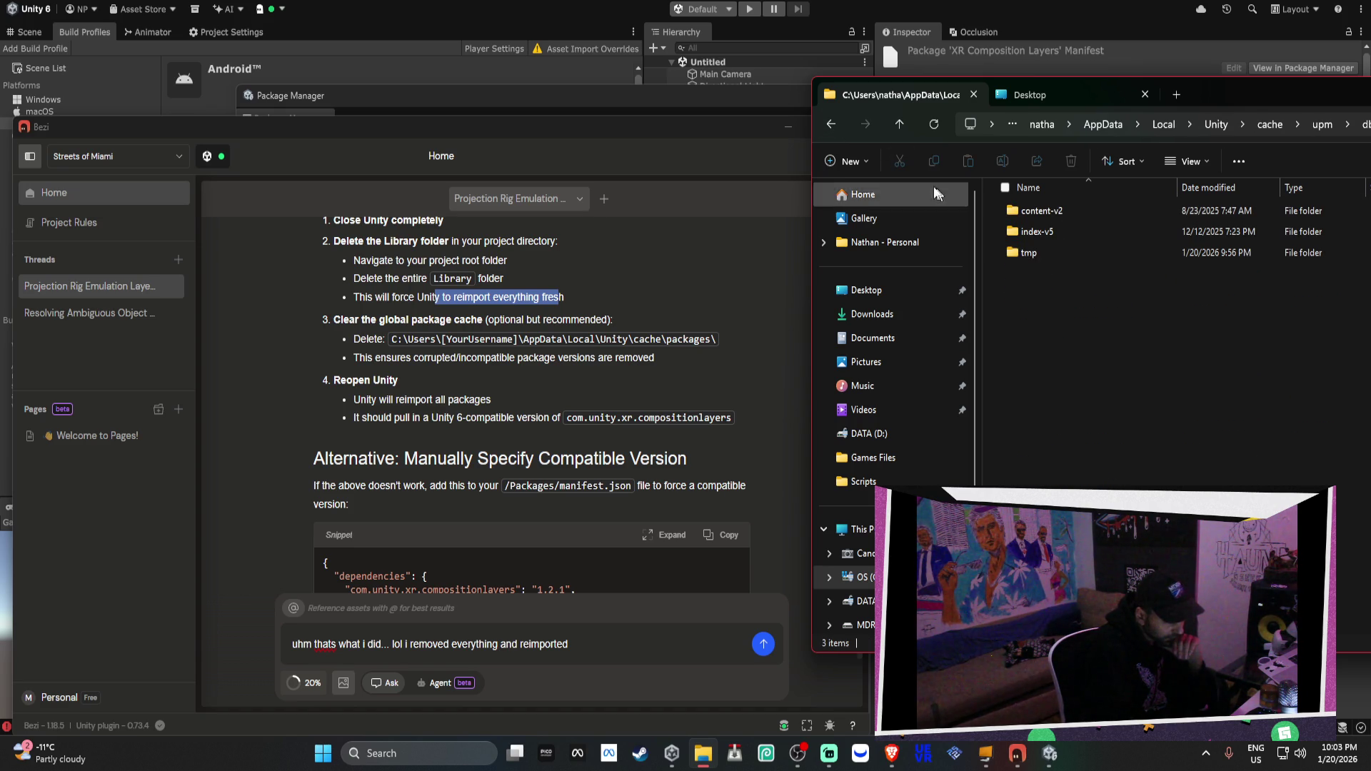
click(827, 129)
click(829, 127)
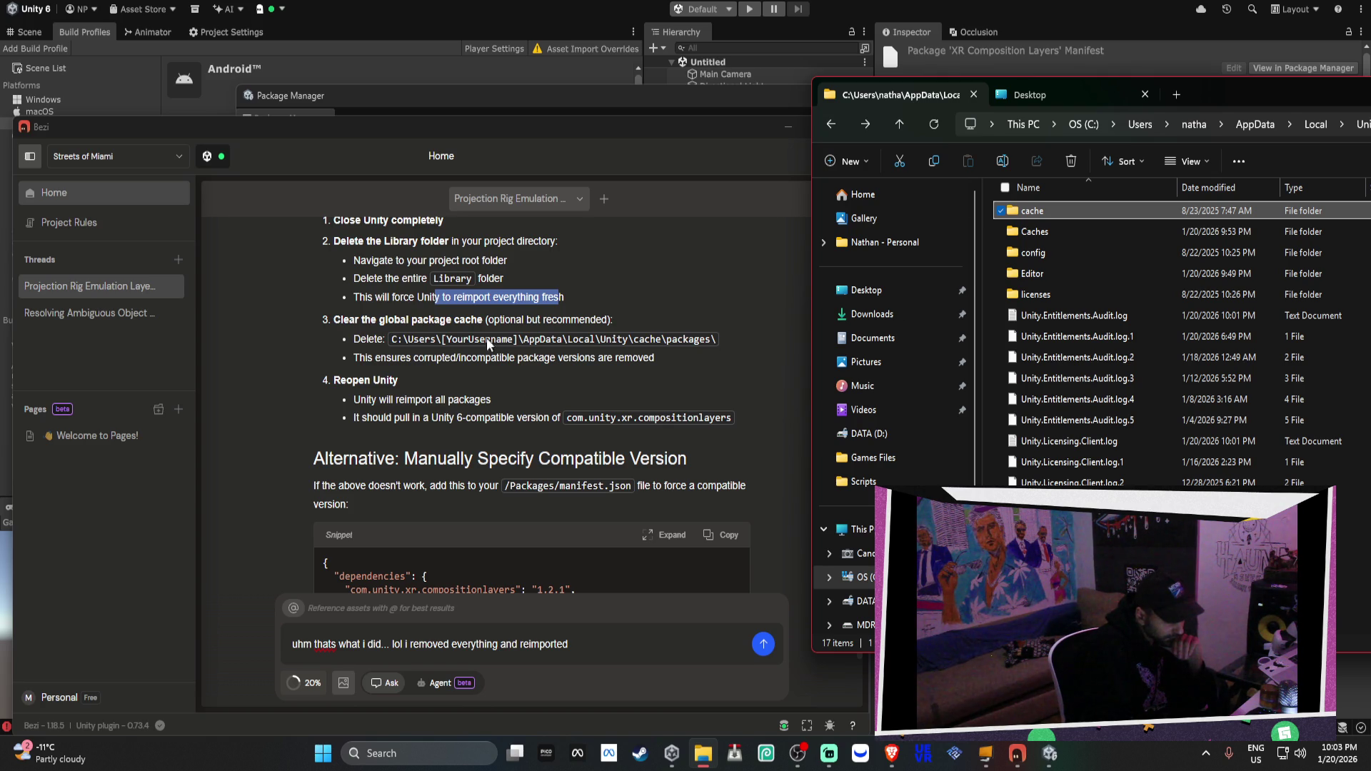
drag(655, 357, 641, 360)
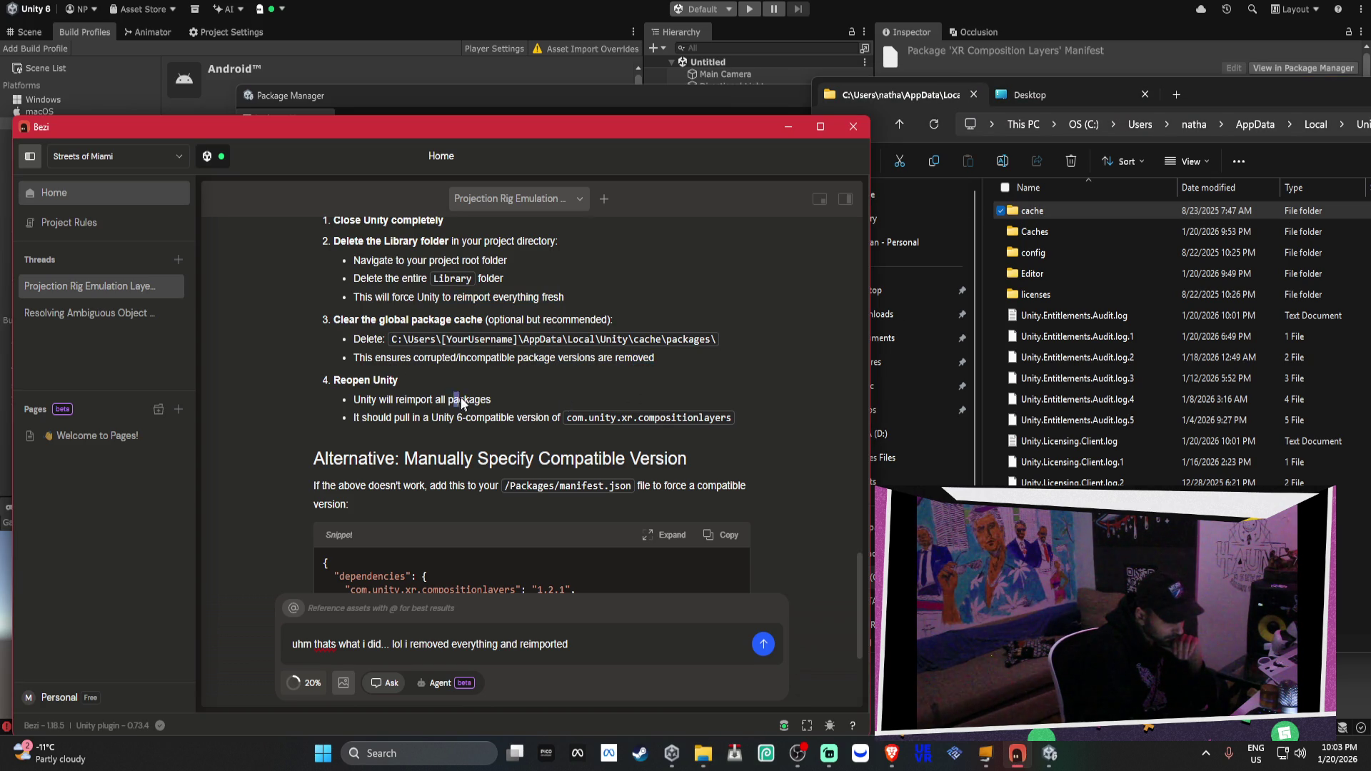
Close Bezi, File Explorer, Package Manager and the Unity editor (Alt+F4) to return to Unity Hub
scroll(564, 416, up, 3)
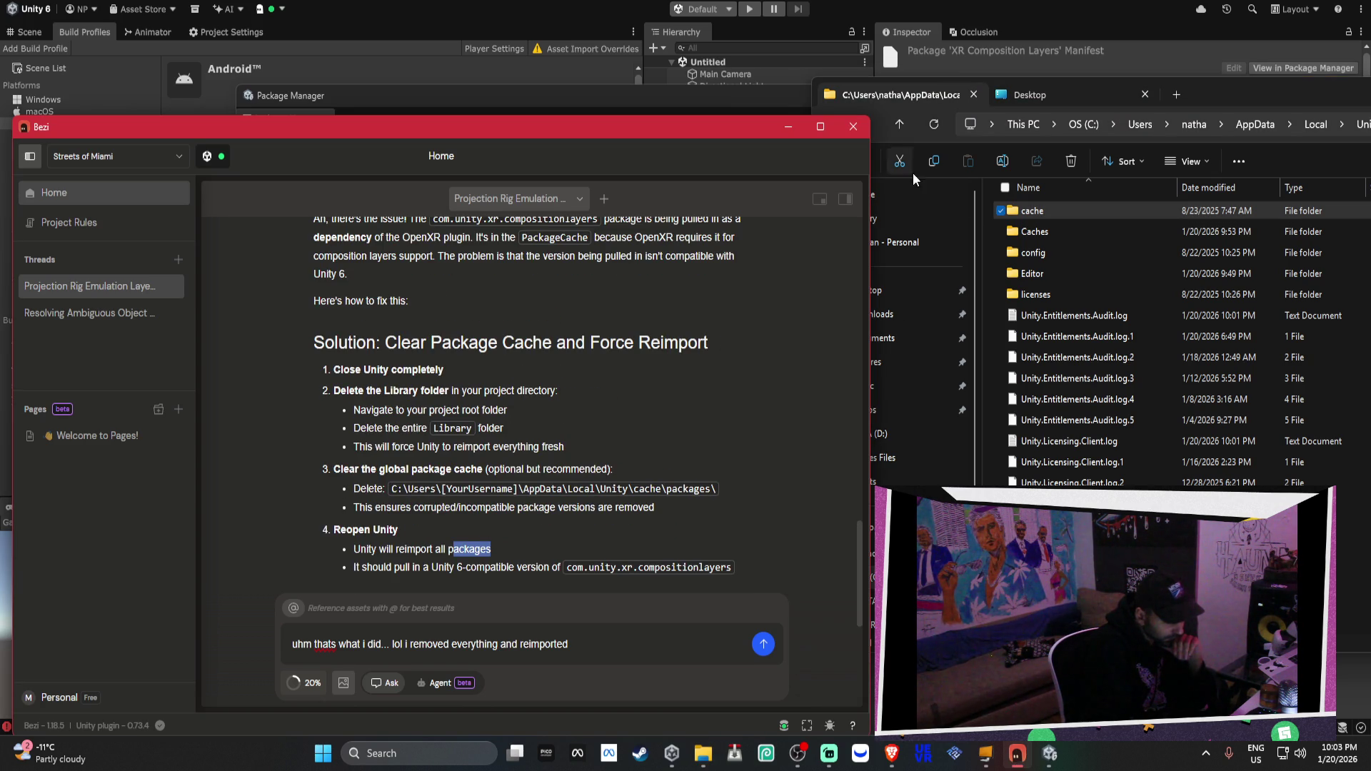
click(844, 133)
drag(1256, 111, 700, 189)
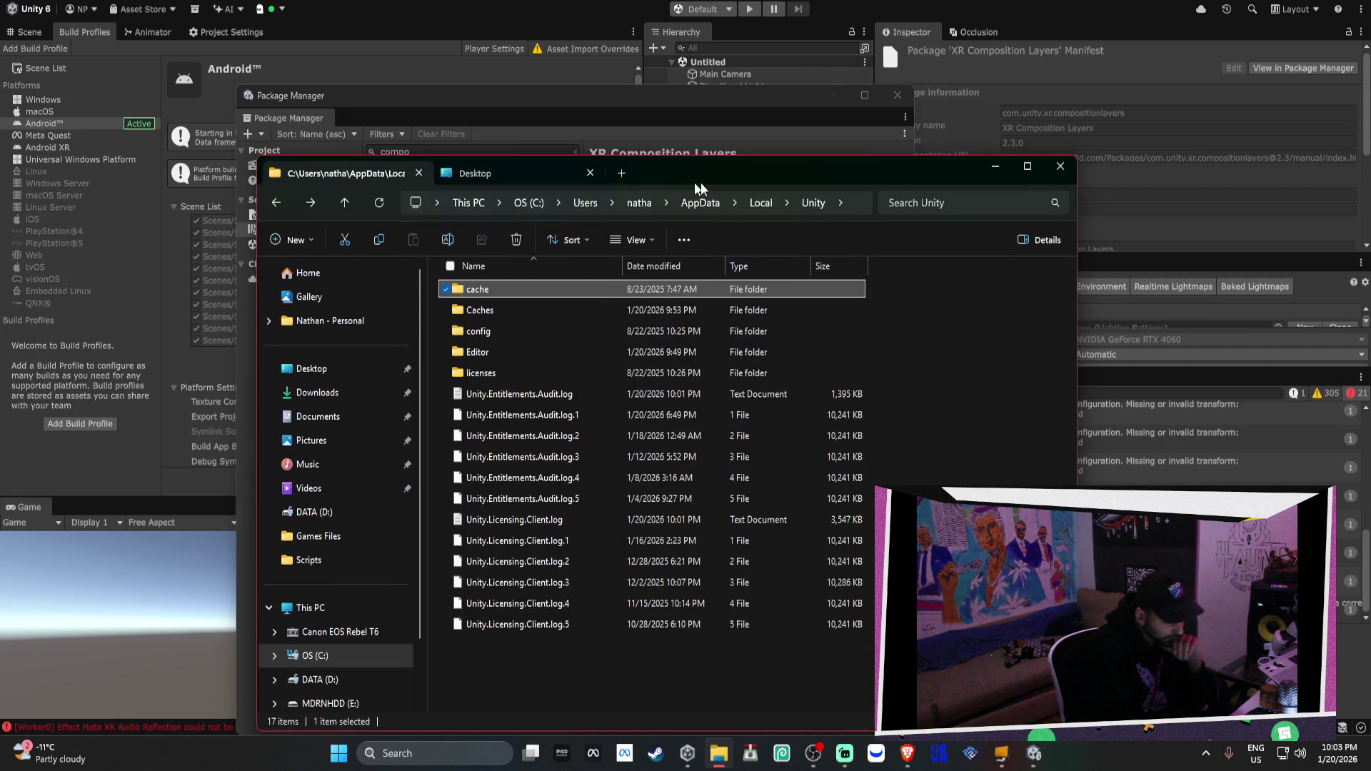
click(1061, 168)
click(897, 95)
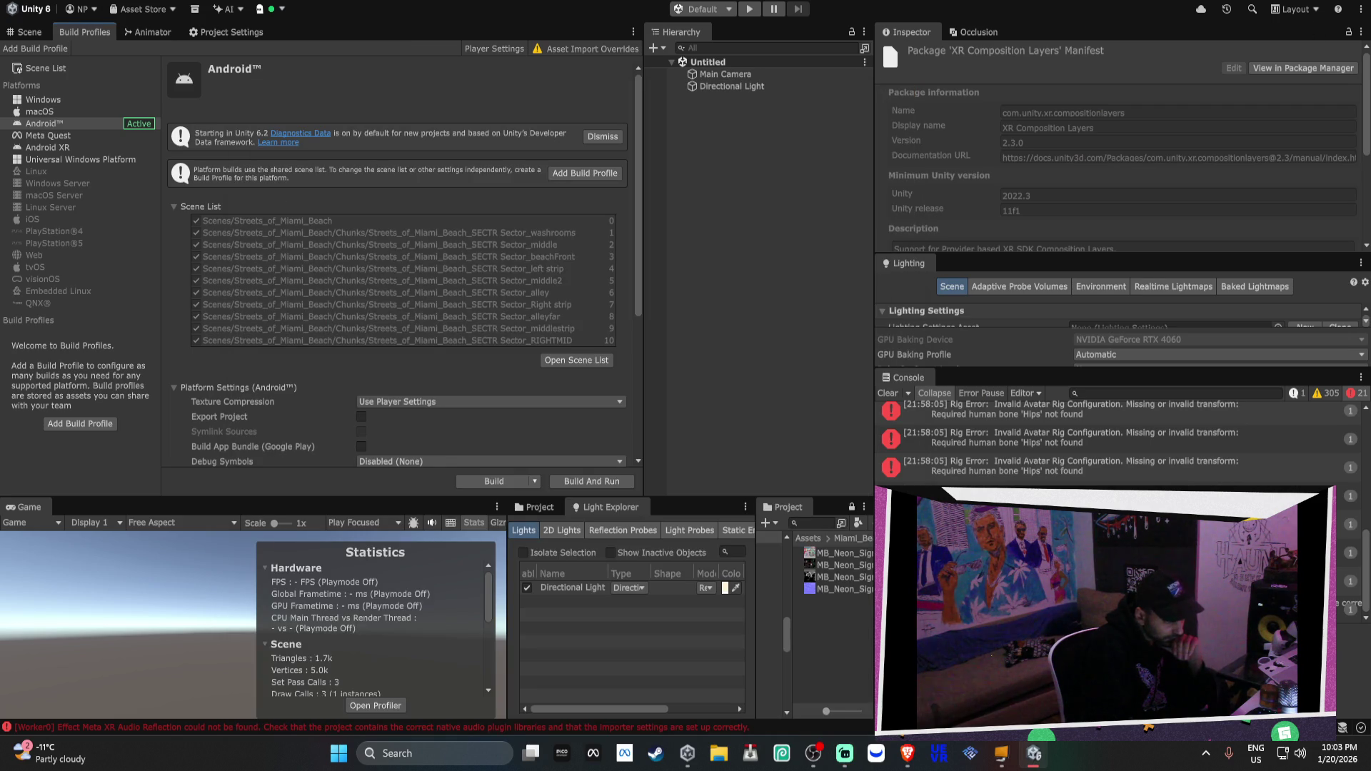
key(alt+F4)
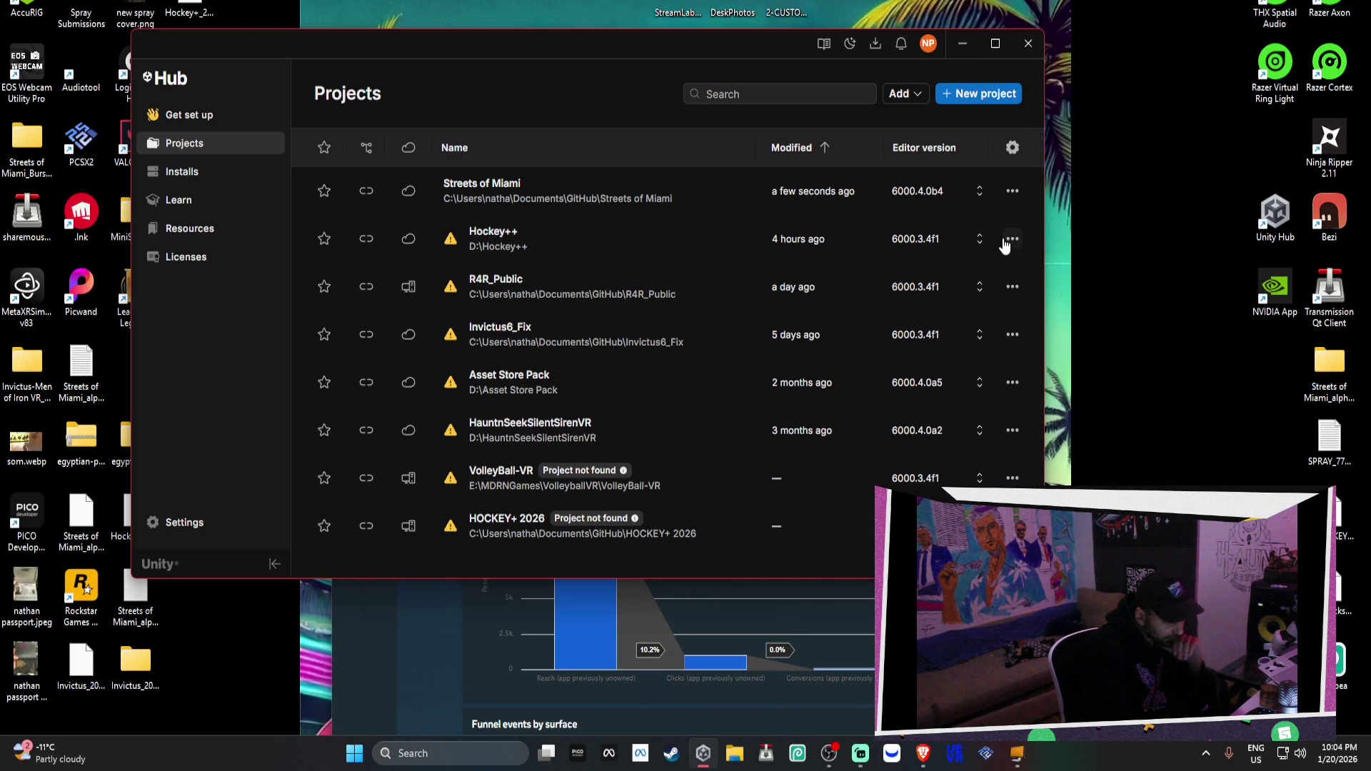
click(1010, 240)
Show Hockey++ in Explorer and send its Library folder to the Recycle Bin
click(953, 269)
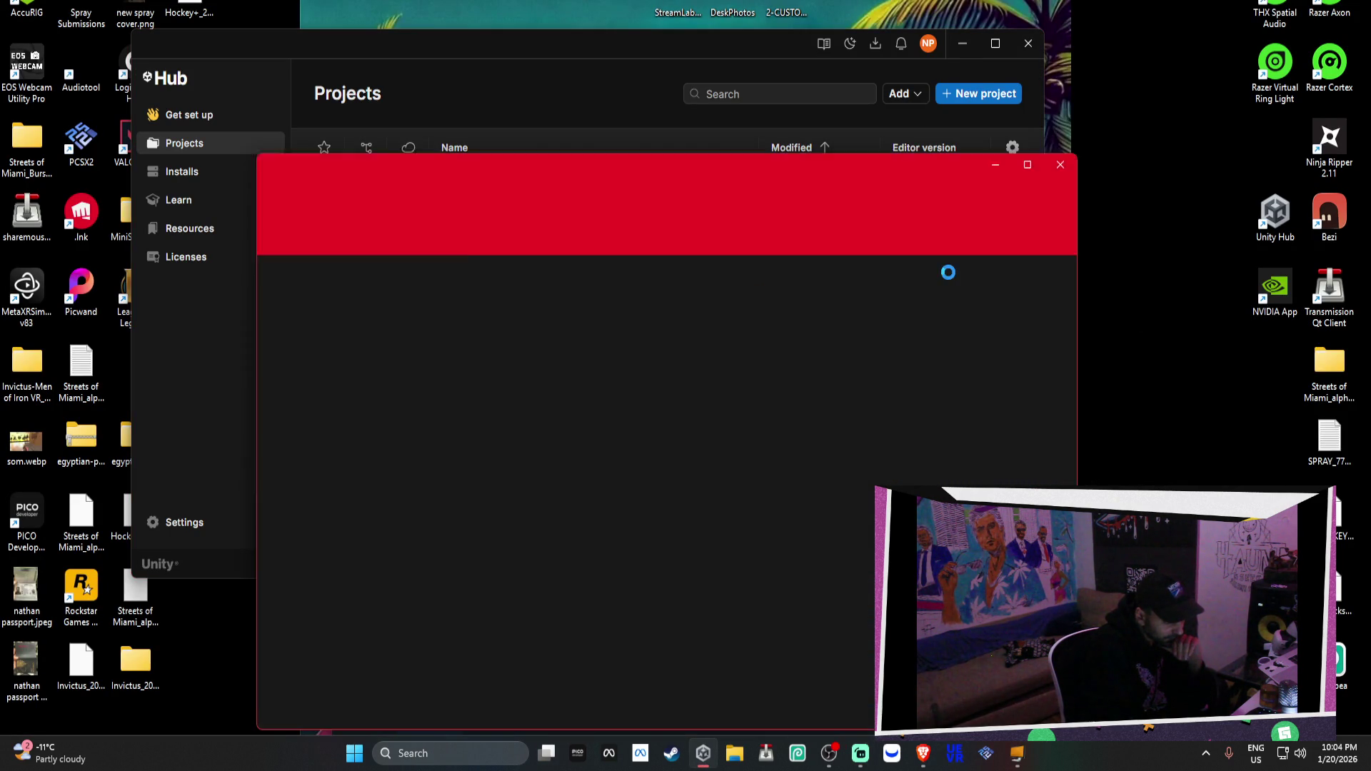
double_click(501, 391)
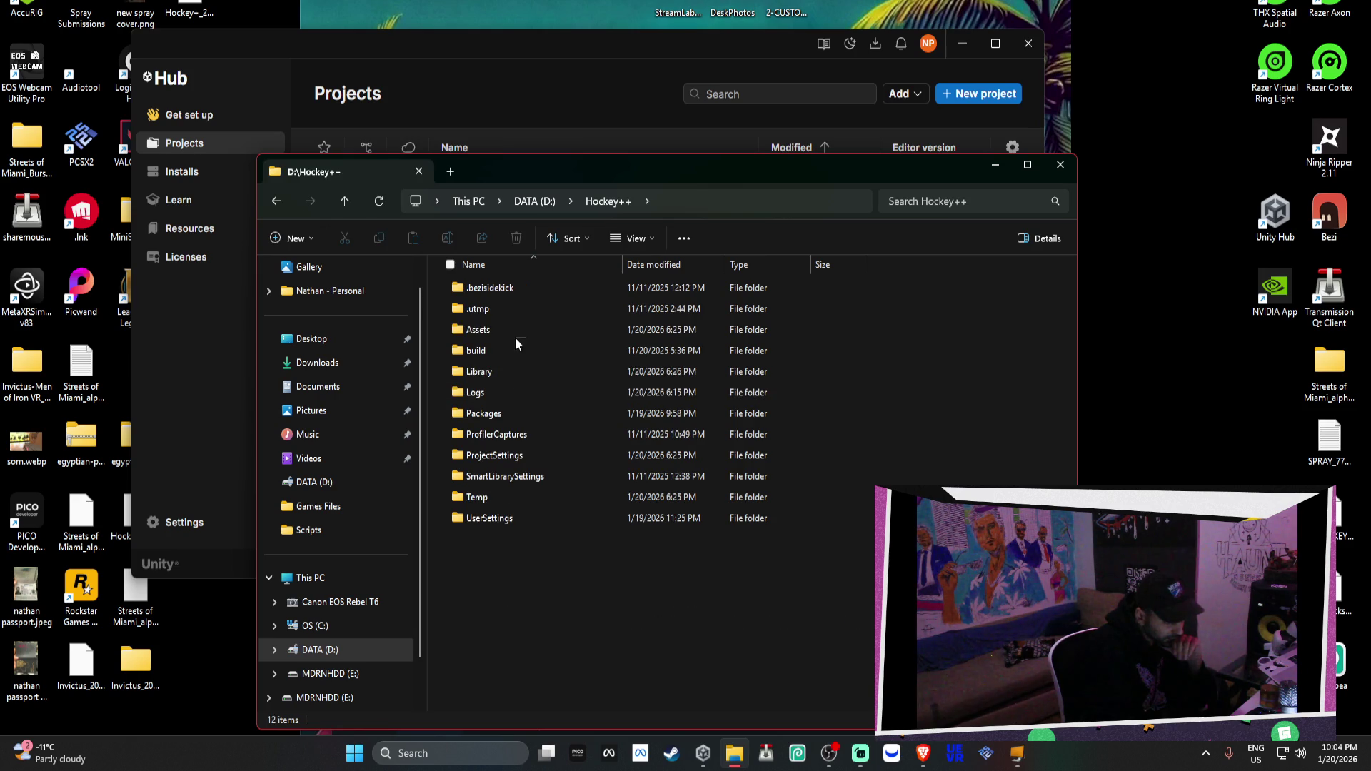
click(509, 369)
right_click(509, 367)
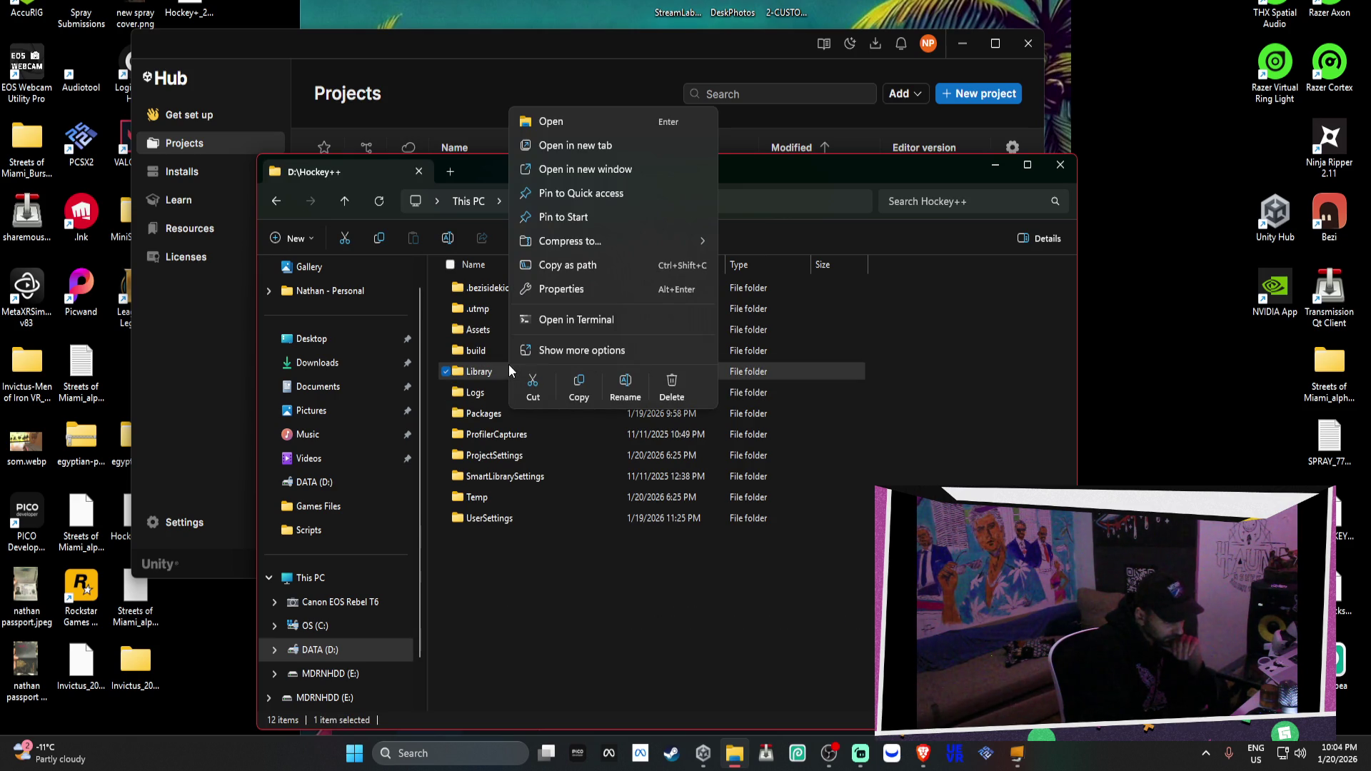
click(692, 388)
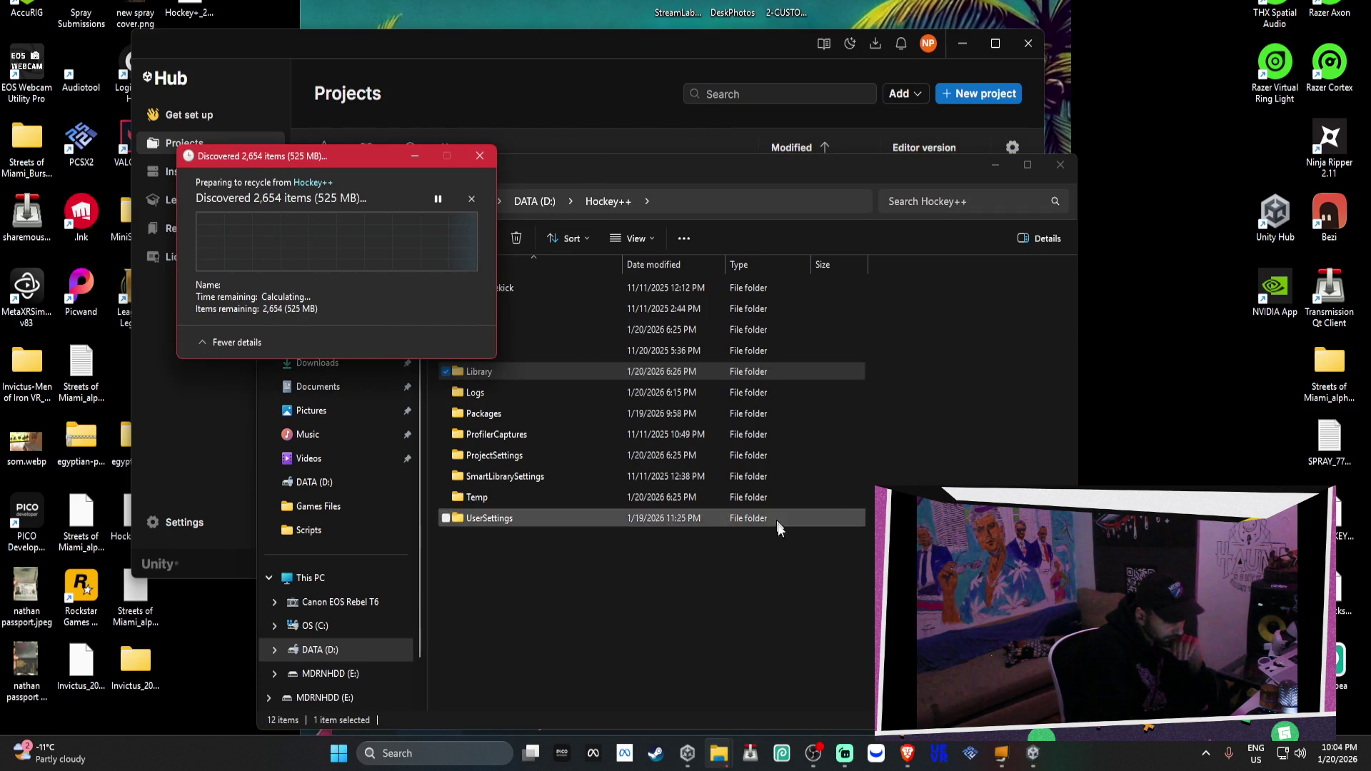
Go to Documents\GitHub\Streets of Miami and delete its Library folder
click(736, 177)
click(534, 202)
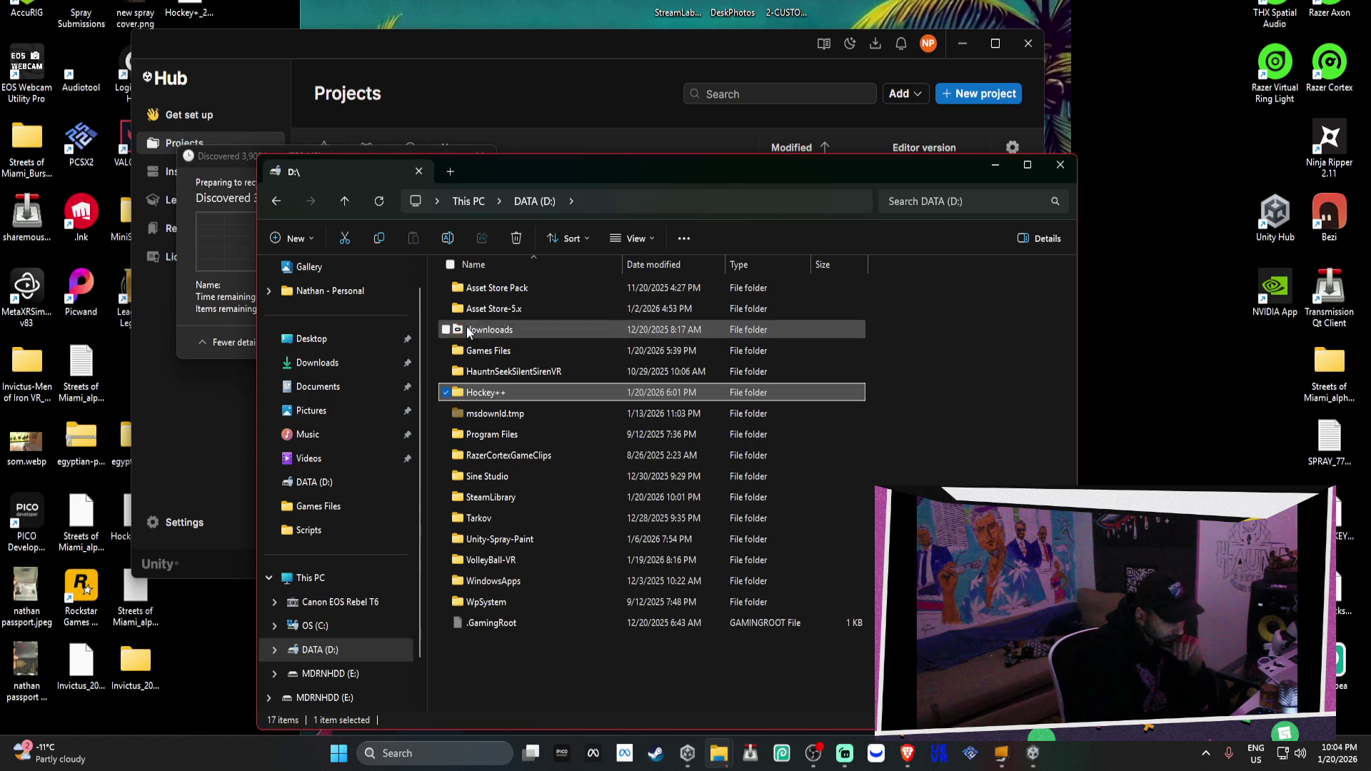
click(343, 387)
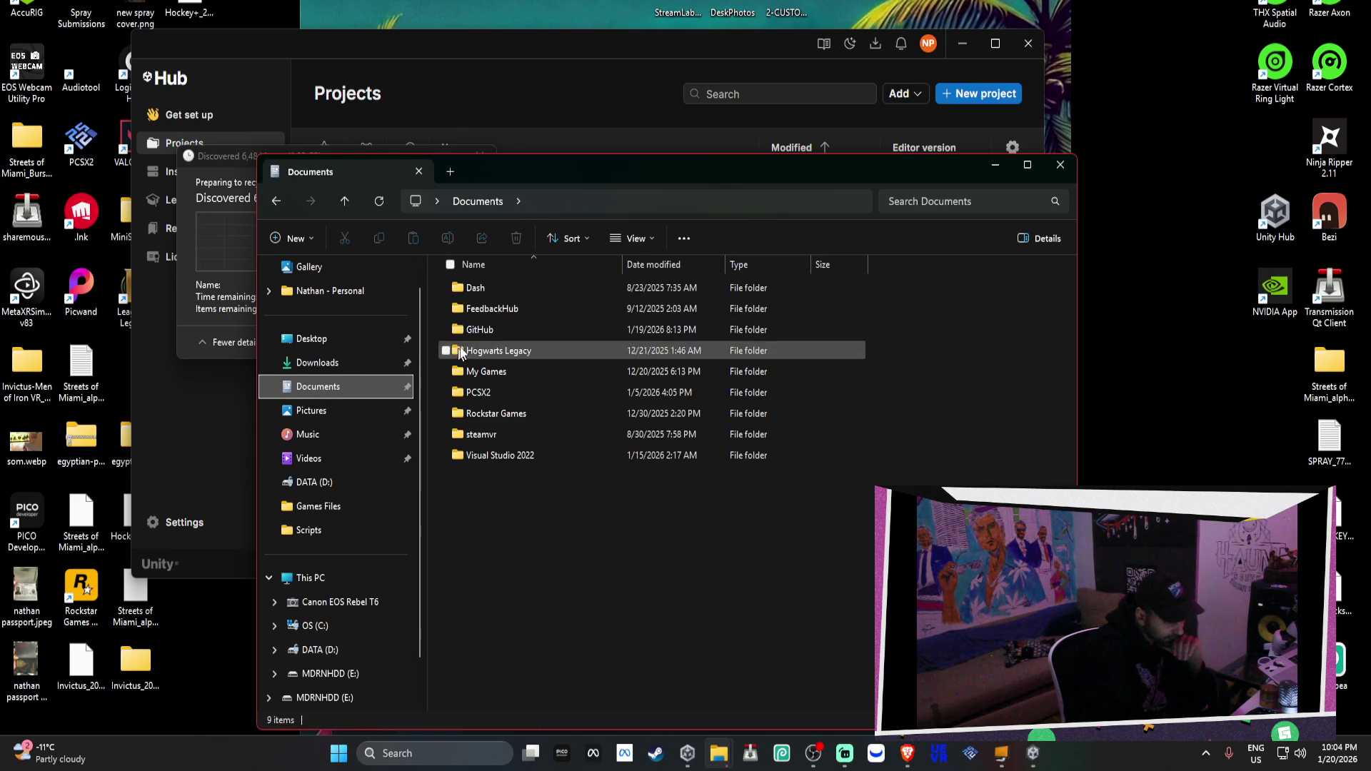
double_click(493, 330)
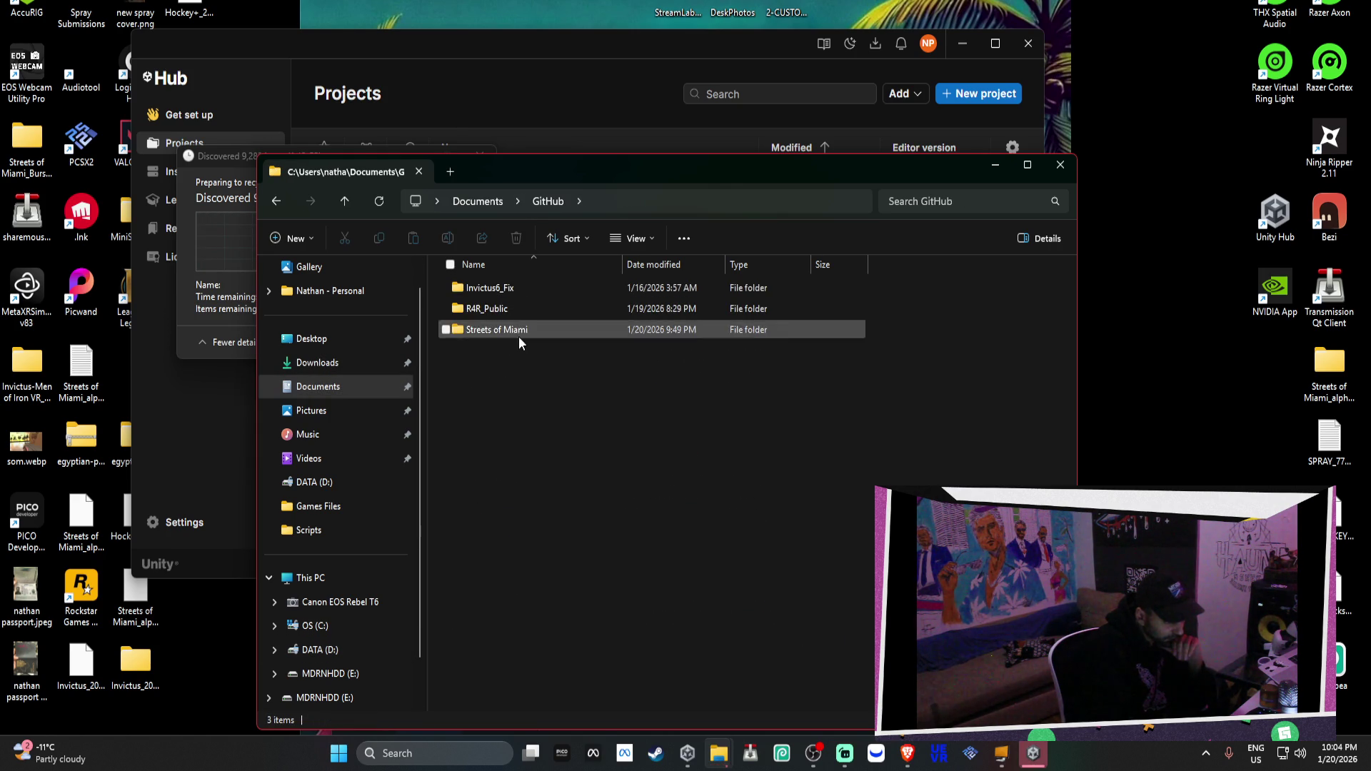
double_click(518, 336)
right_click(514, 351)
key(Escape)
key(Delete)
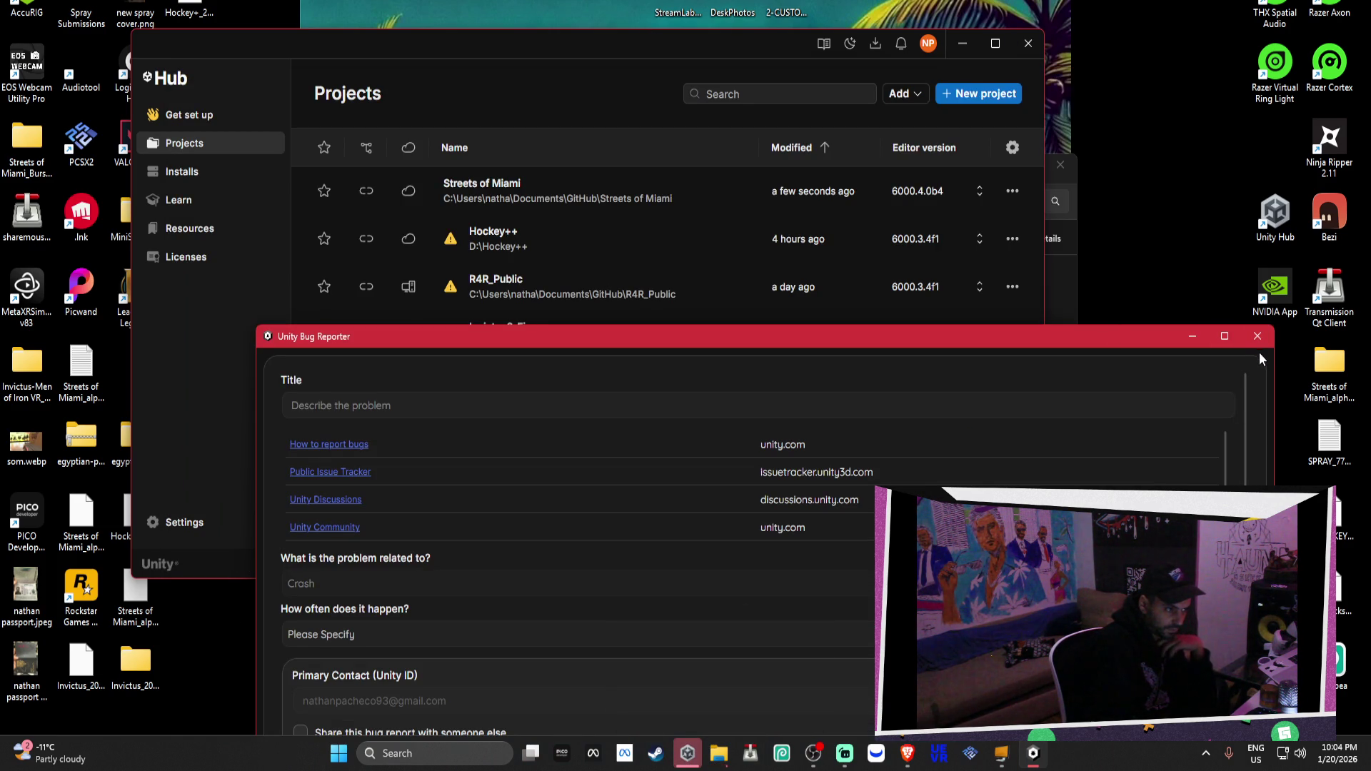
Close the Unity Bug Reporter, minimize Unity Hub, and move the recycle progress dialog aside
click(1256, 336)
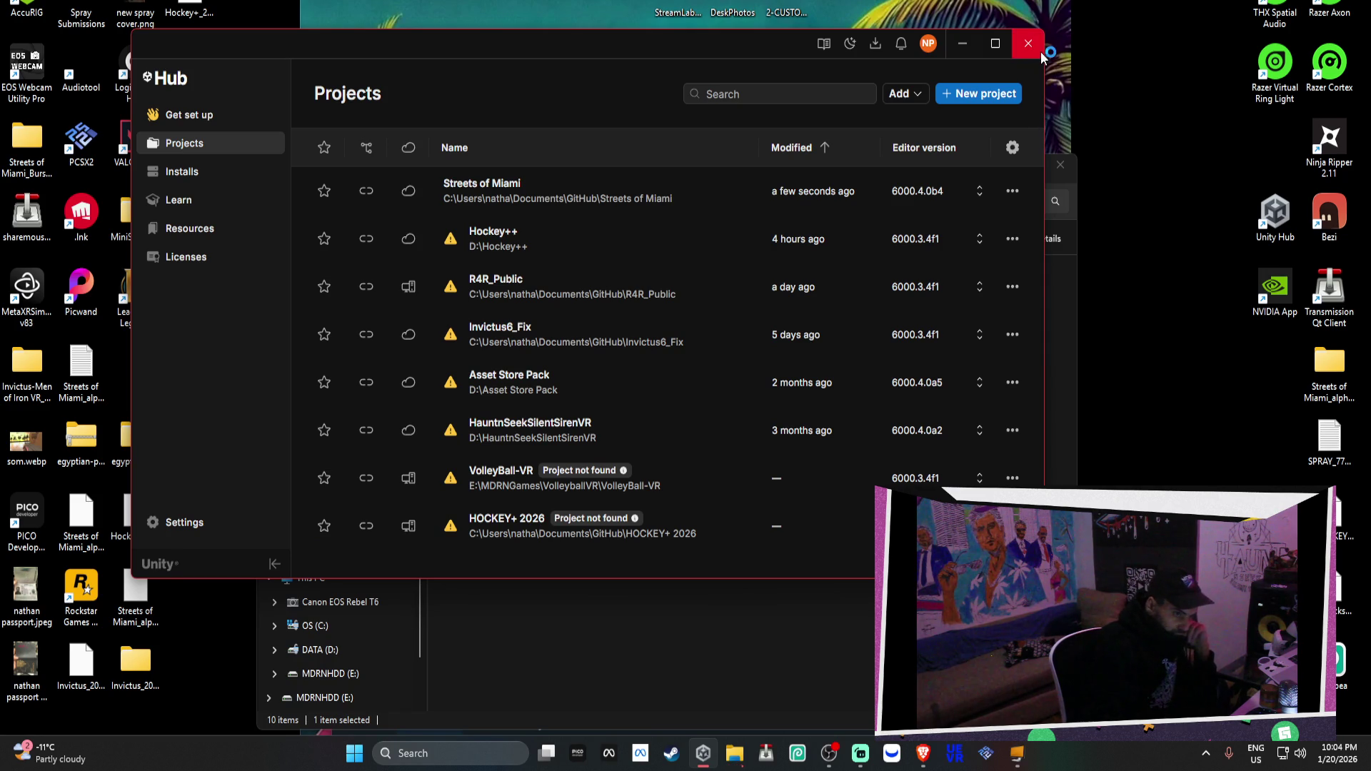
click(962, 42)
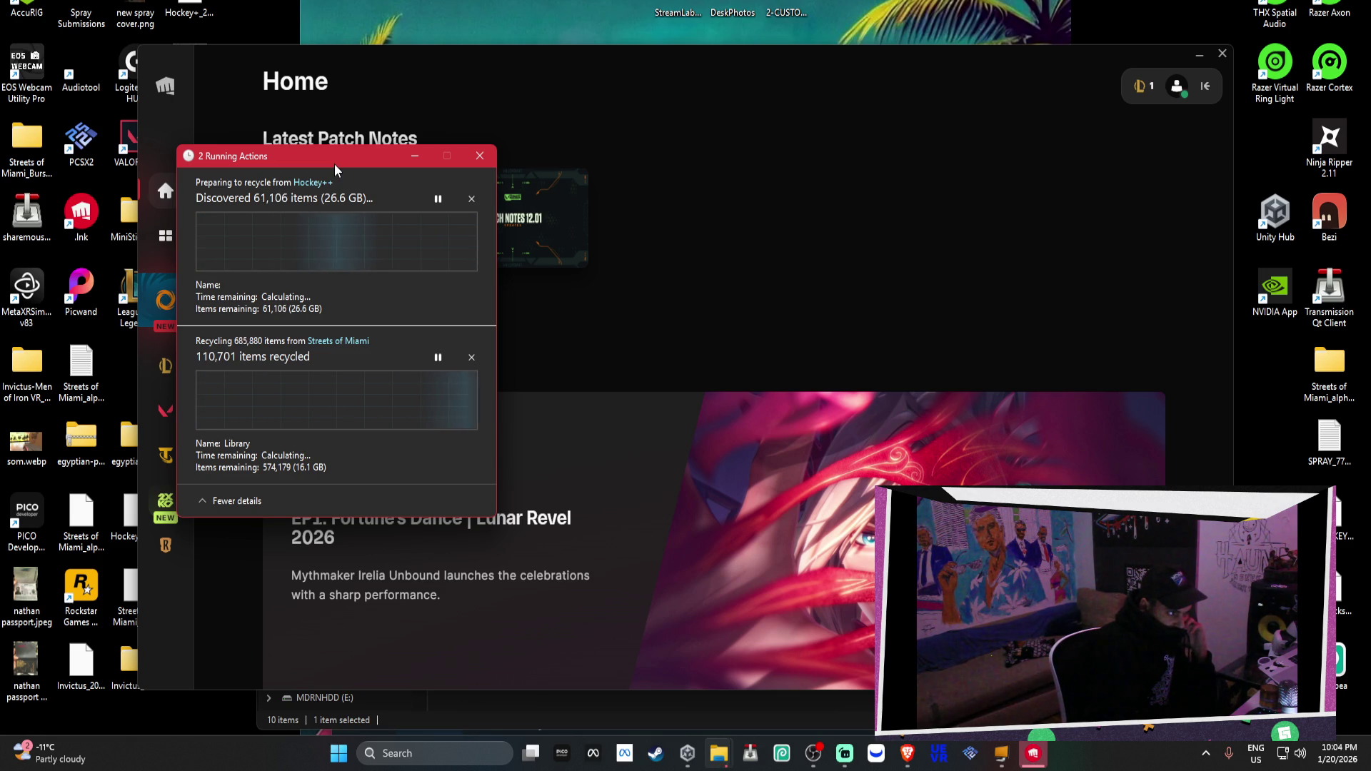
drag(334, 164, 389, 184)
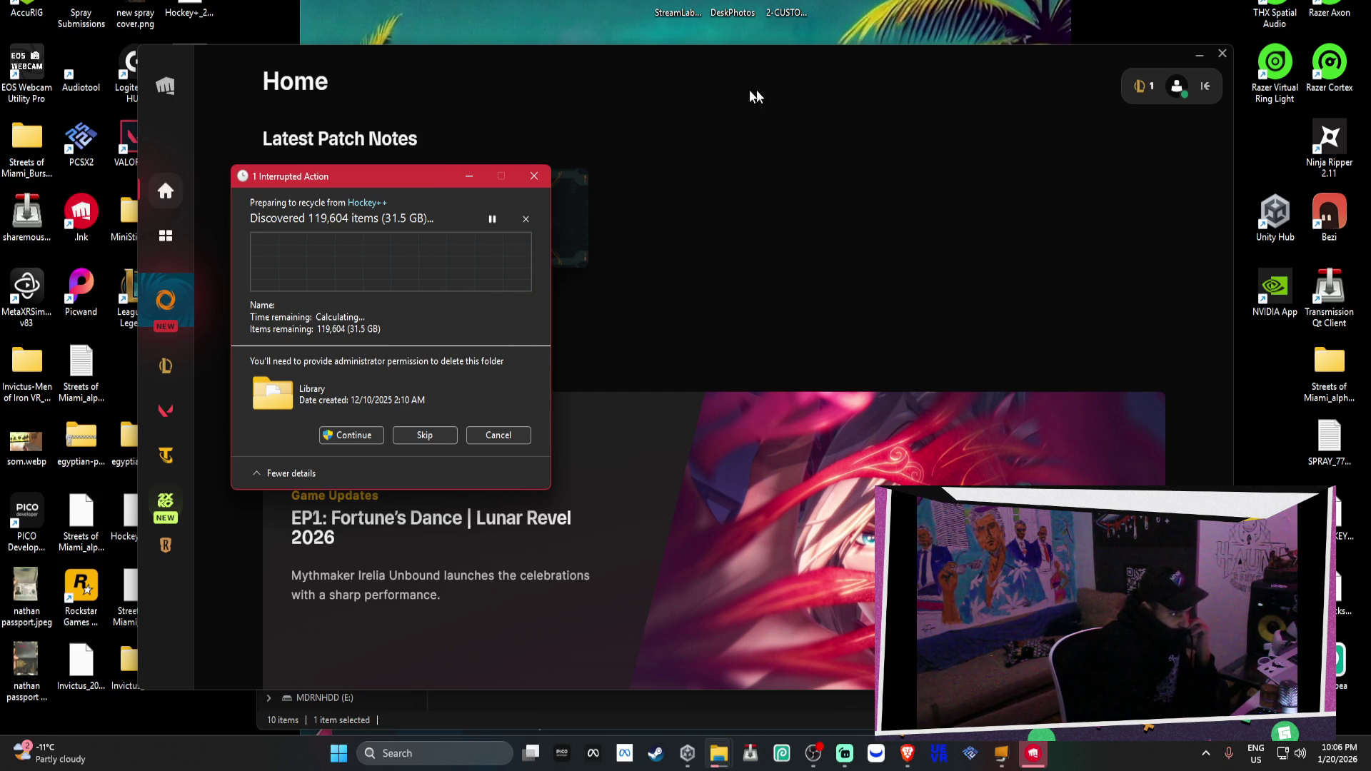
Approve administrator permission to recycle the Library folder, then close the League of Legends client
click(370, 437)
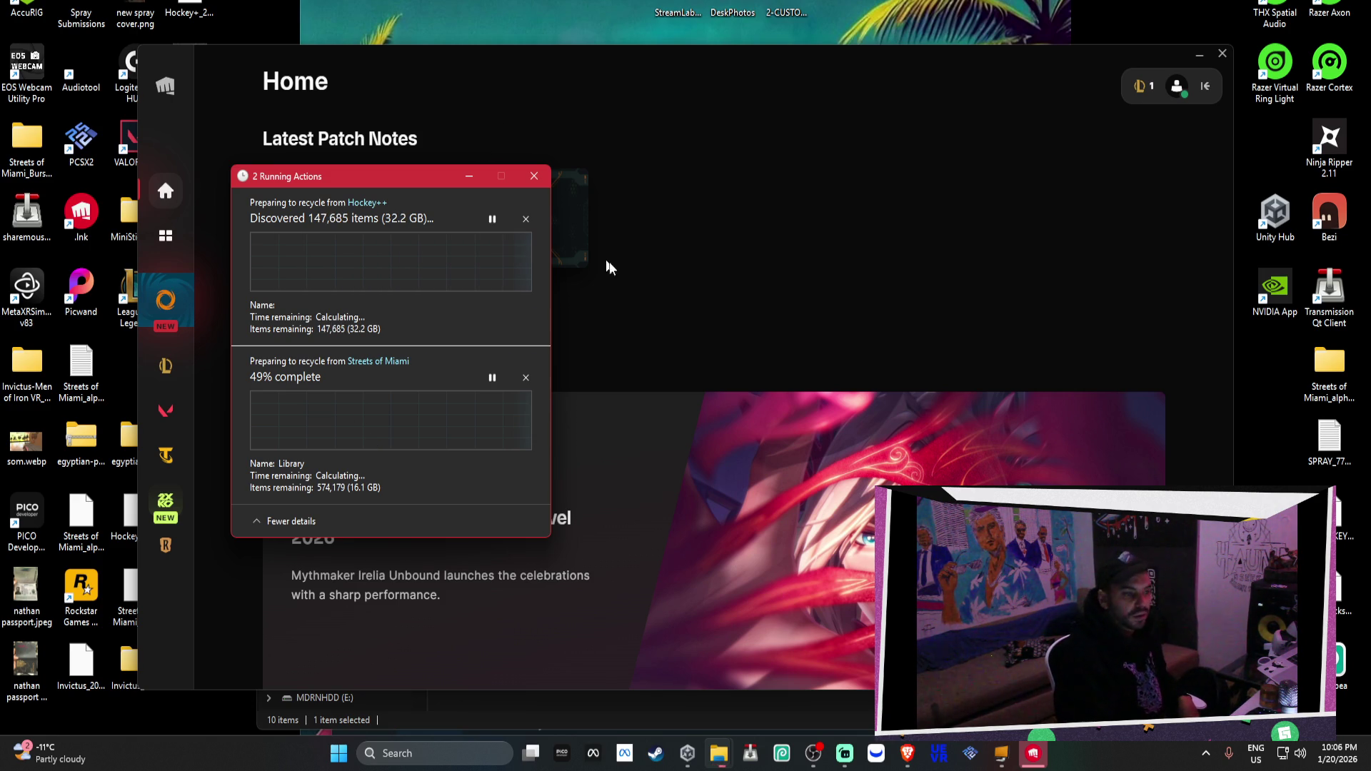
mouse_move(427, 177)
mouse_down()
mouse_move(938, 125)
mouse_move(756, 96)
mouse_up()
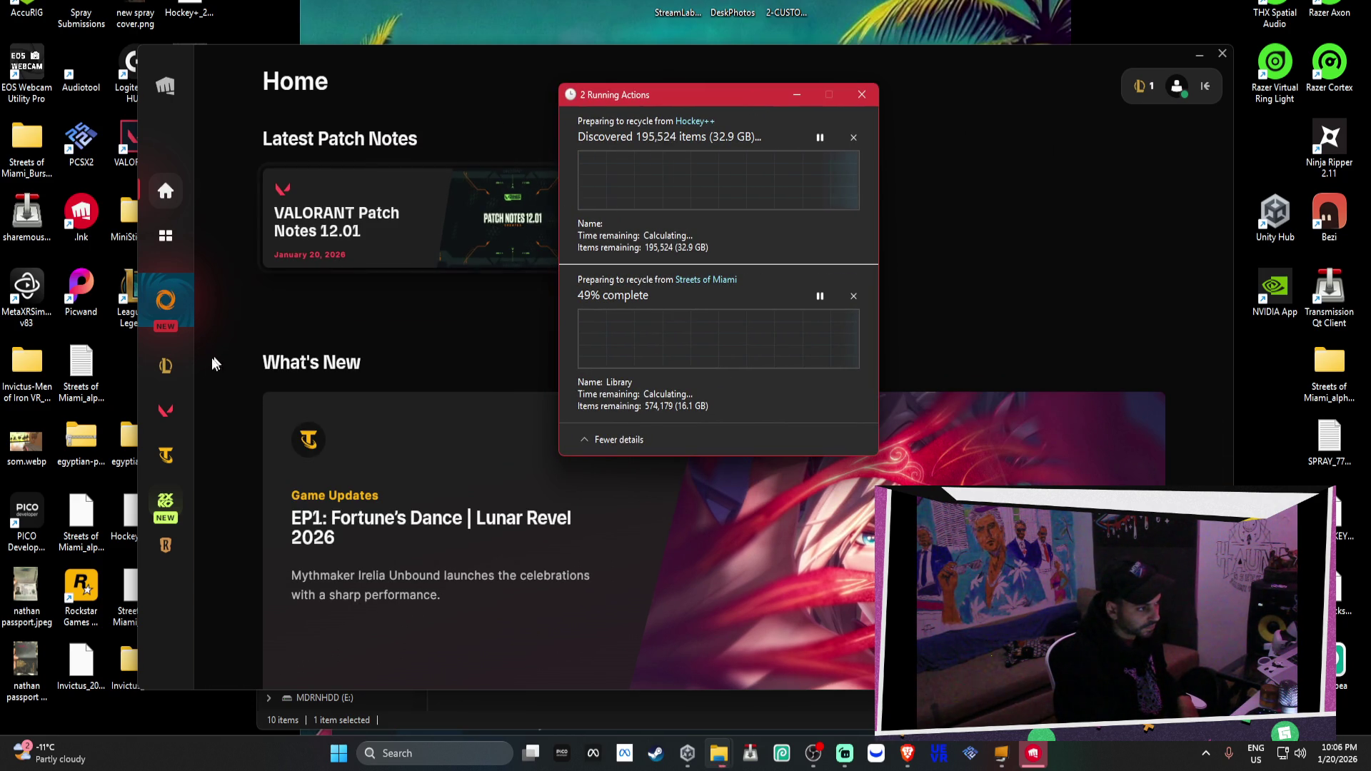
click(171, 370)
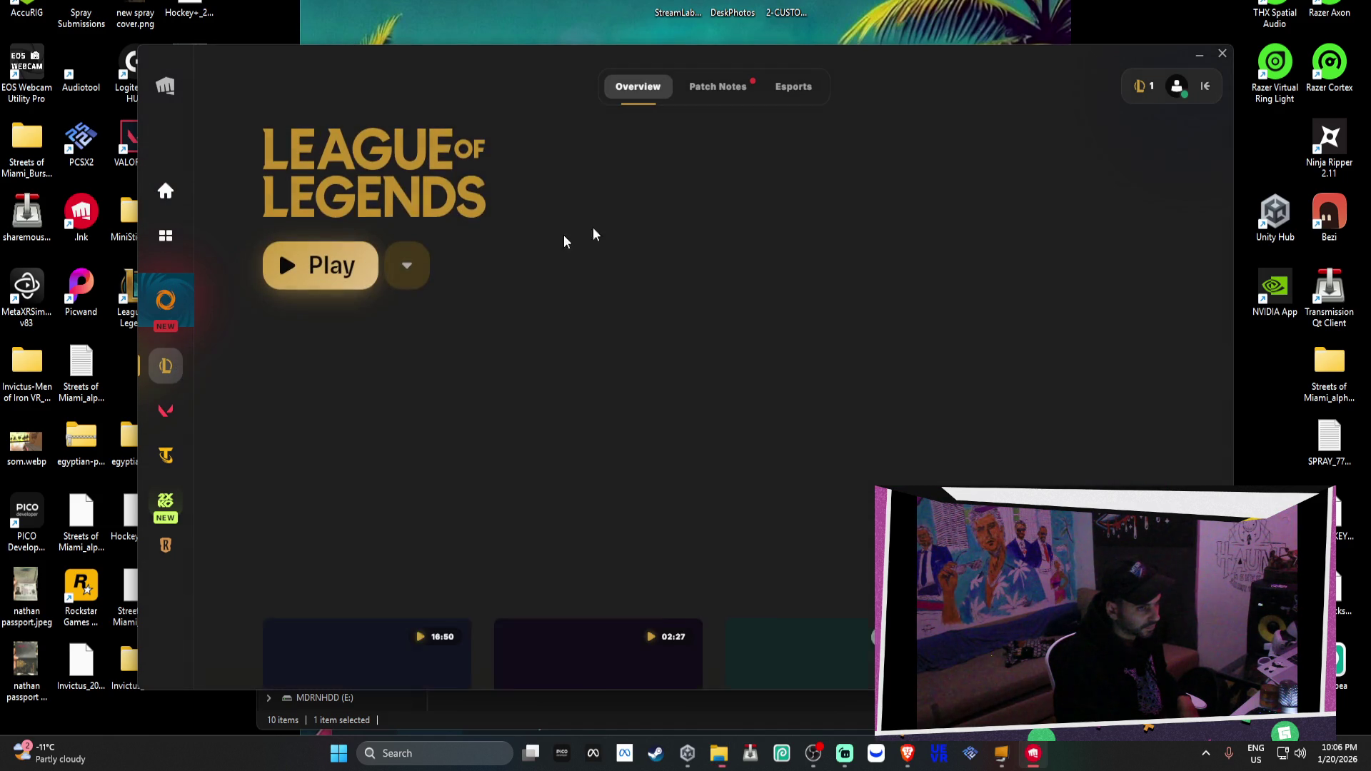
mouse_move(1139, 84)
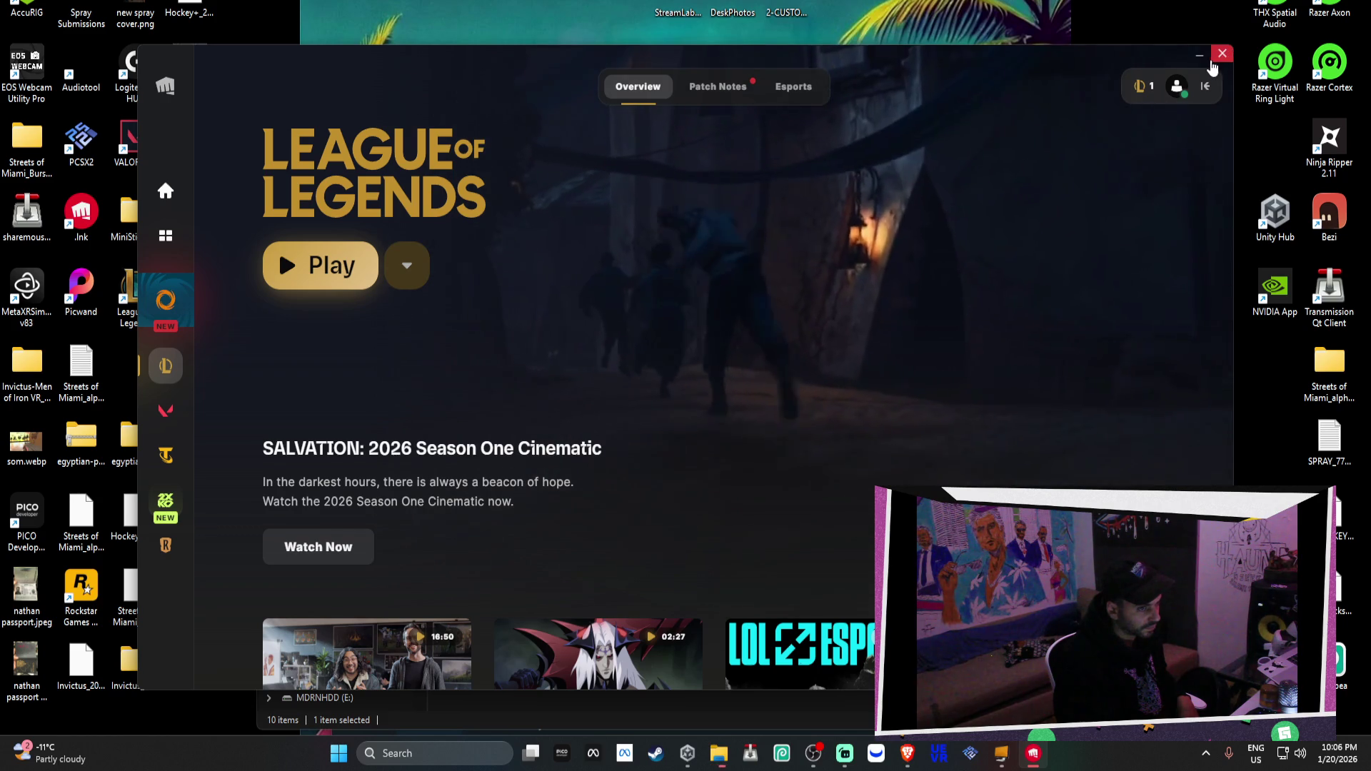
click(1229, 53)
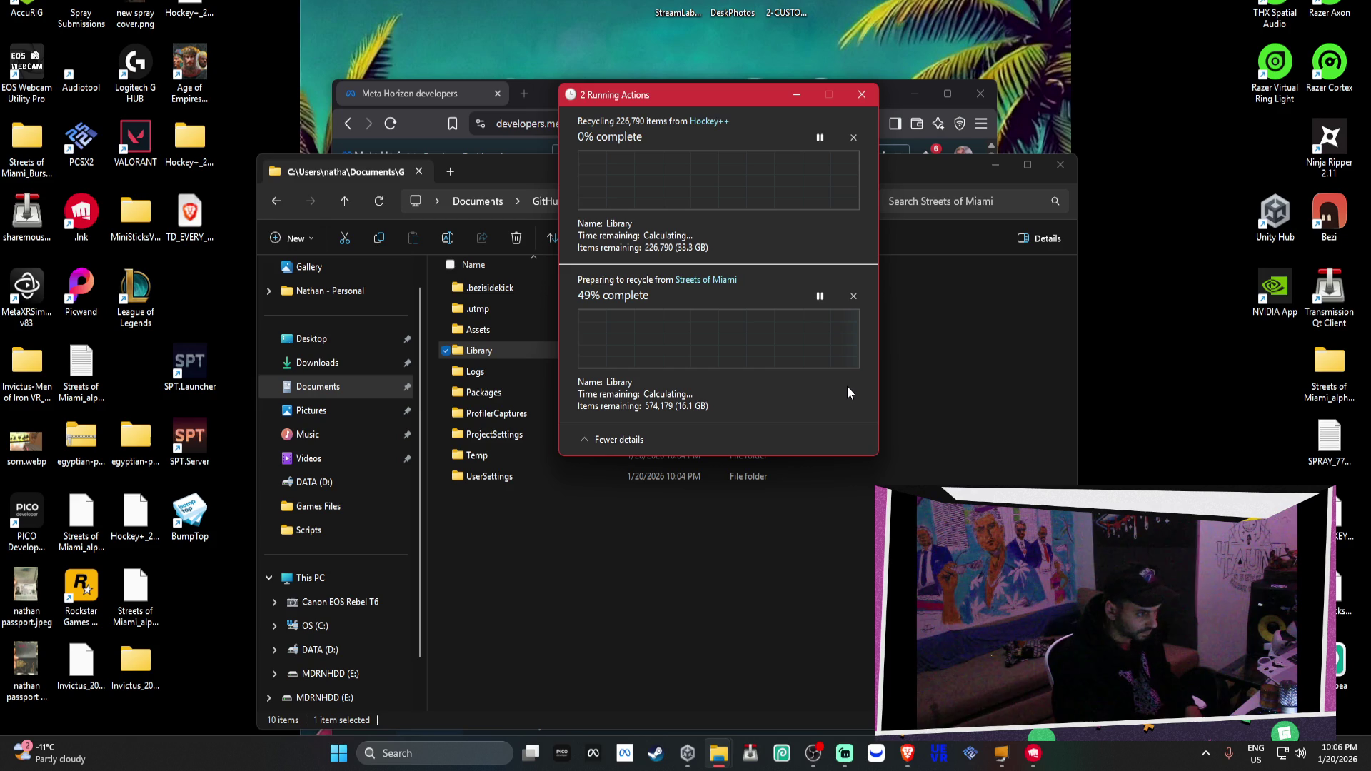
Move the recycle progress dialog aside and maximize the Meta Horizon dashboard browser window
mouse_move(724, 93)
mouse_down()
mouse_move(658, 168)
mouse_move(633, 160)
mouse_up()
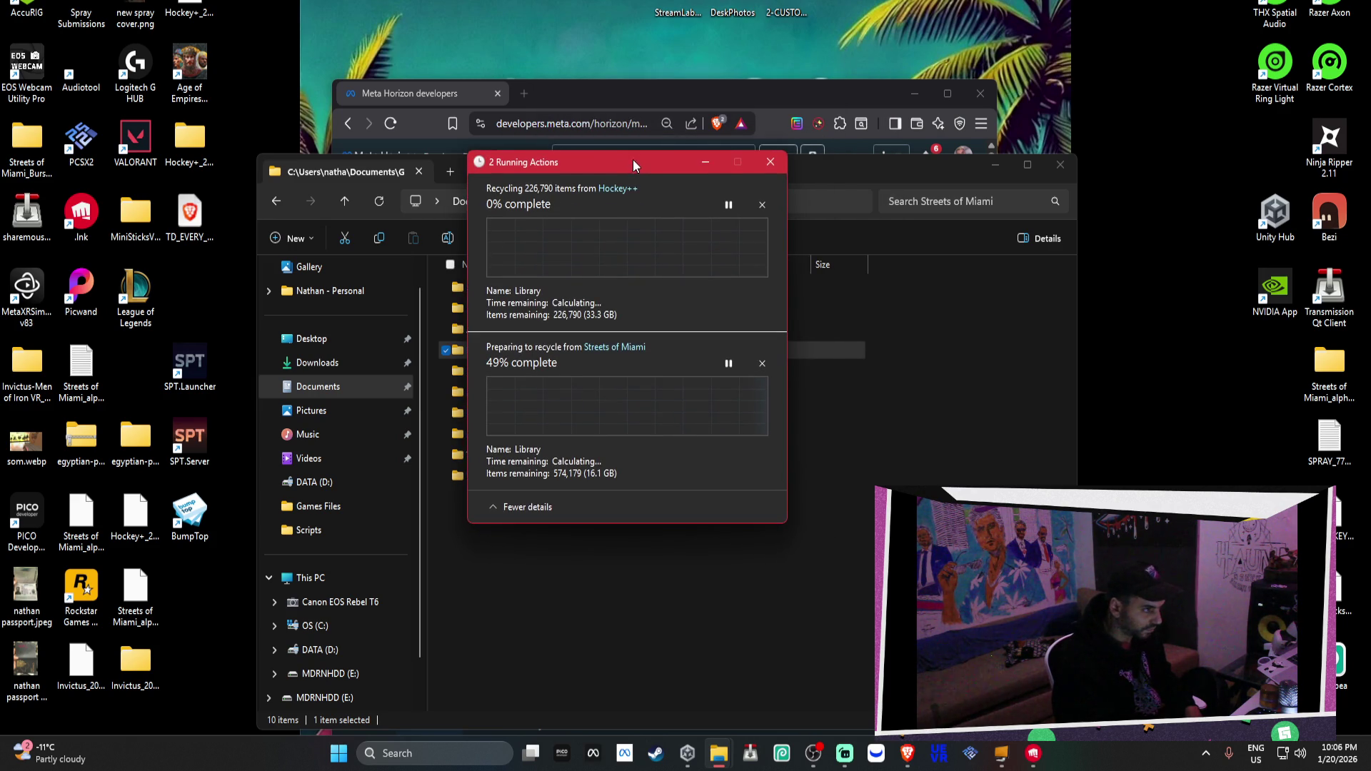
click(795, 141)
double_click(937, 83)
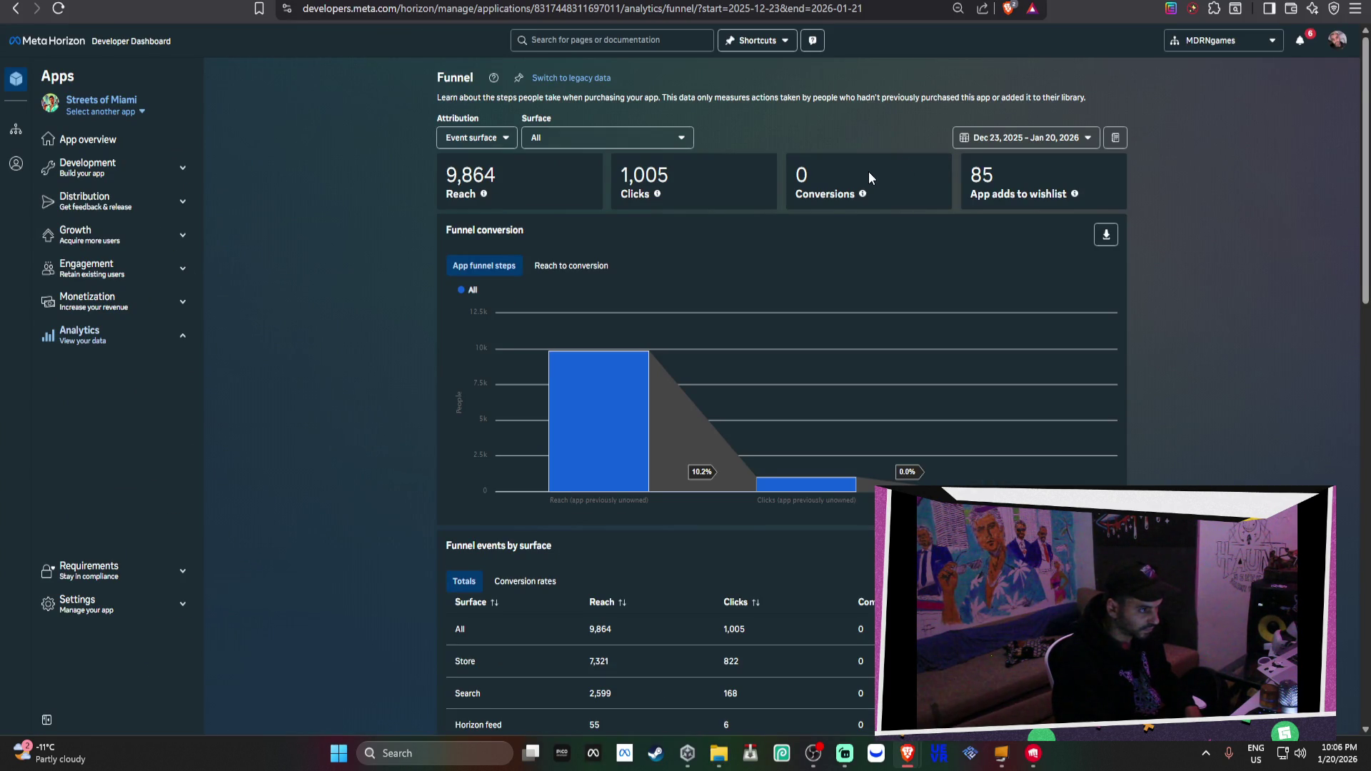
Scroll through the Streets of Miami Funnel page, highlighting the 1,503 active wishlists figure
scroll(871, 175, down, 15)
double_click(469, 361)
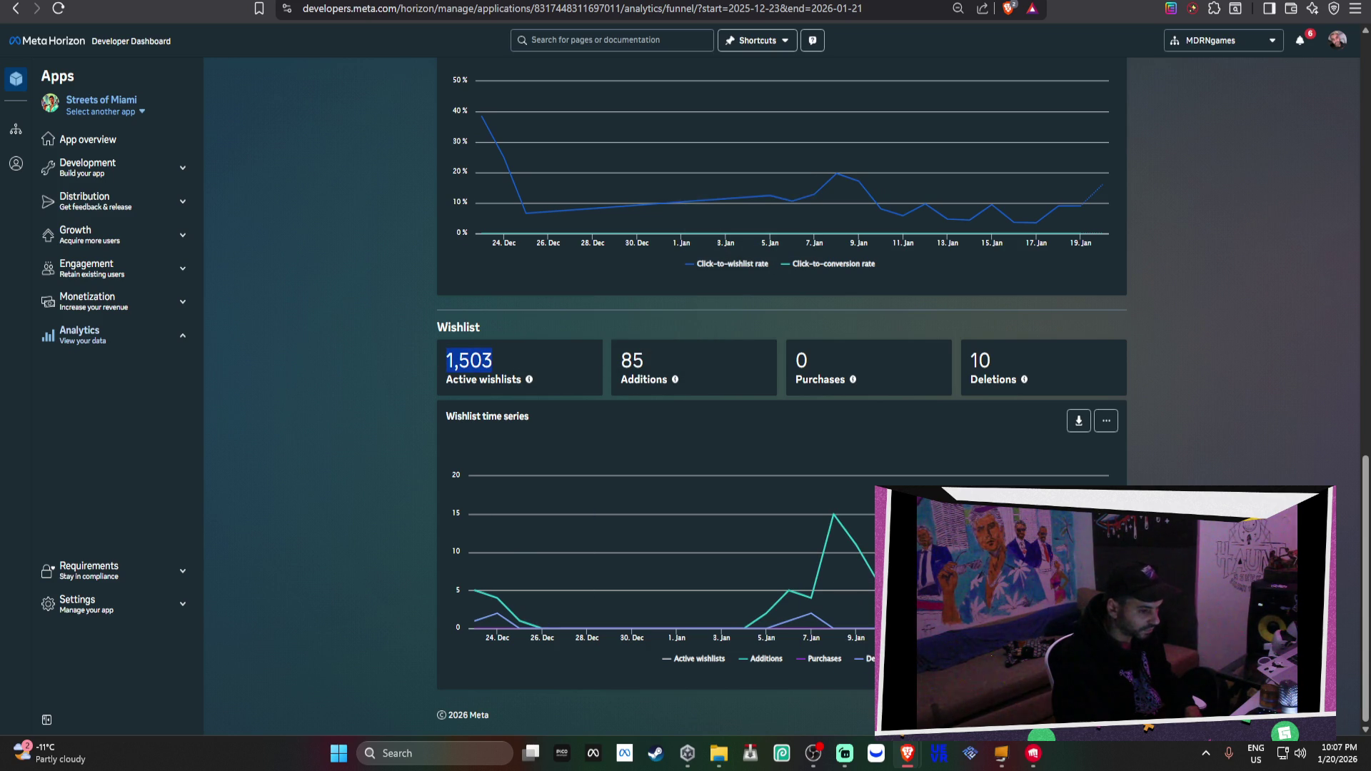
mouse_move(1097, 206)
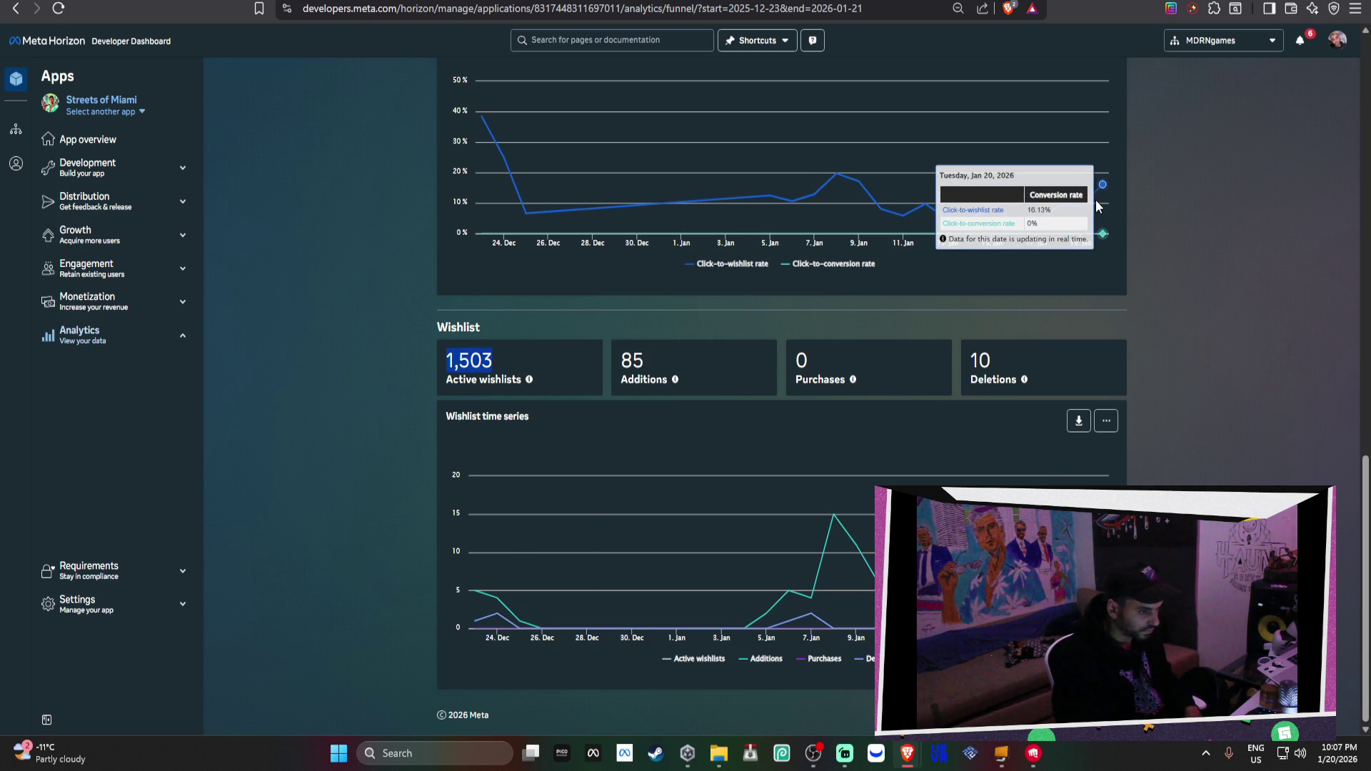
scroll(1095, 203, up, 10)
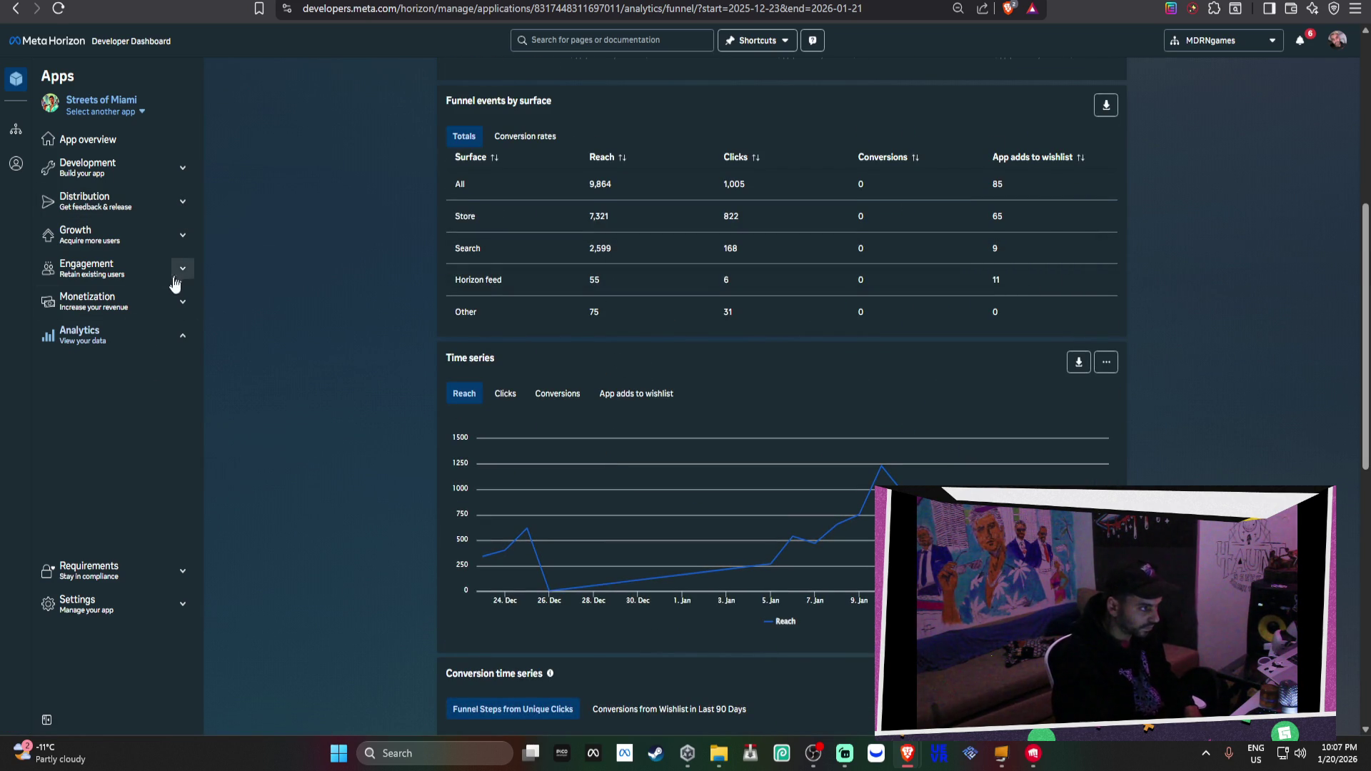
Return via the app overview to Analytics > Funnel, review the charts, and open the app list
click(169, 131)
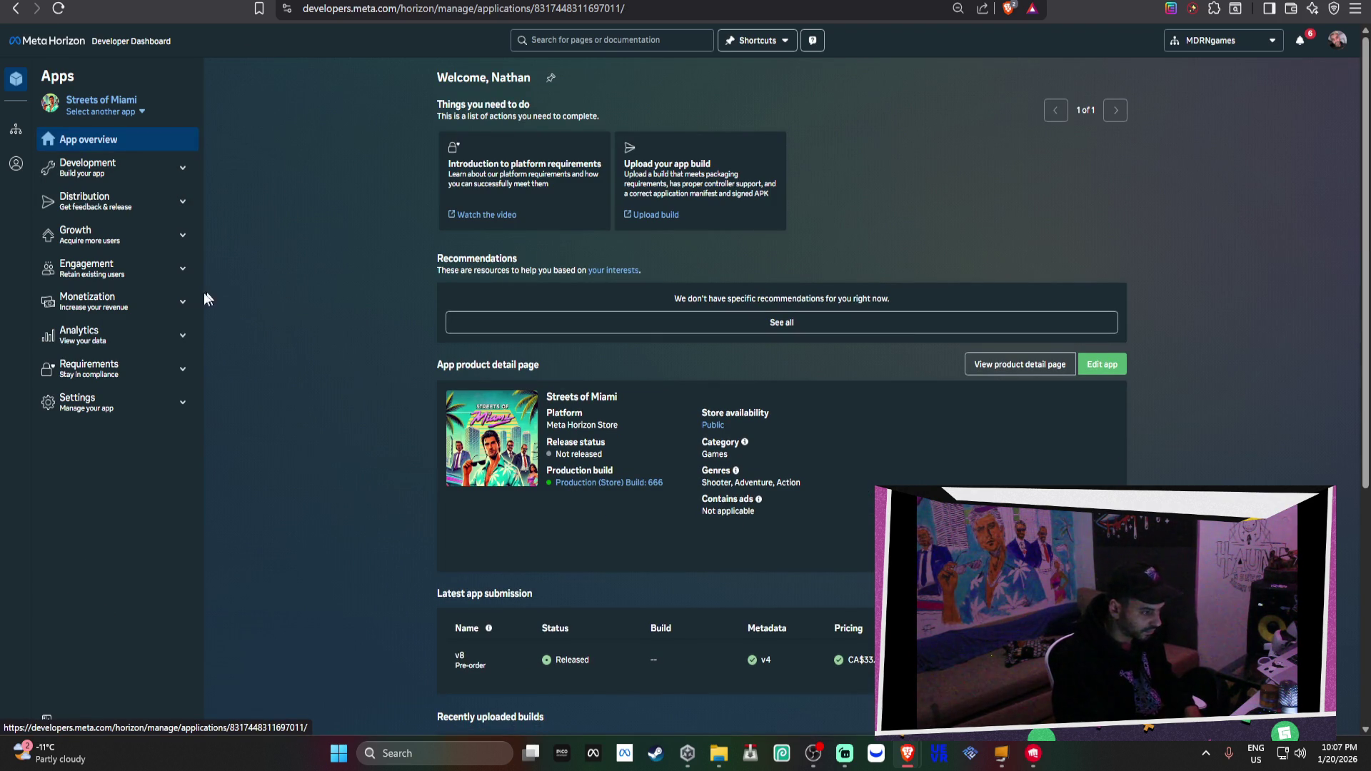
click(183, 302)
click(181, 390)
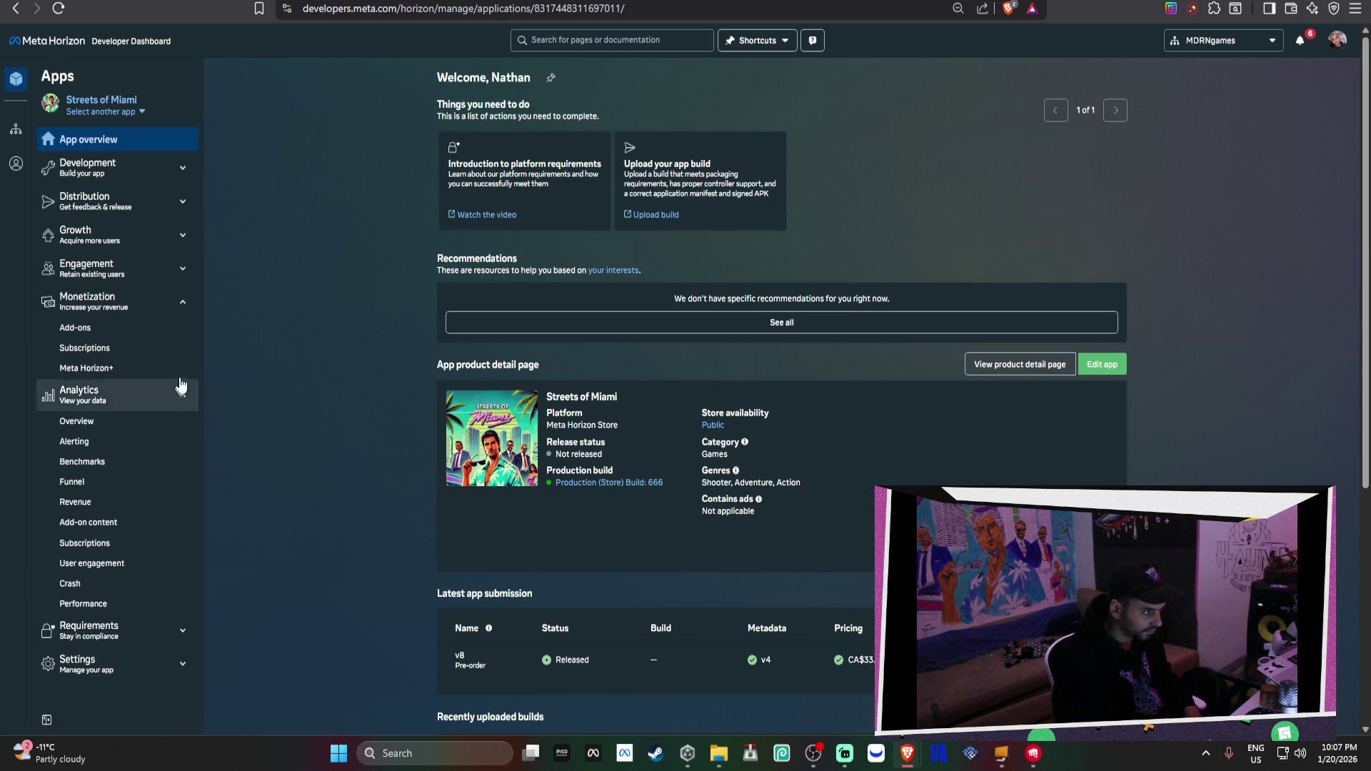
click(151, 486)
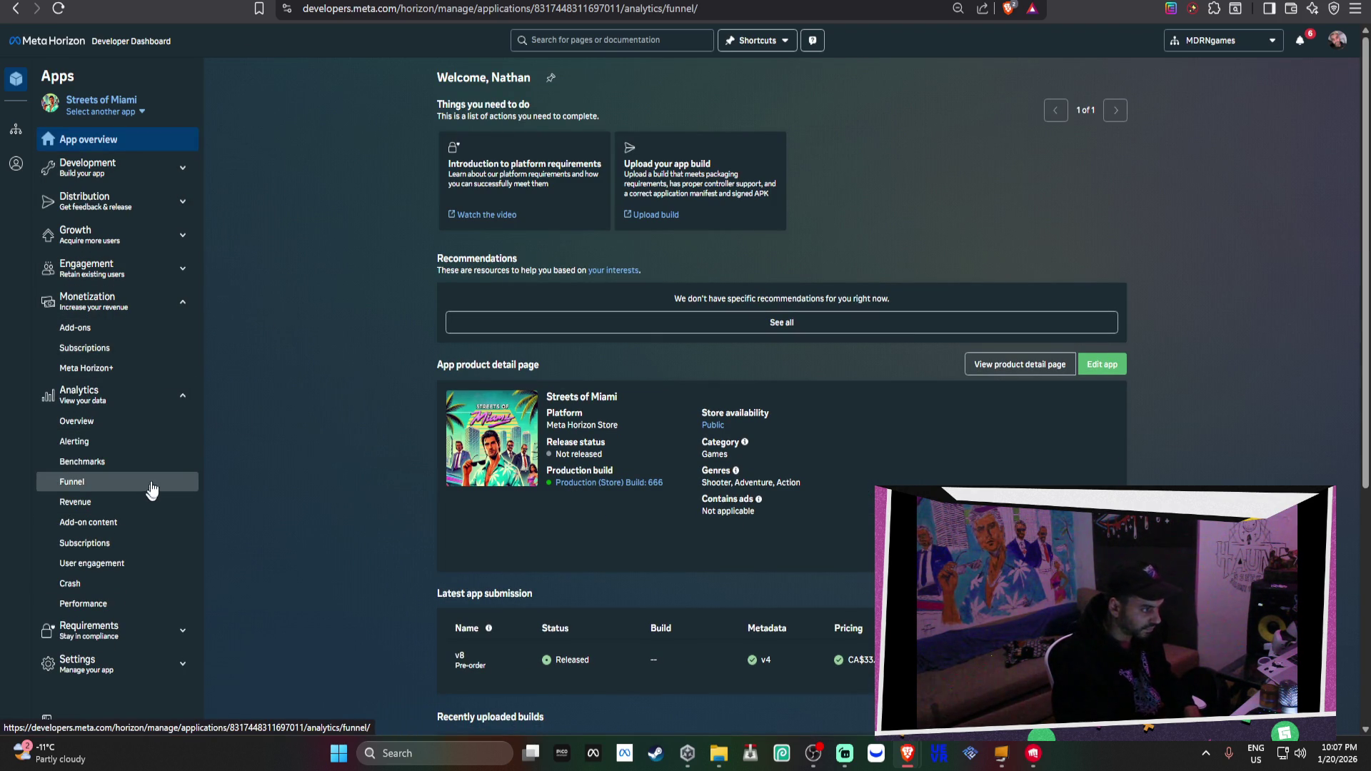
scroll(562, 276, down, 5)
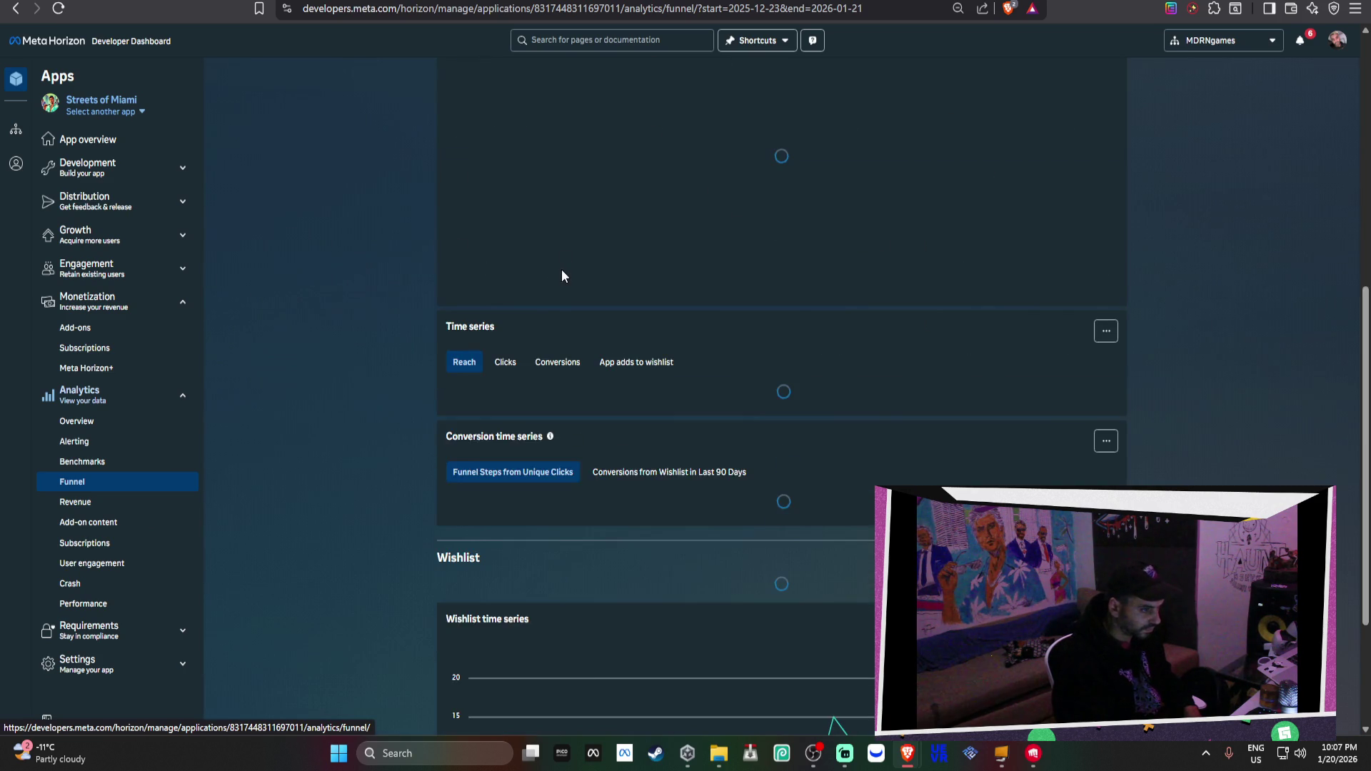
scroll(562, 276, down, 5)
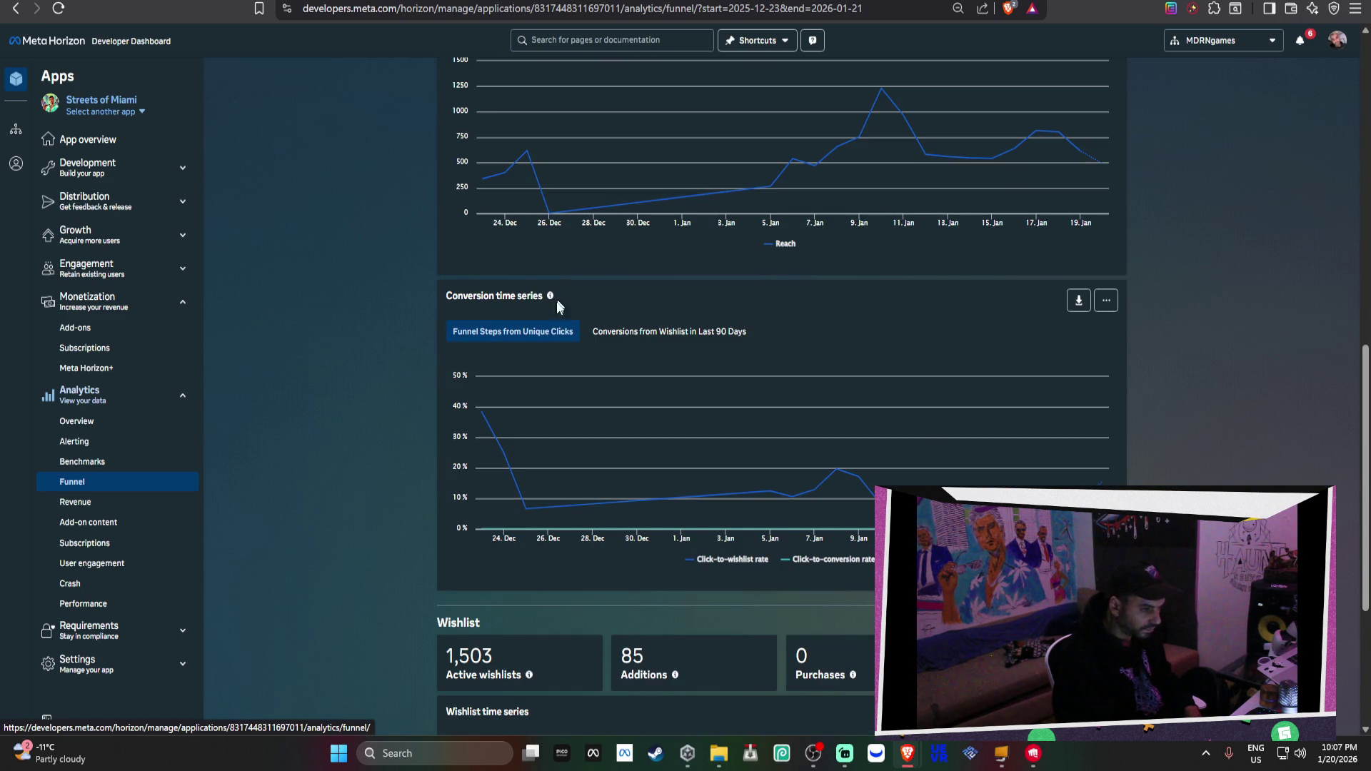
scroll(950, 464, up, 4)
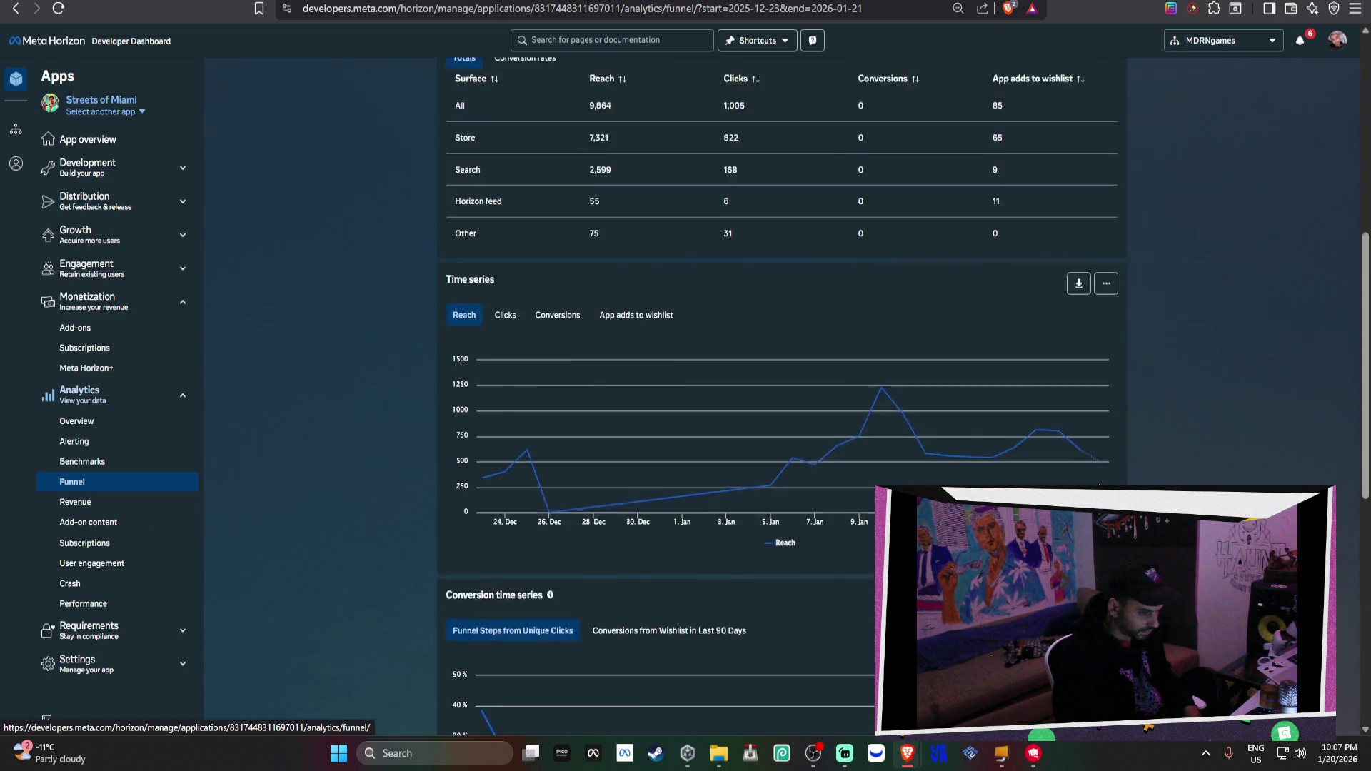
scroll(467, 296, up, 6)
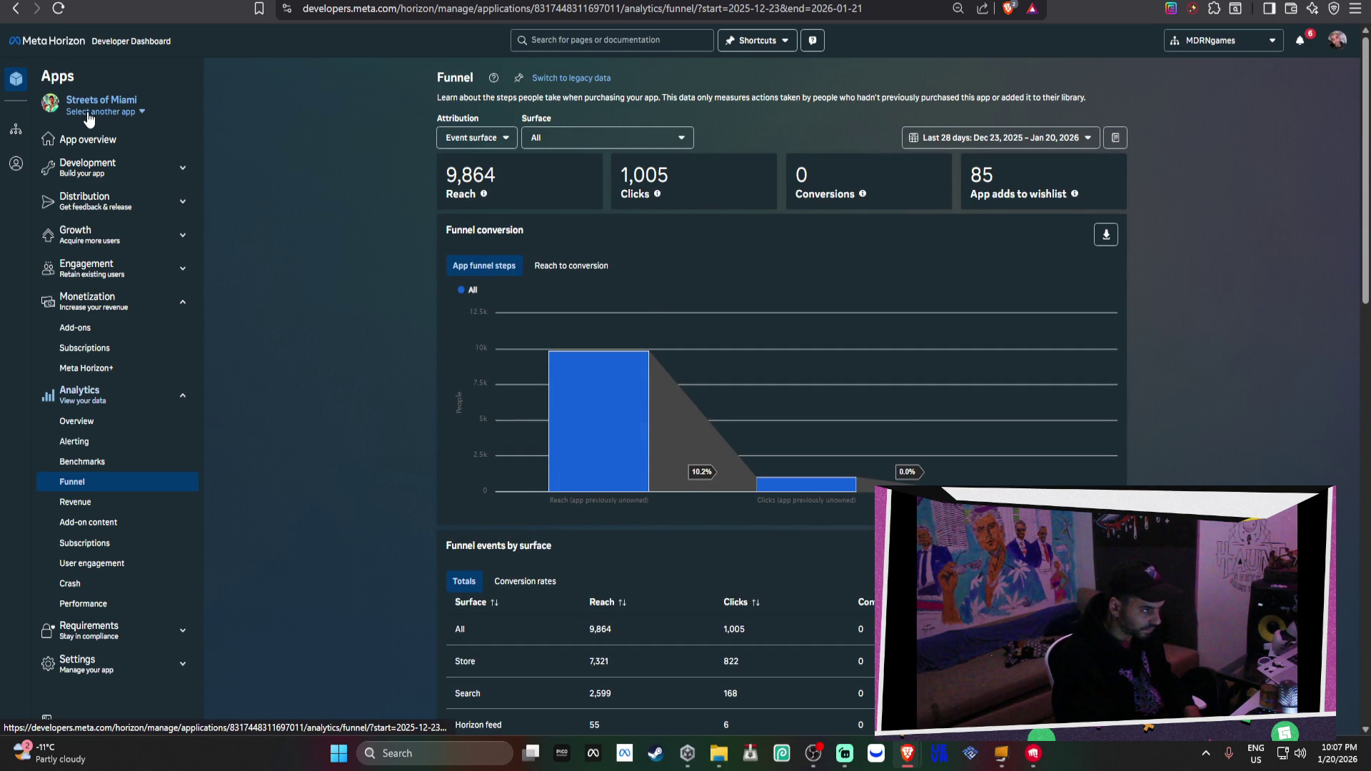
click(88, 112)
scroll(142, 235, down, 3)
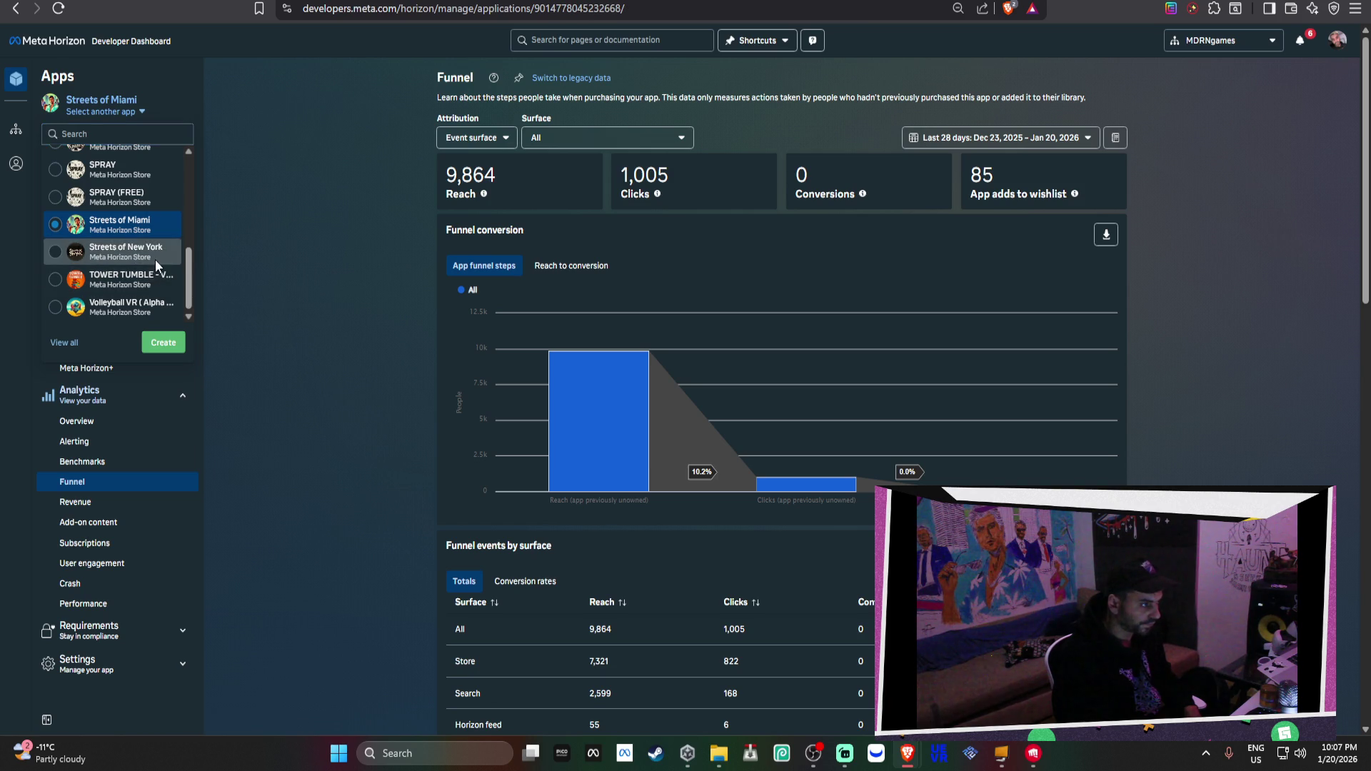
Switch to Streets of New York, review its Funnel charts (1,524 clicks), then reopen the app list
click(156, 257)
click(156, 480)
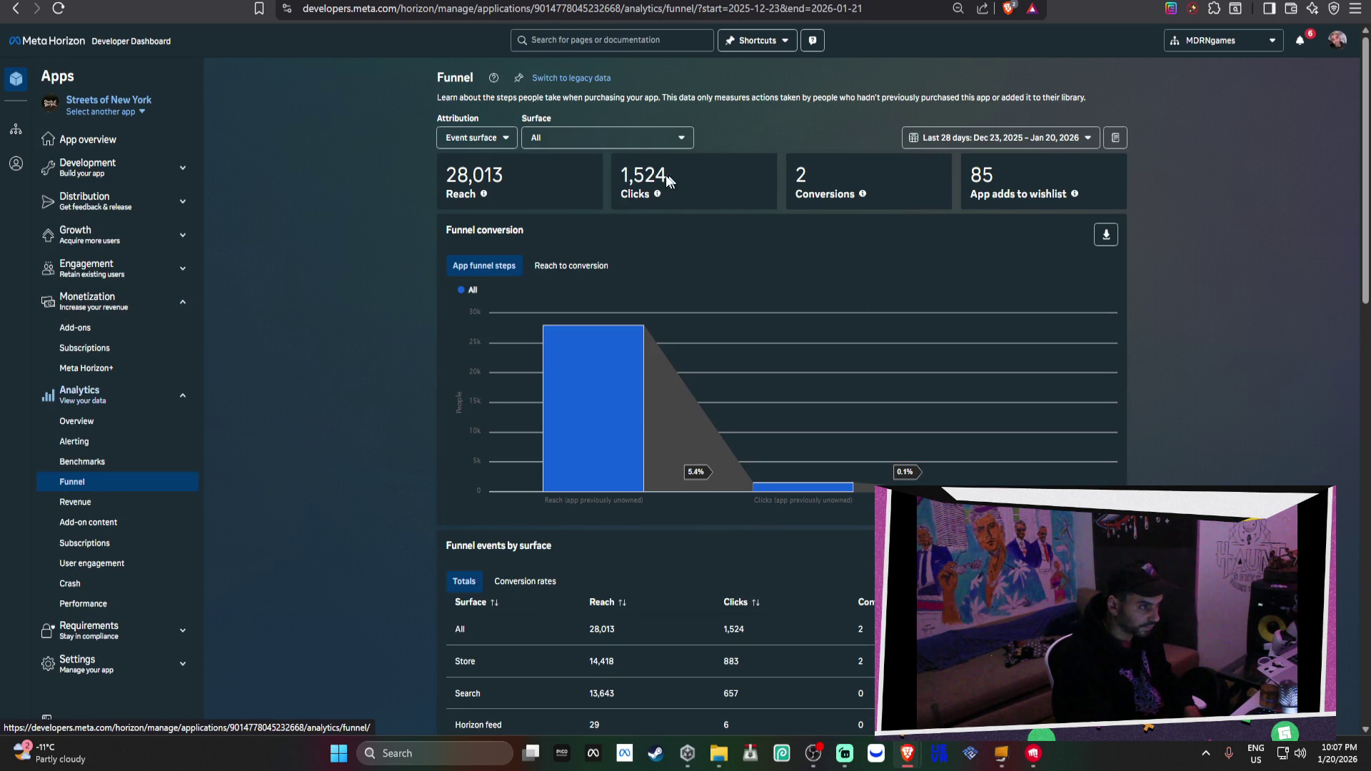
double_click(653, 175)
scroll(820, 336, down, 5)
scroll(834, 348, down, 4)
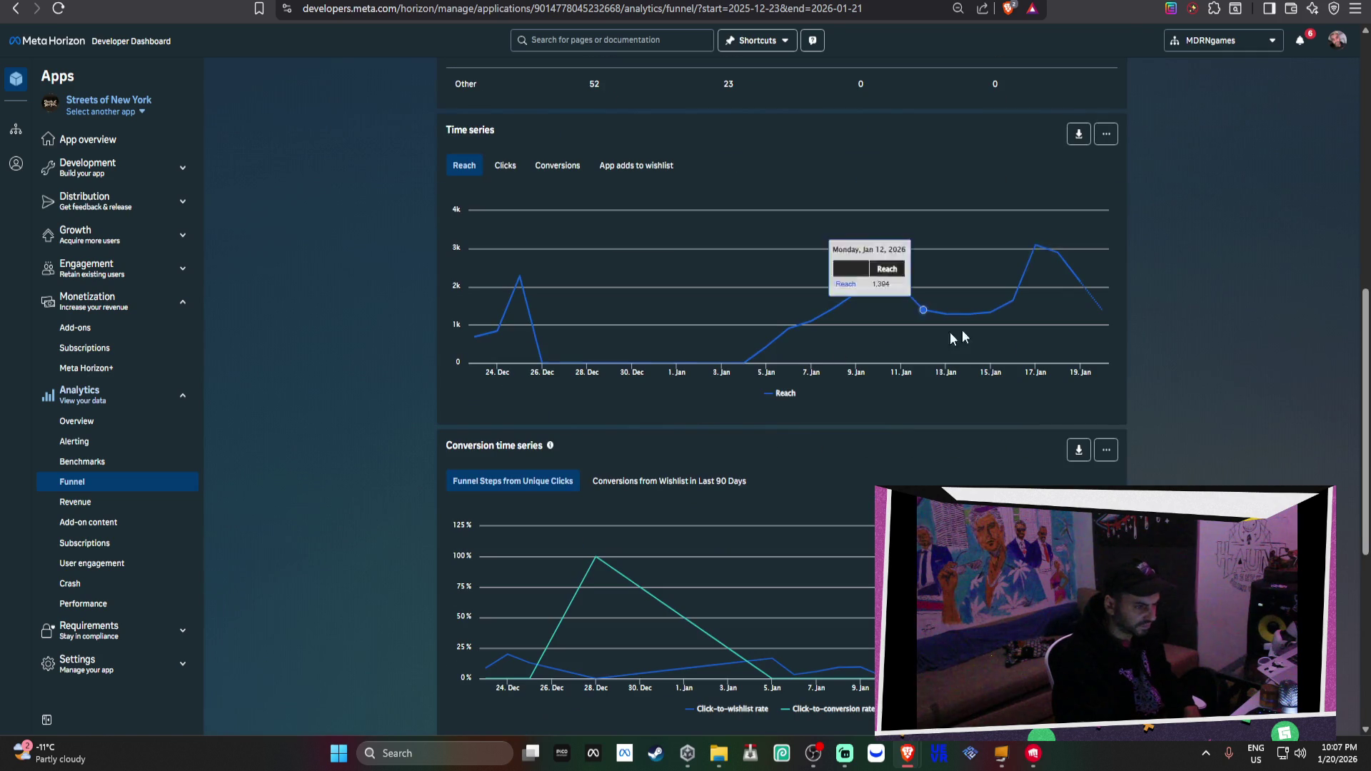
scroll(1038, 257, down, 3)
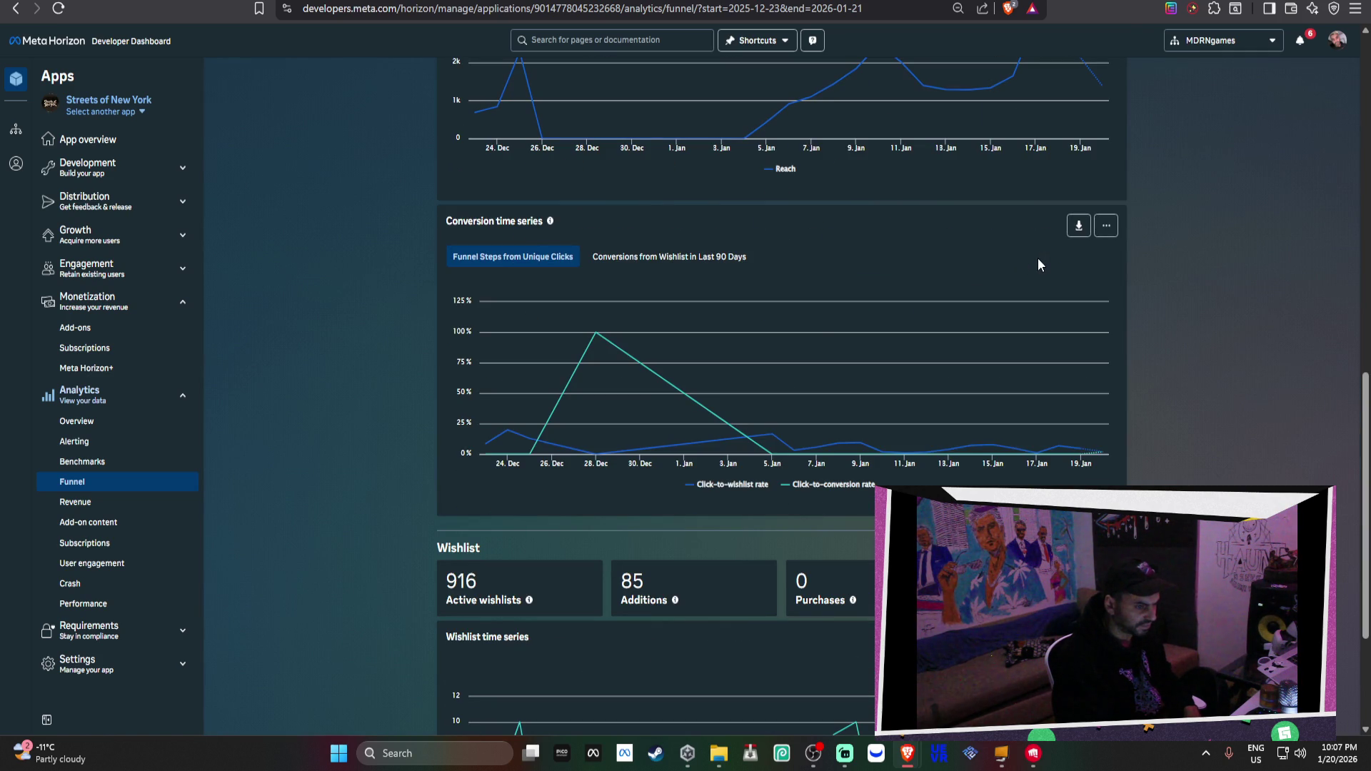
scroll(940, 429, down, 3)
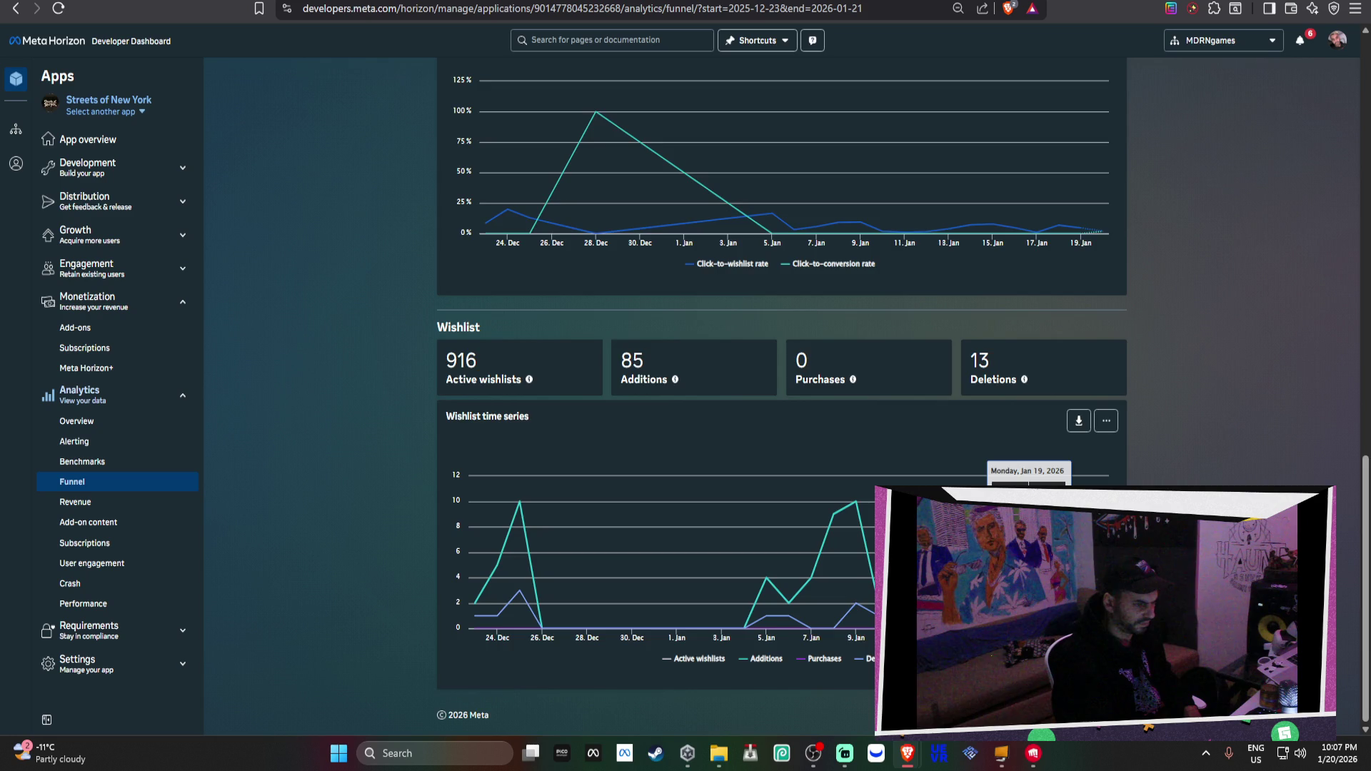
scroll(1028, 500, up, 15)
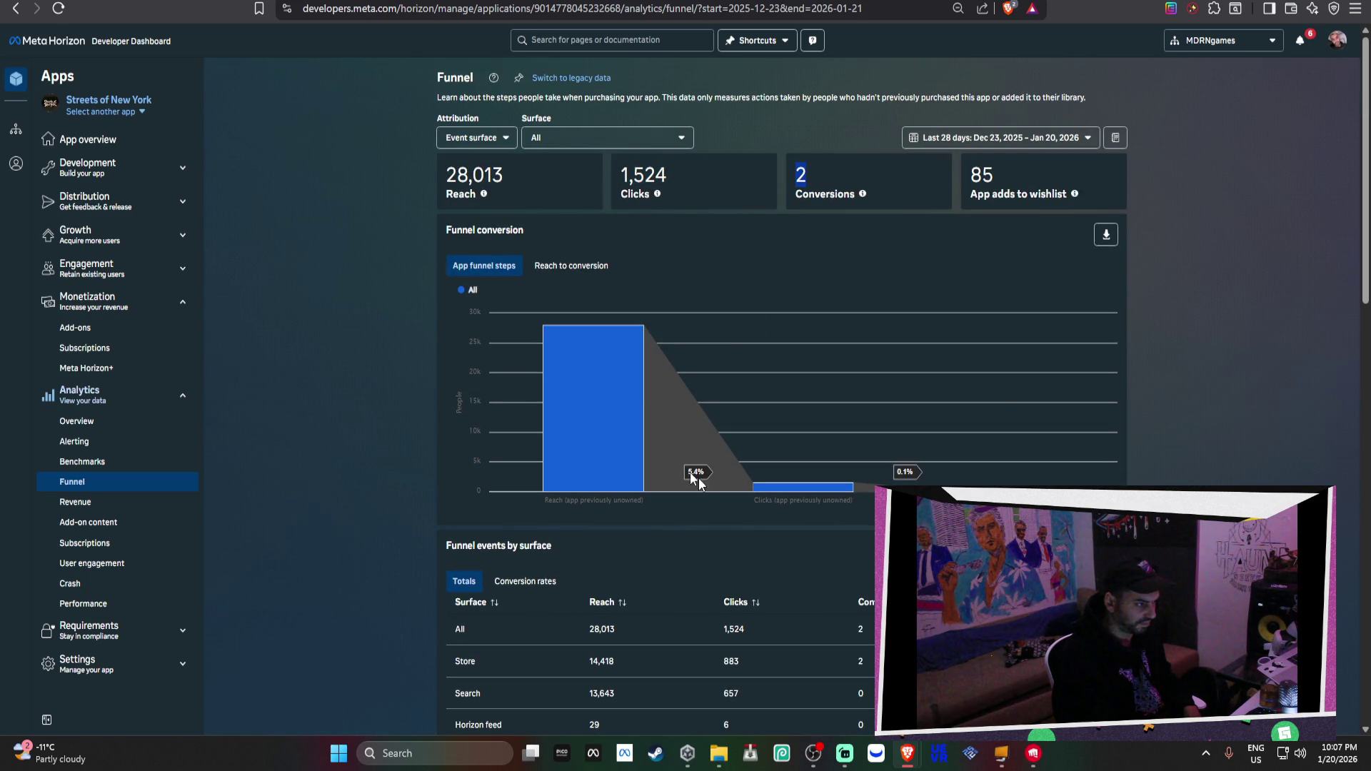
click(135, 116)
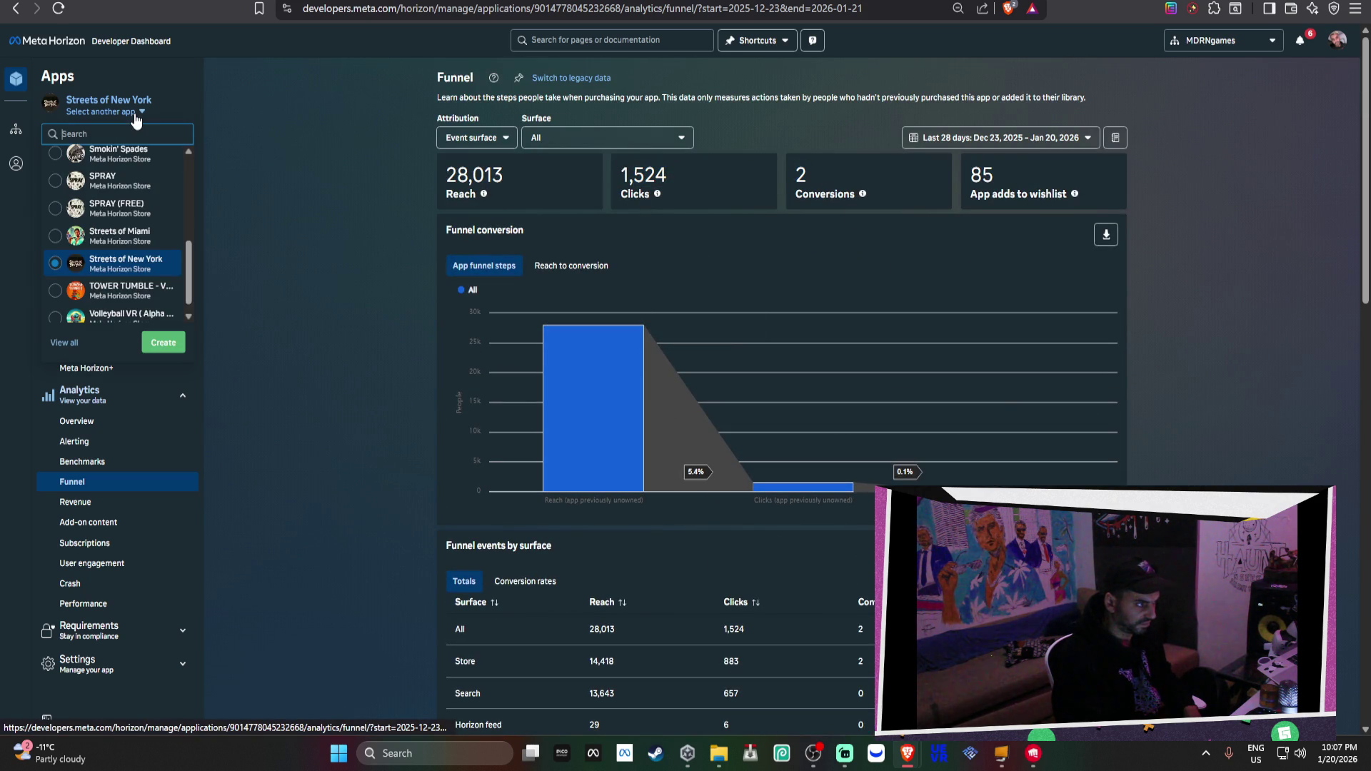
View the pricing of Streets of New York's v6 submission from the app overview
click(237, 170)
click(157, 149)
click(800, 676)
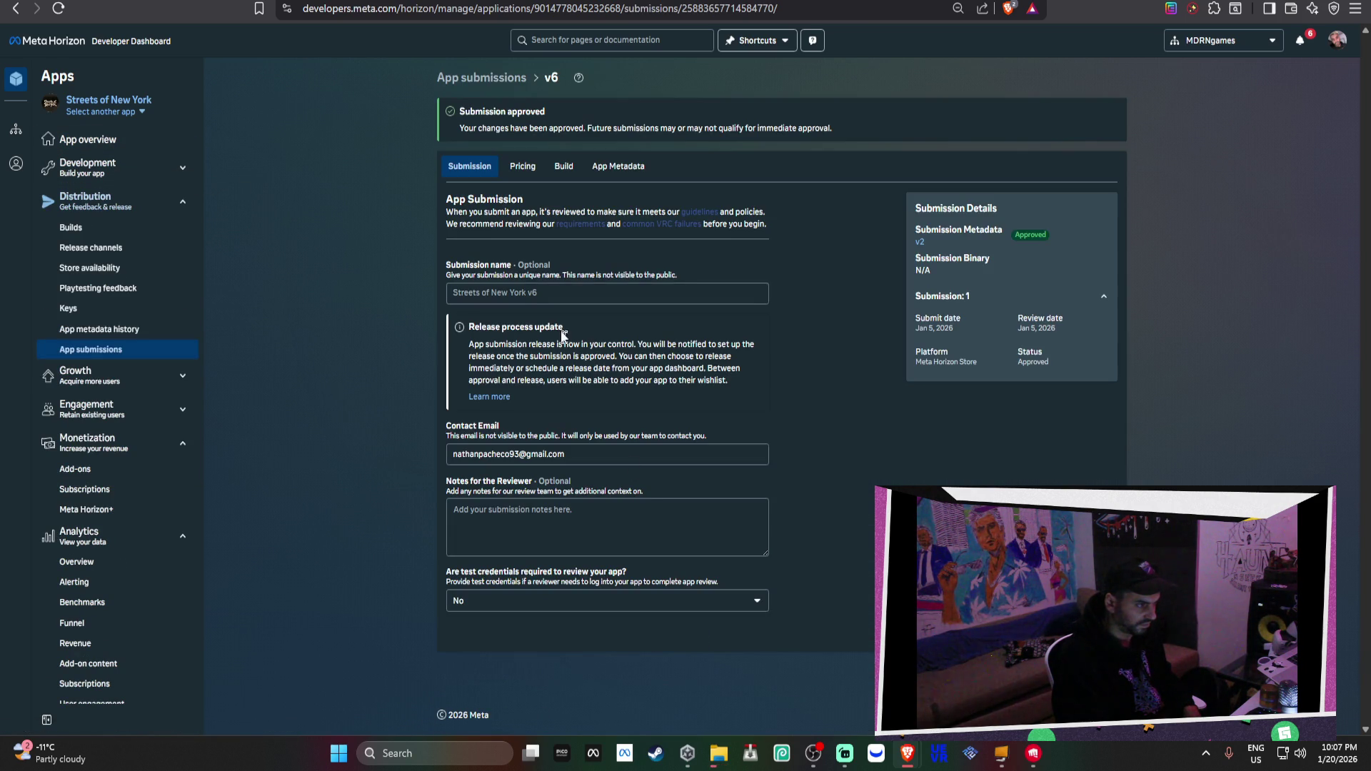
click(523, 166)
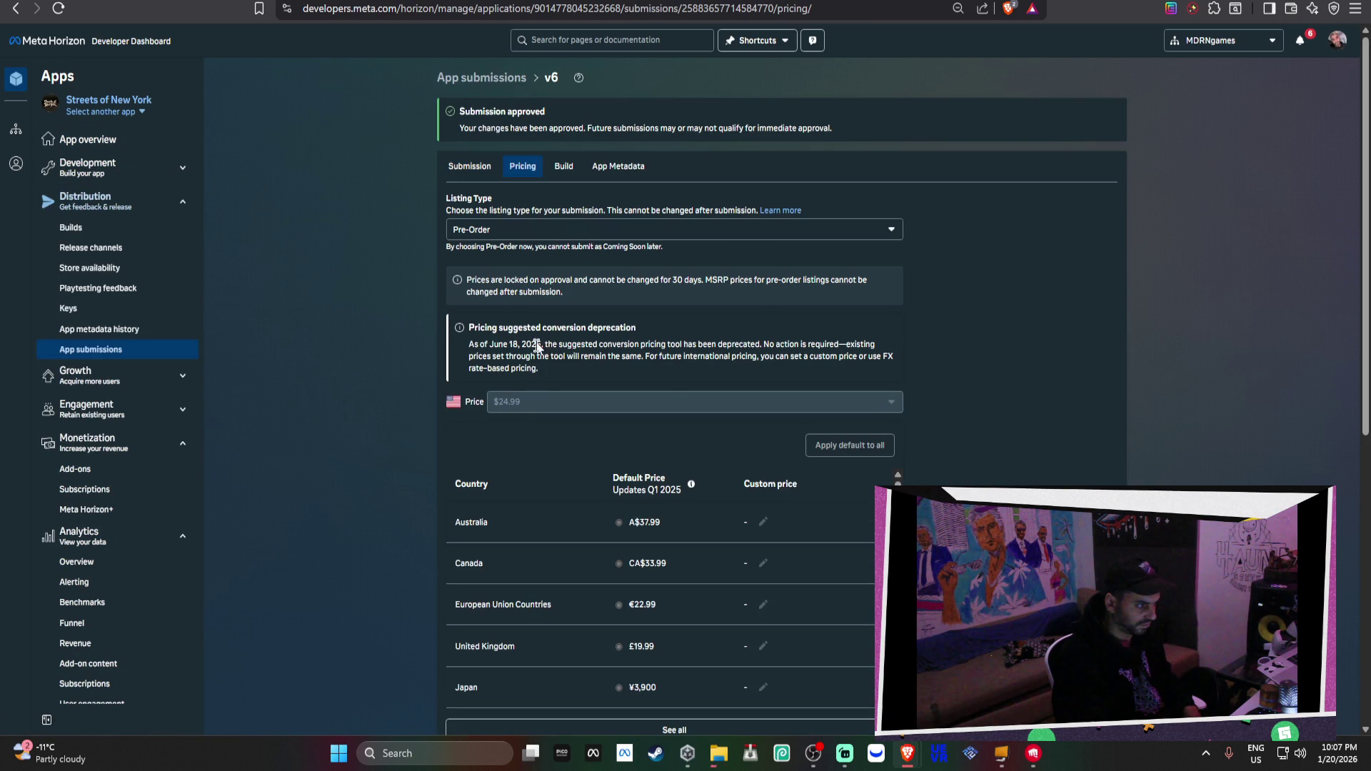
Switch to Streets of Miami and view the pricing of its latest v8 submission
click(127, 112)
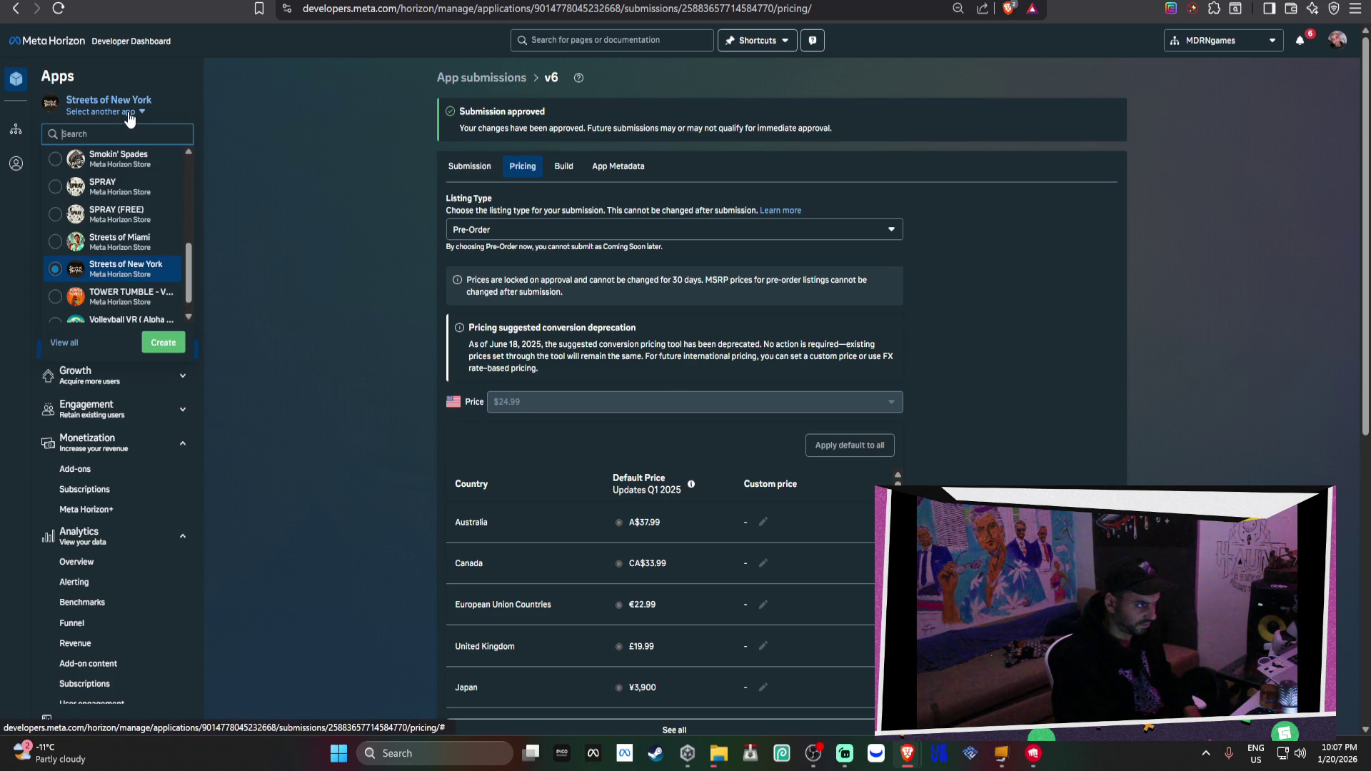
click(120, 242)
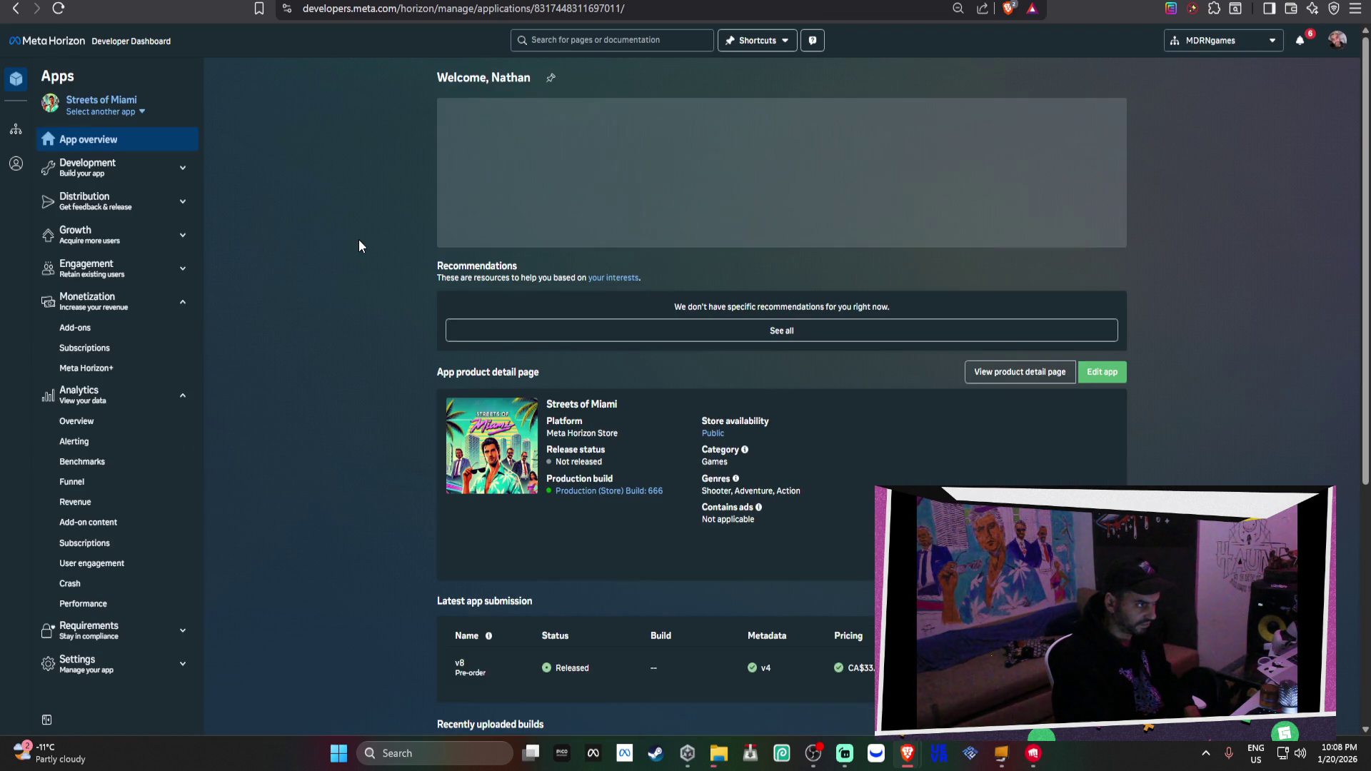
click(108, 171)
scroll(366, 281, down, 3)
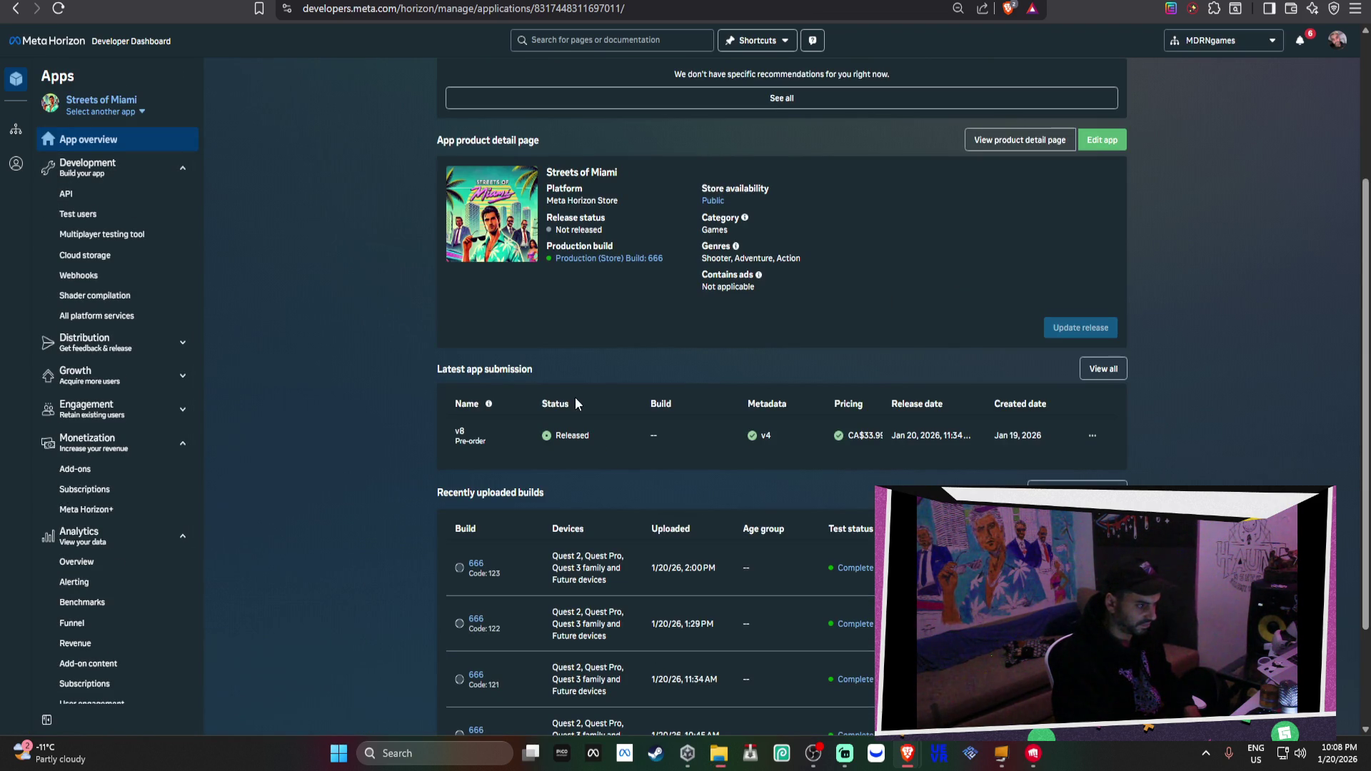
click(530, 434)
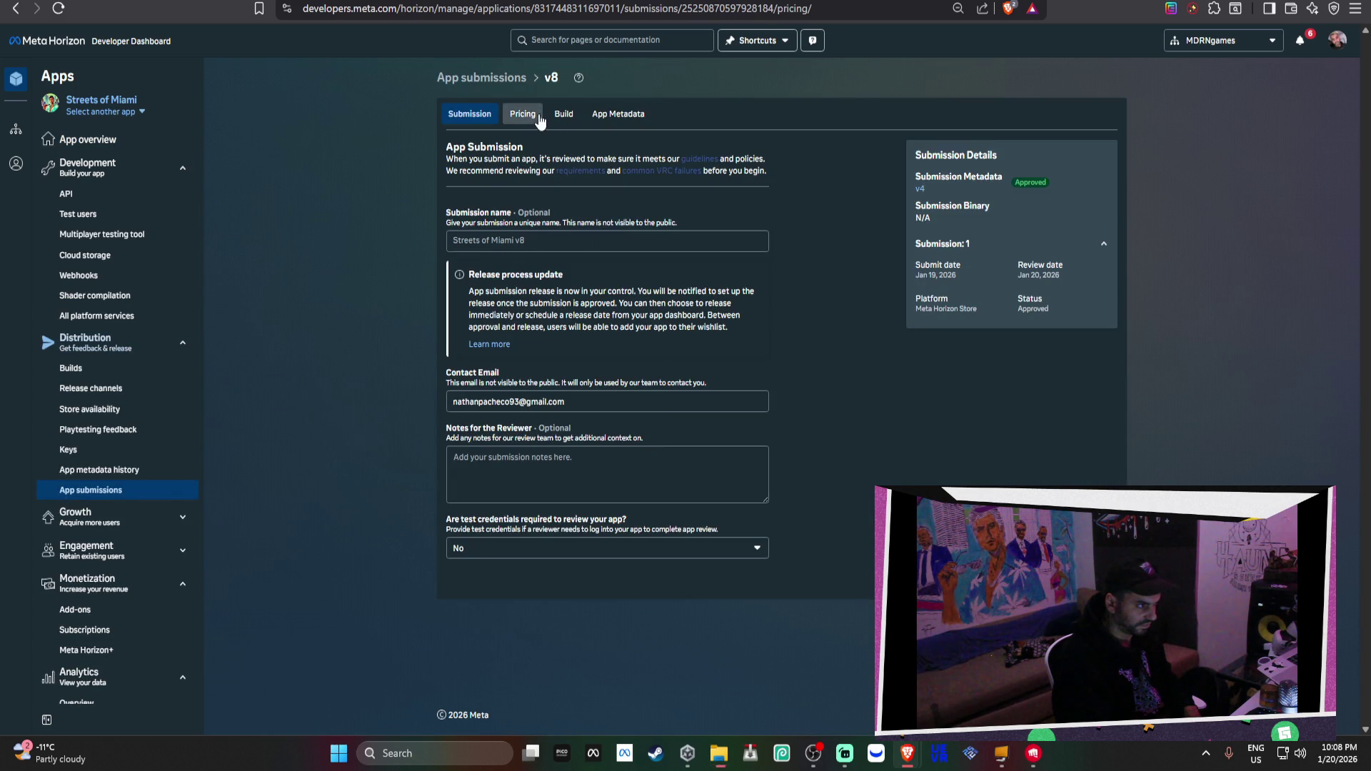
click(540, 120)
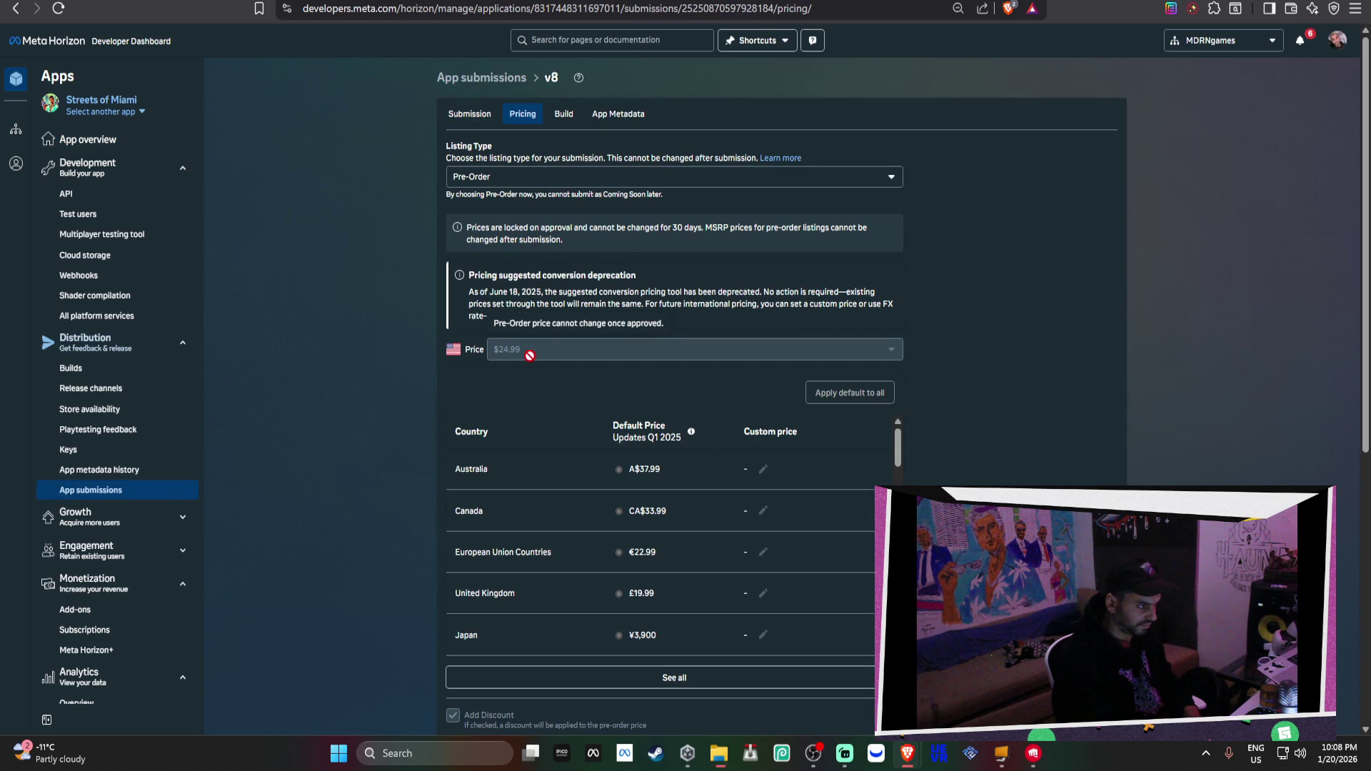
Switch the dashboard to Volleyball VR from the app list
click(99, 112)
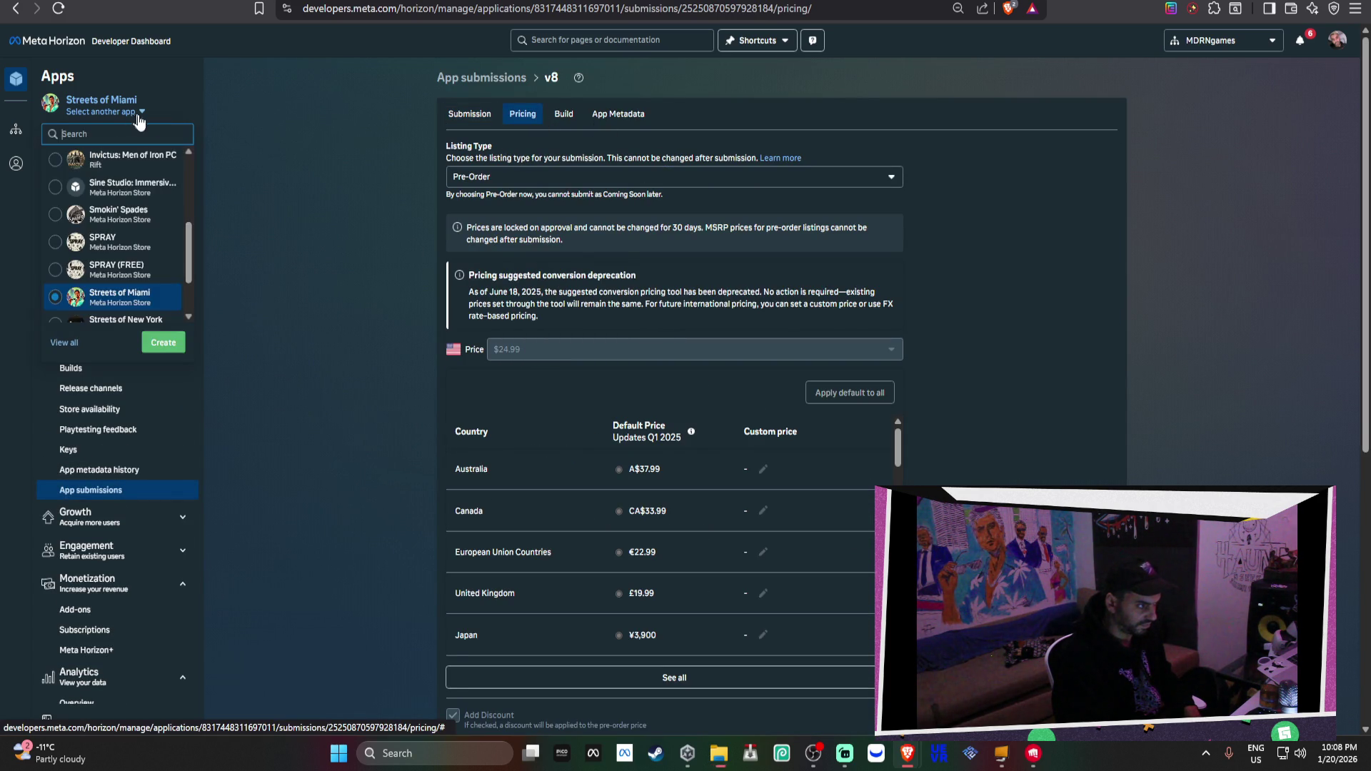
click(100, 112)
click(99, 115)
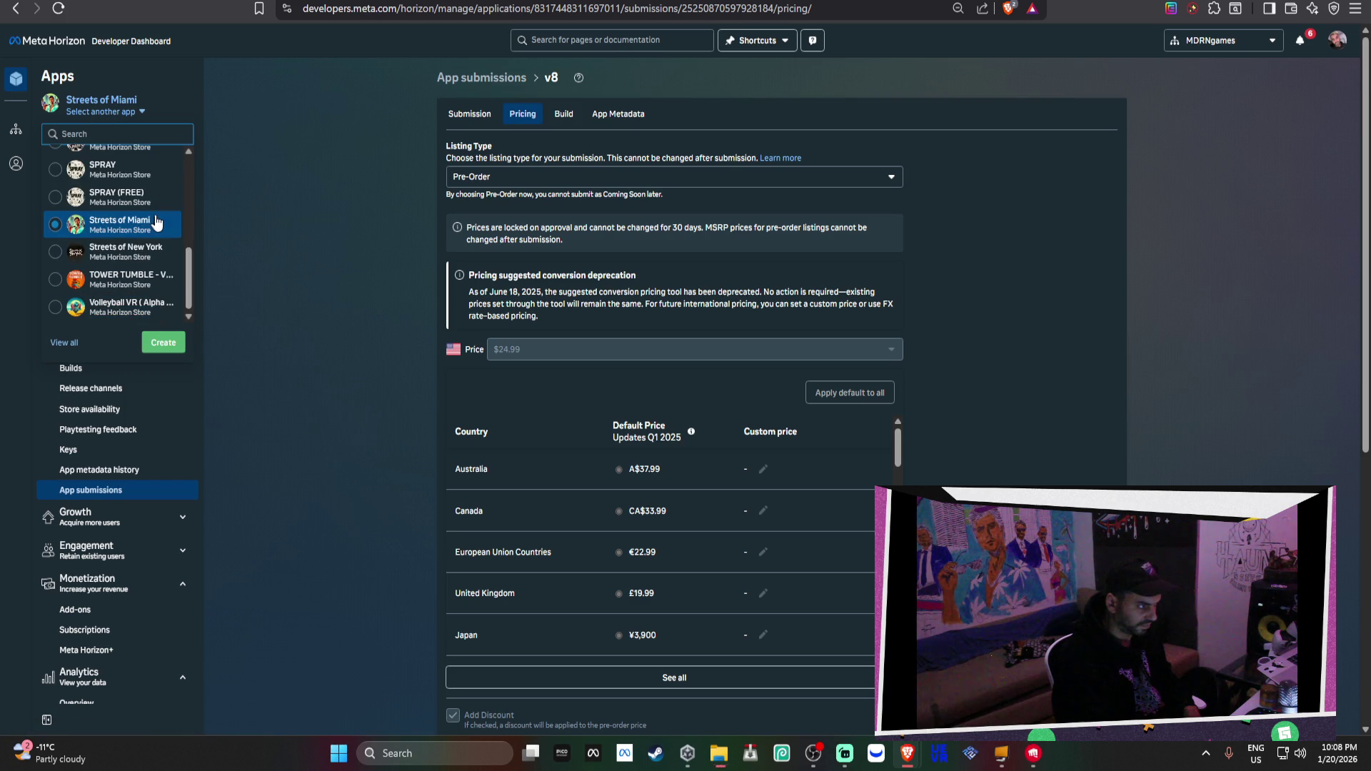
scroll(159, 219, down, 1)
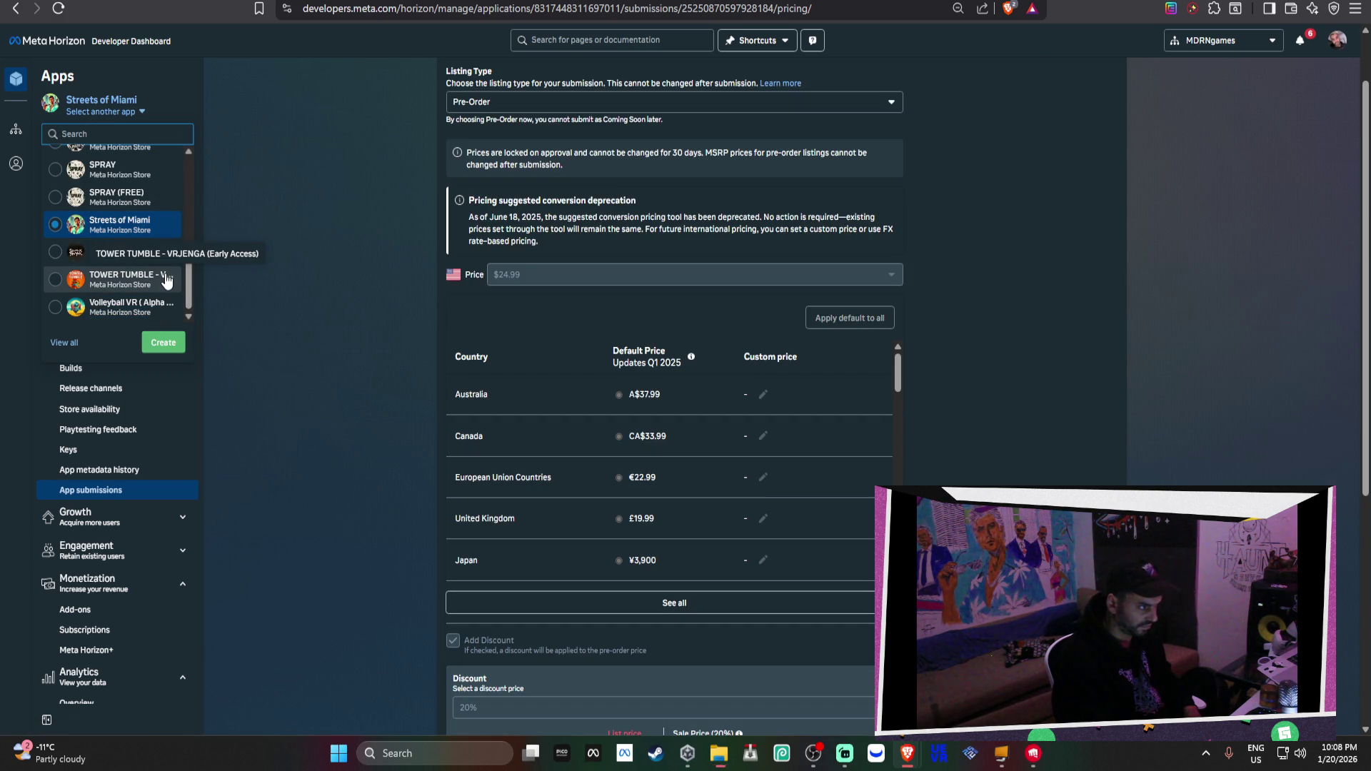
click(143, 305)
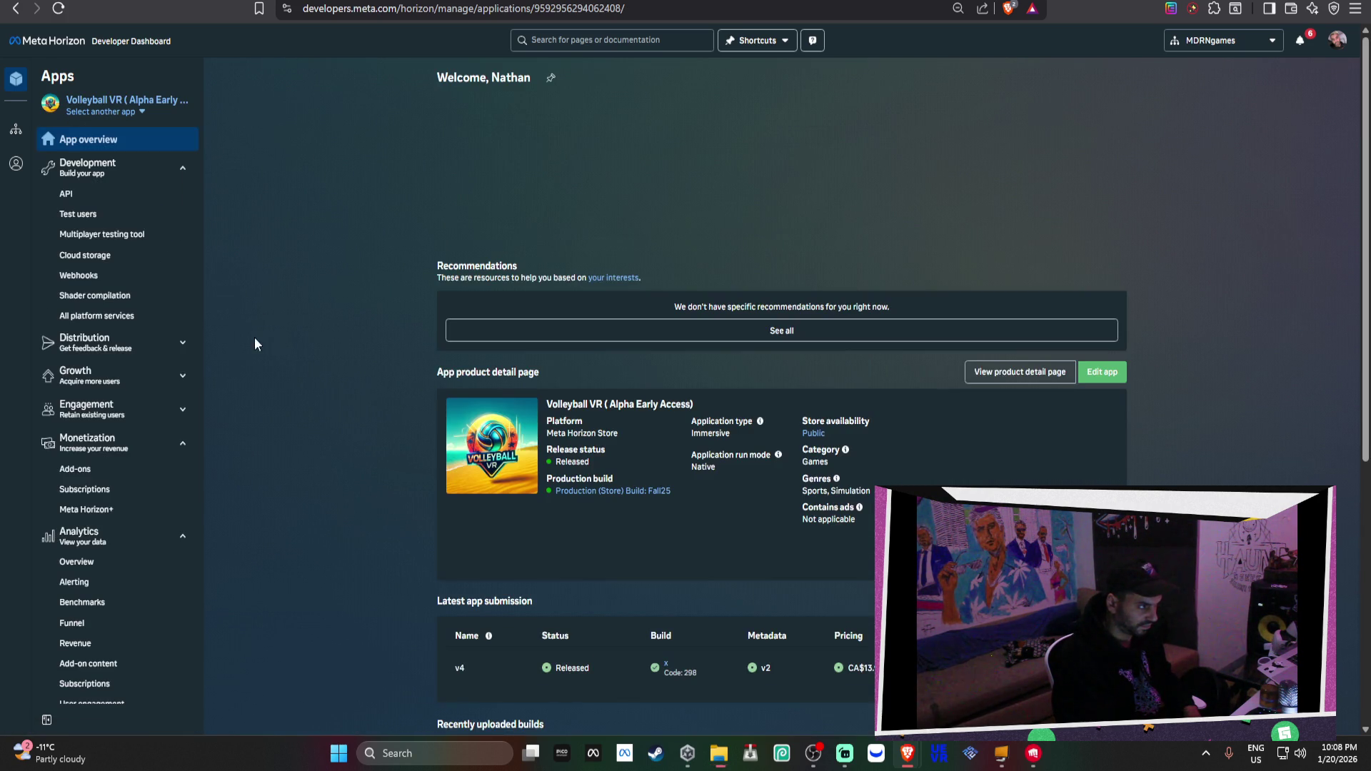
Review Volleyball VR's Analytics overview ($1,877 revenue, 5,009 installs), then bring forward the recycle progress window
click(96, 564)
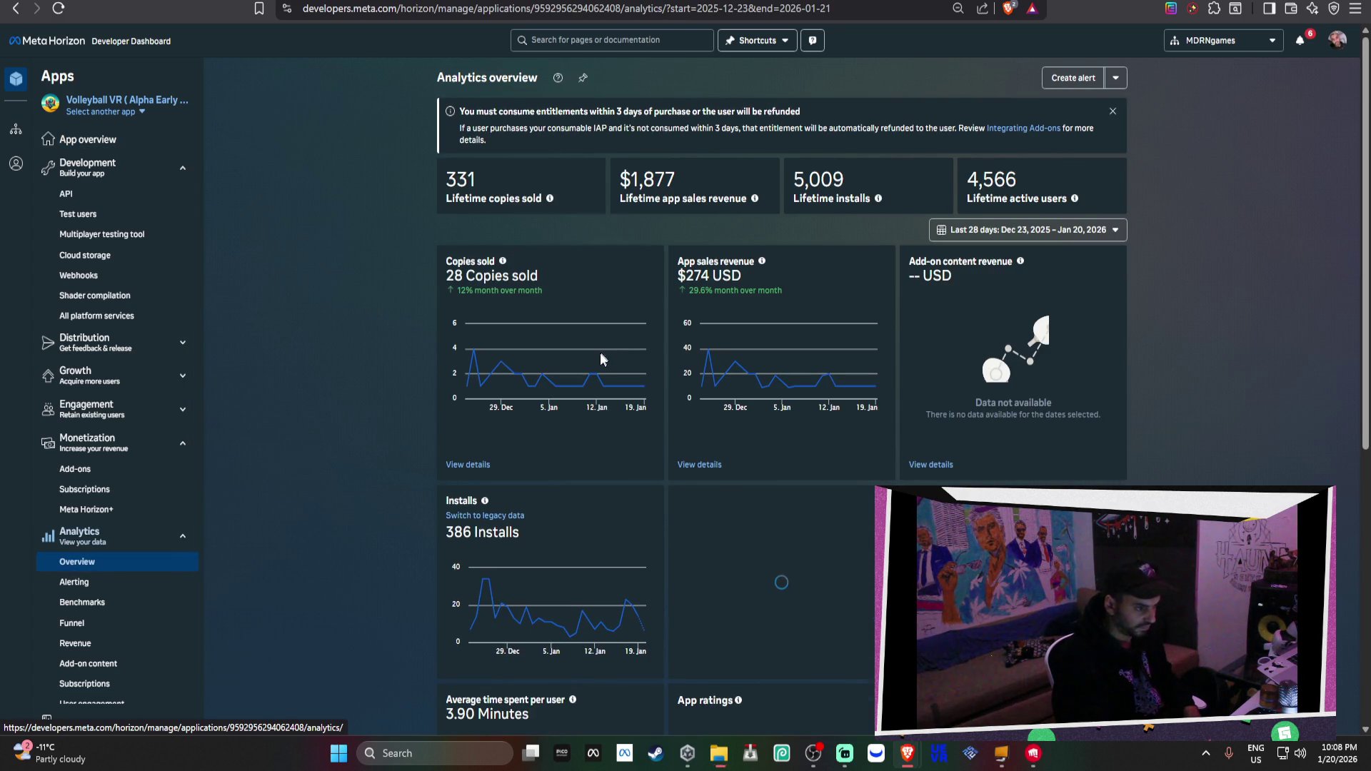
scroll(585, 335, down, 2)
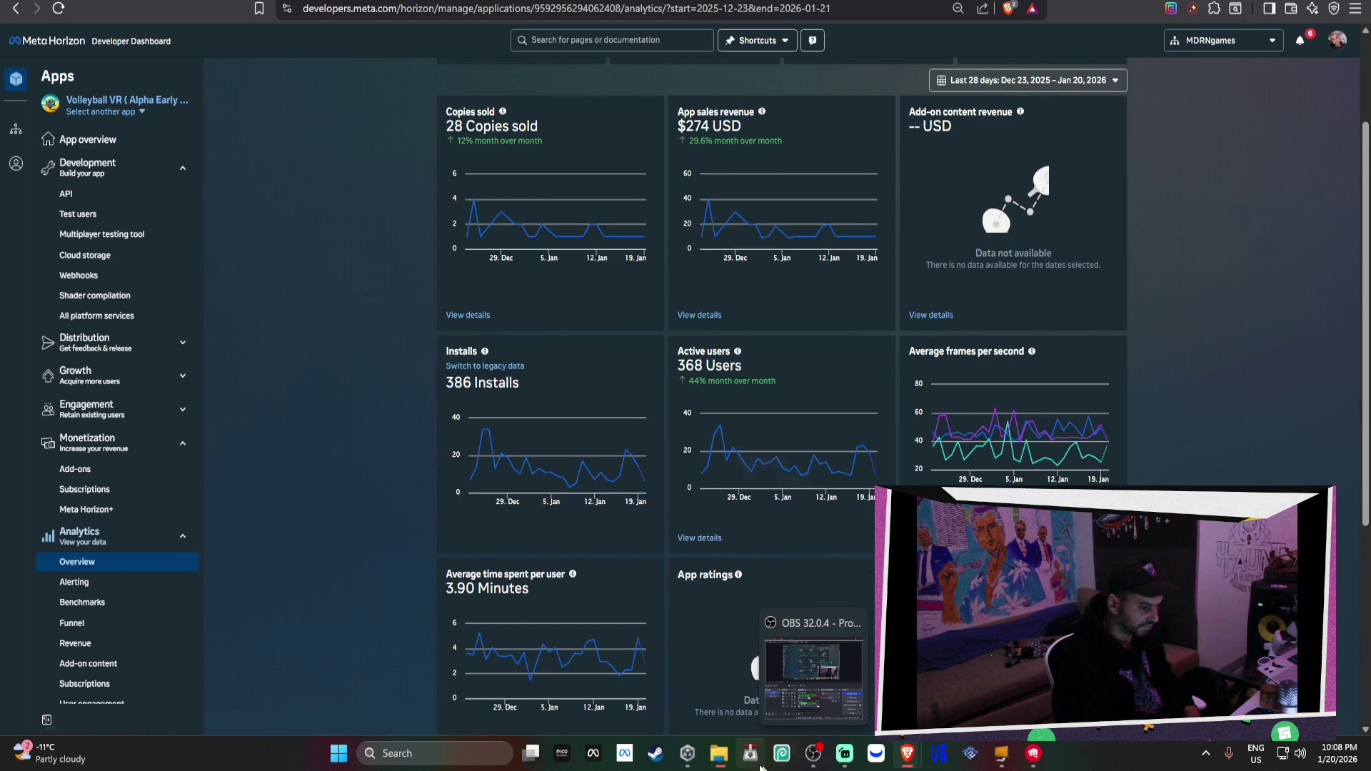
mouse_move(721, 751)
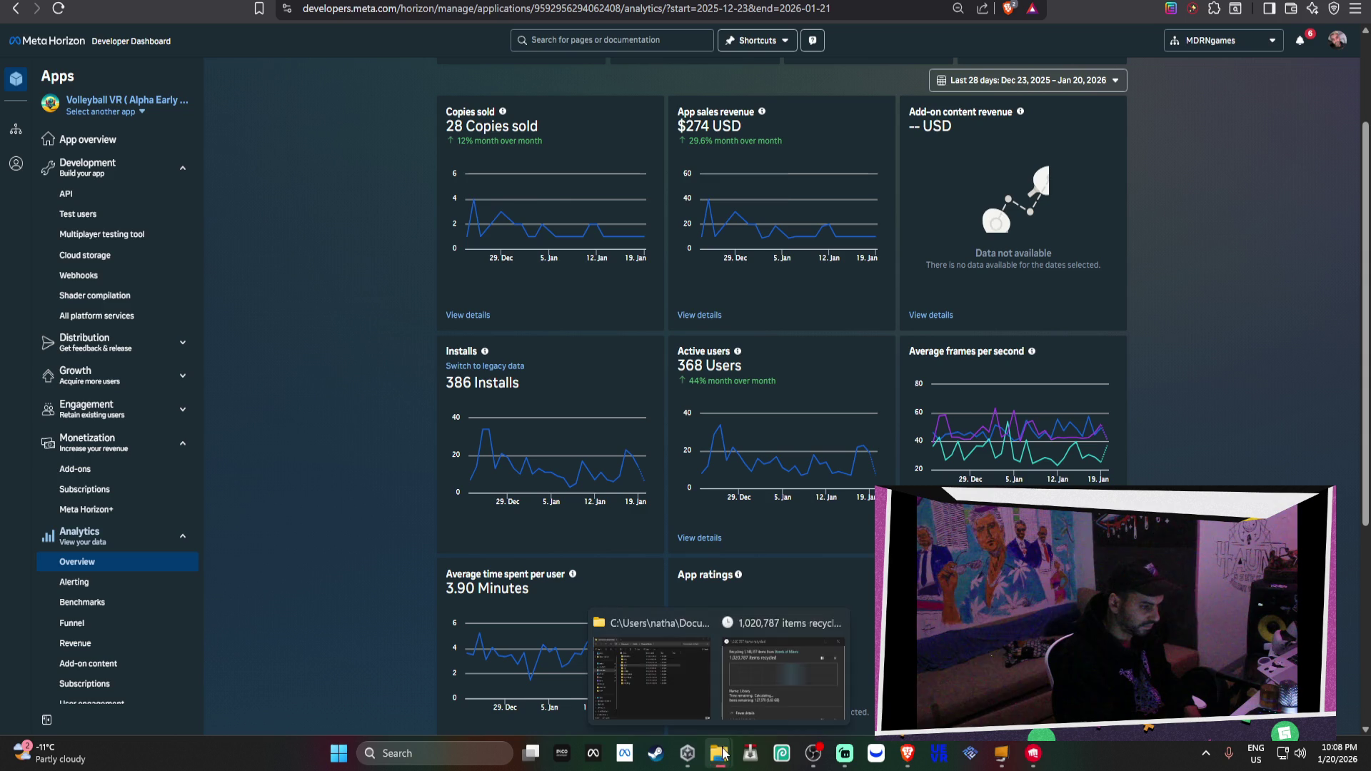
click(786, 664)
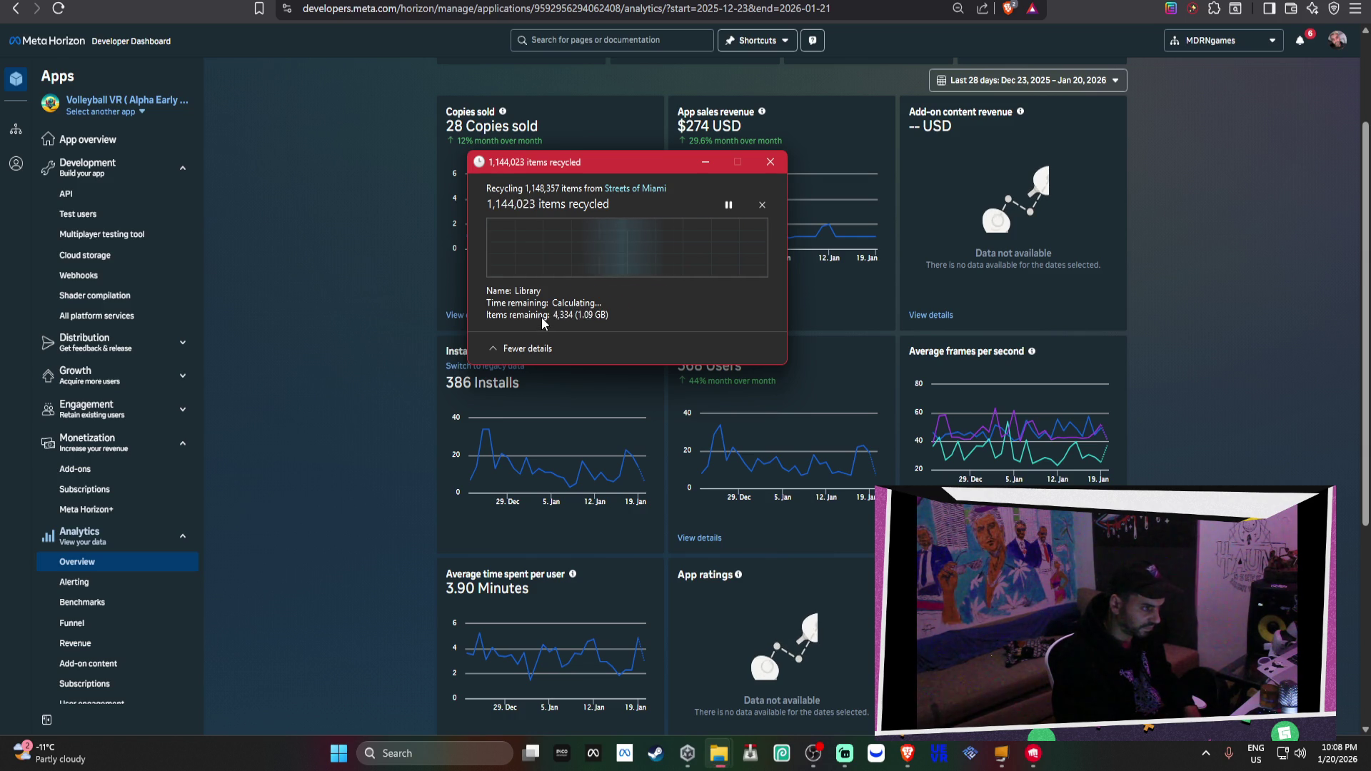
Dismiss the folder access denied prompt and minimize the browser to reveal the desktop
click(653, 297)
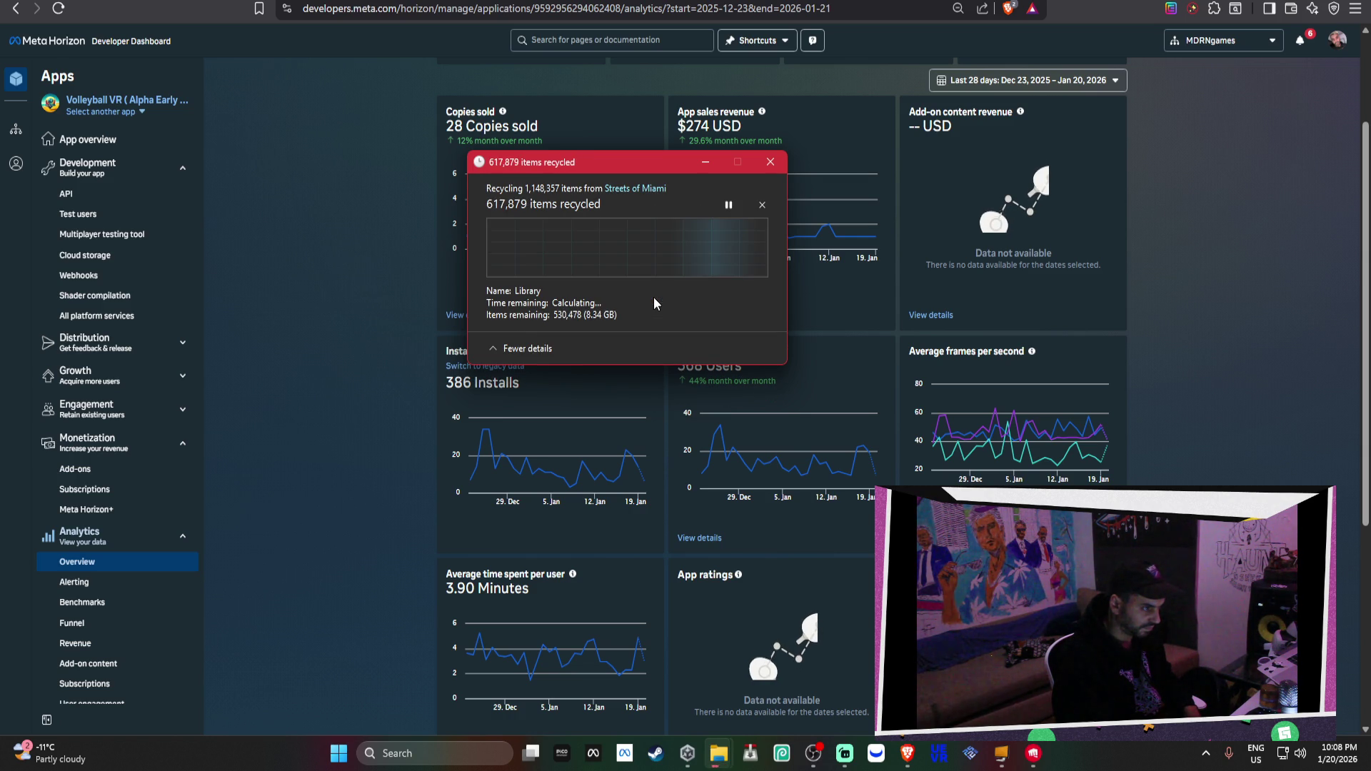
mouse_move(743, 463)
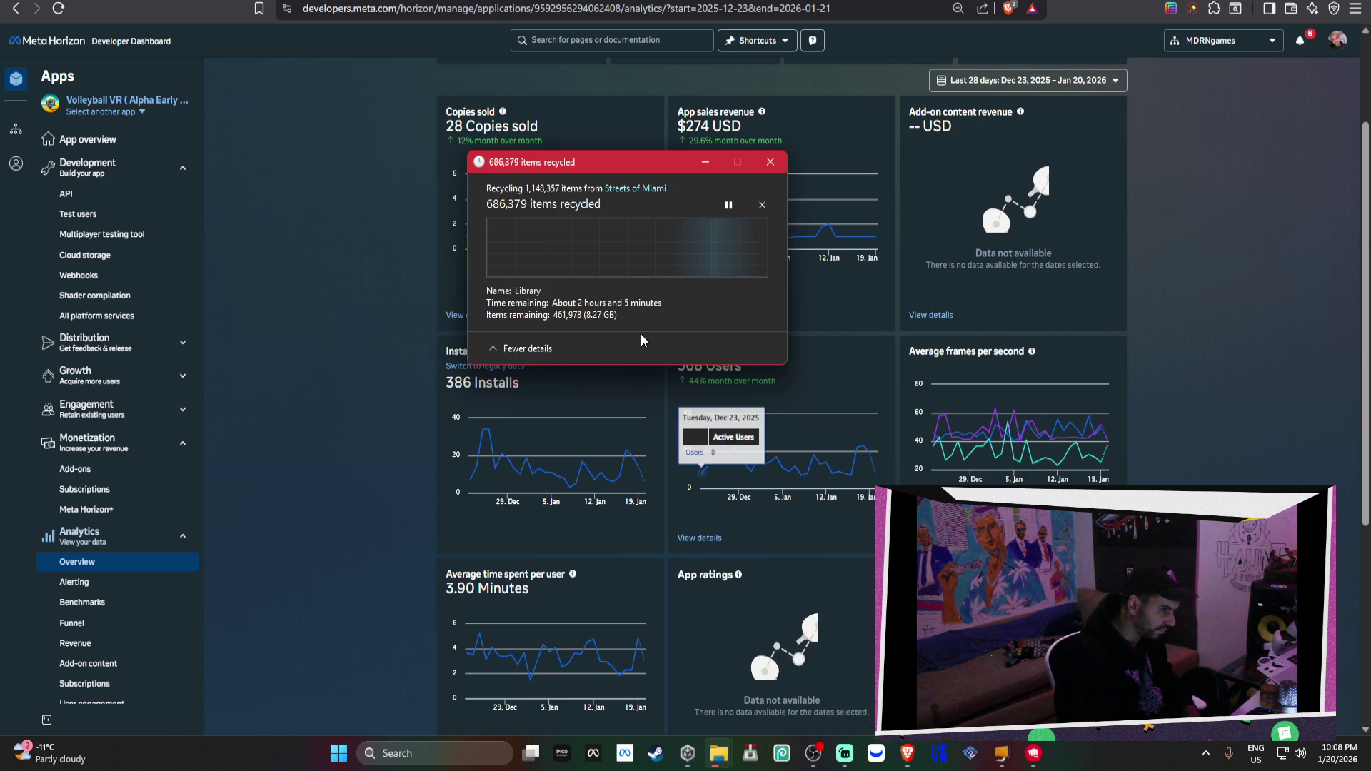
key(super+Down)
Reposition the Explorer and recycle progress windows and bring up the Library folder's context menu
mouse_move(876, 183)
mouse_down()
mouse_move(876, 90)
mouse_move(983, 255)
mouse_up()
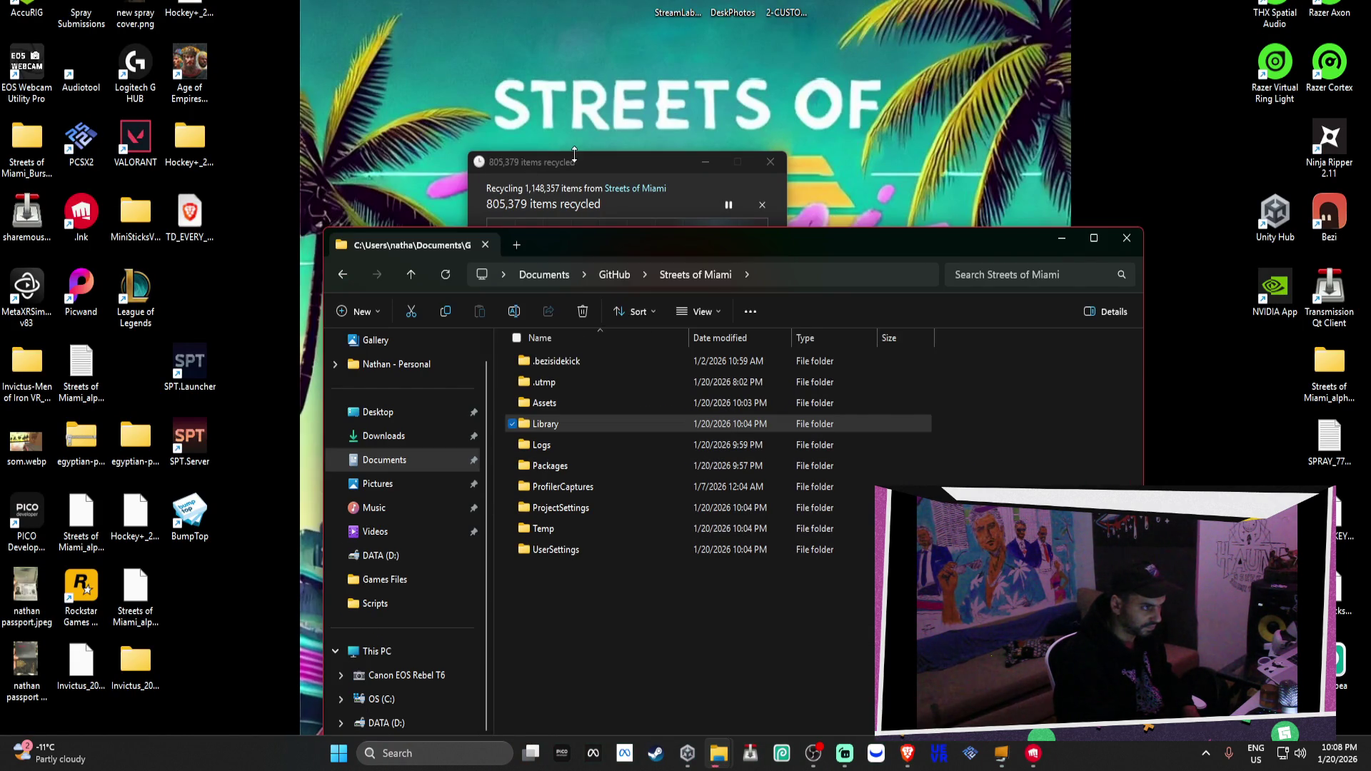
click(571, 153)
drag(590, 163, 498, 65)
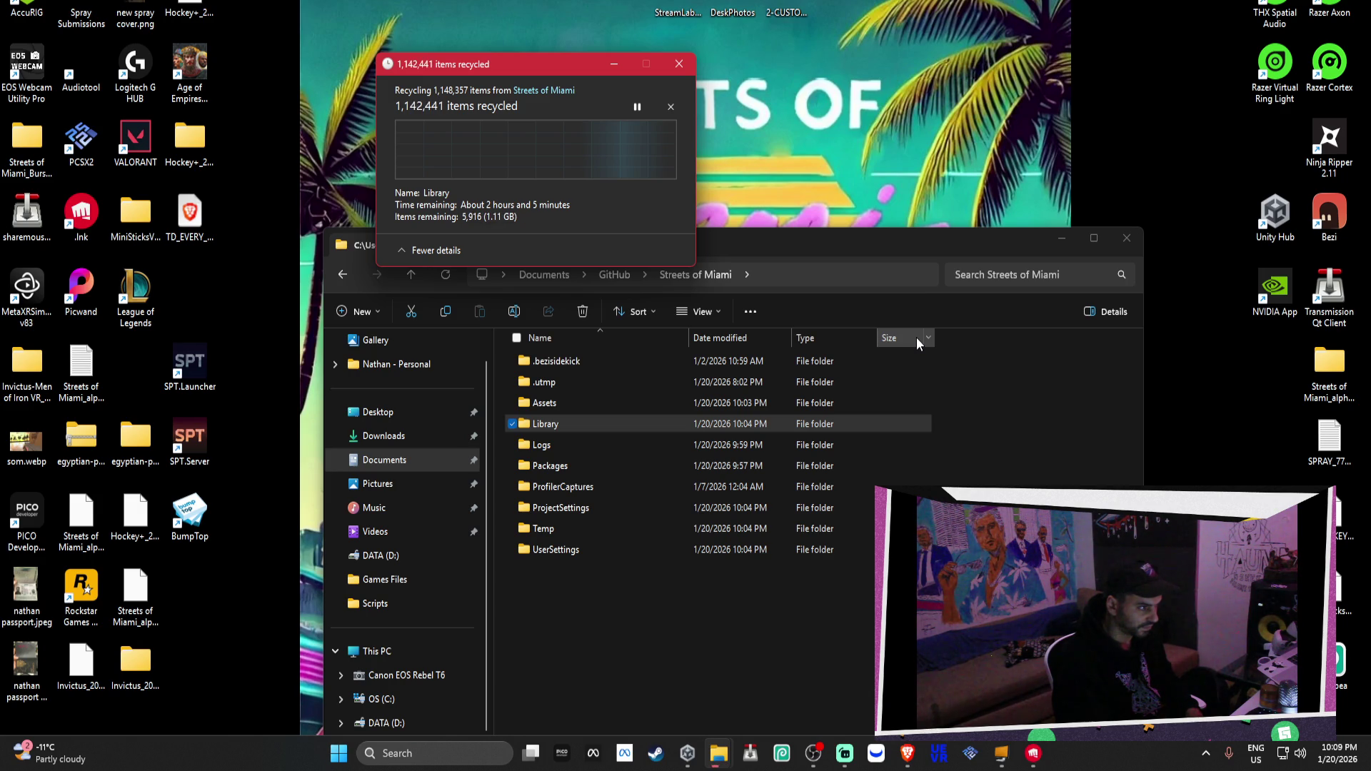
click(650, 200)
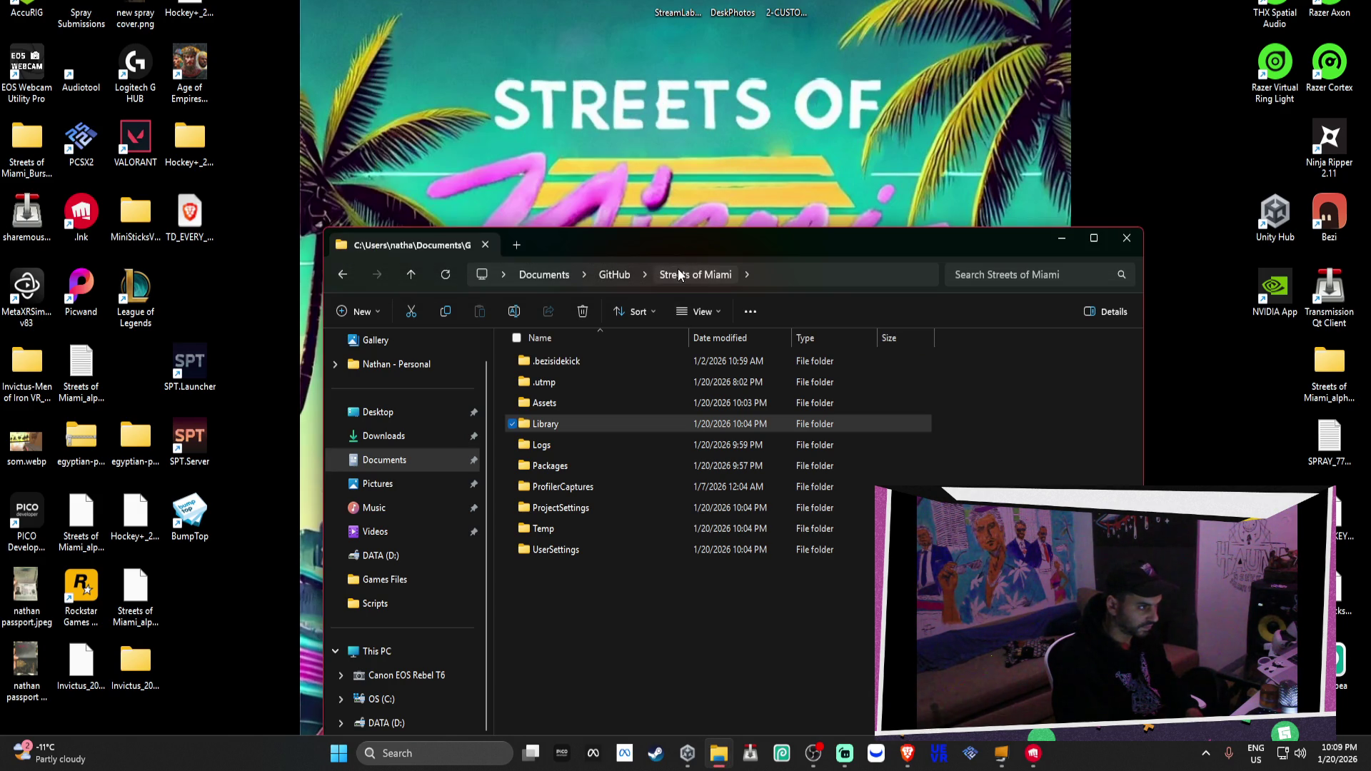
right_click(588, 424)
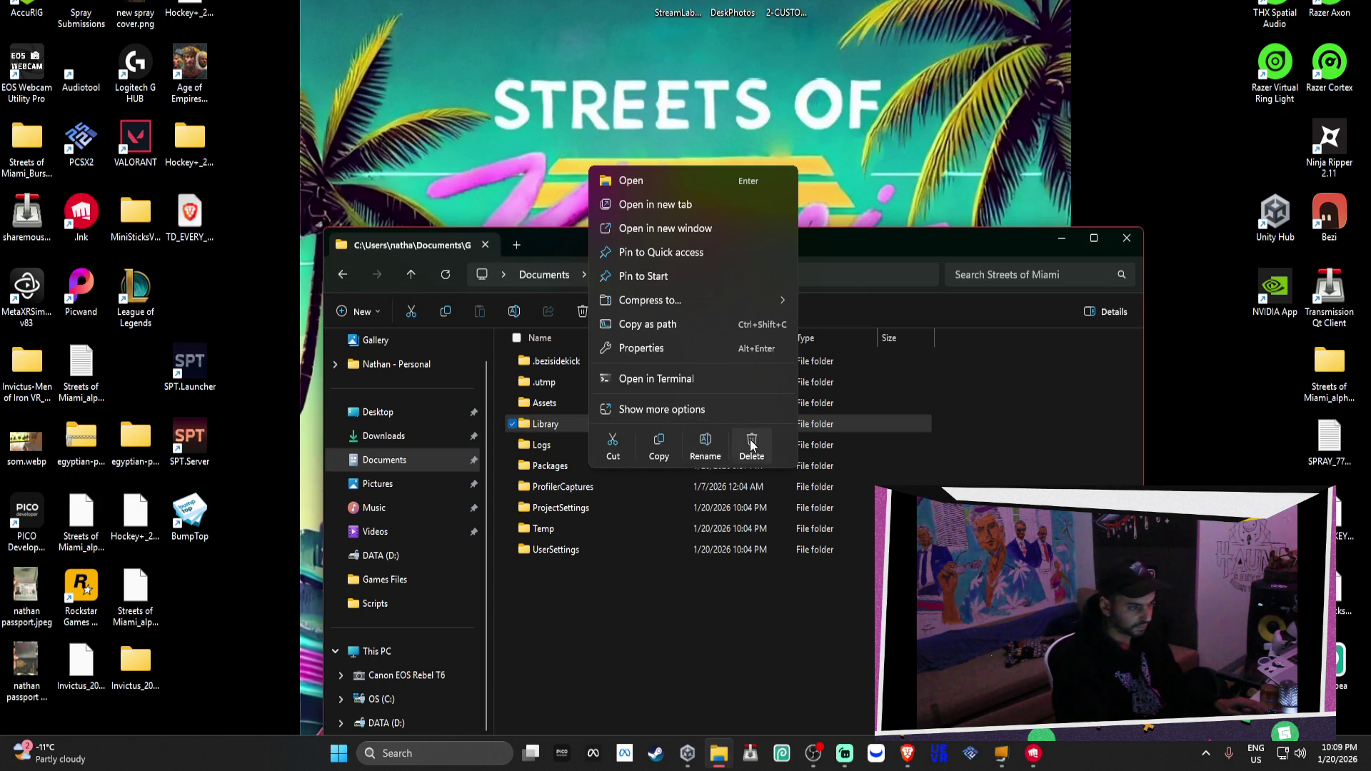
Permanently delete the Library folder, then open it to remove its contents directly
click(751, 444)
click(812, 392)
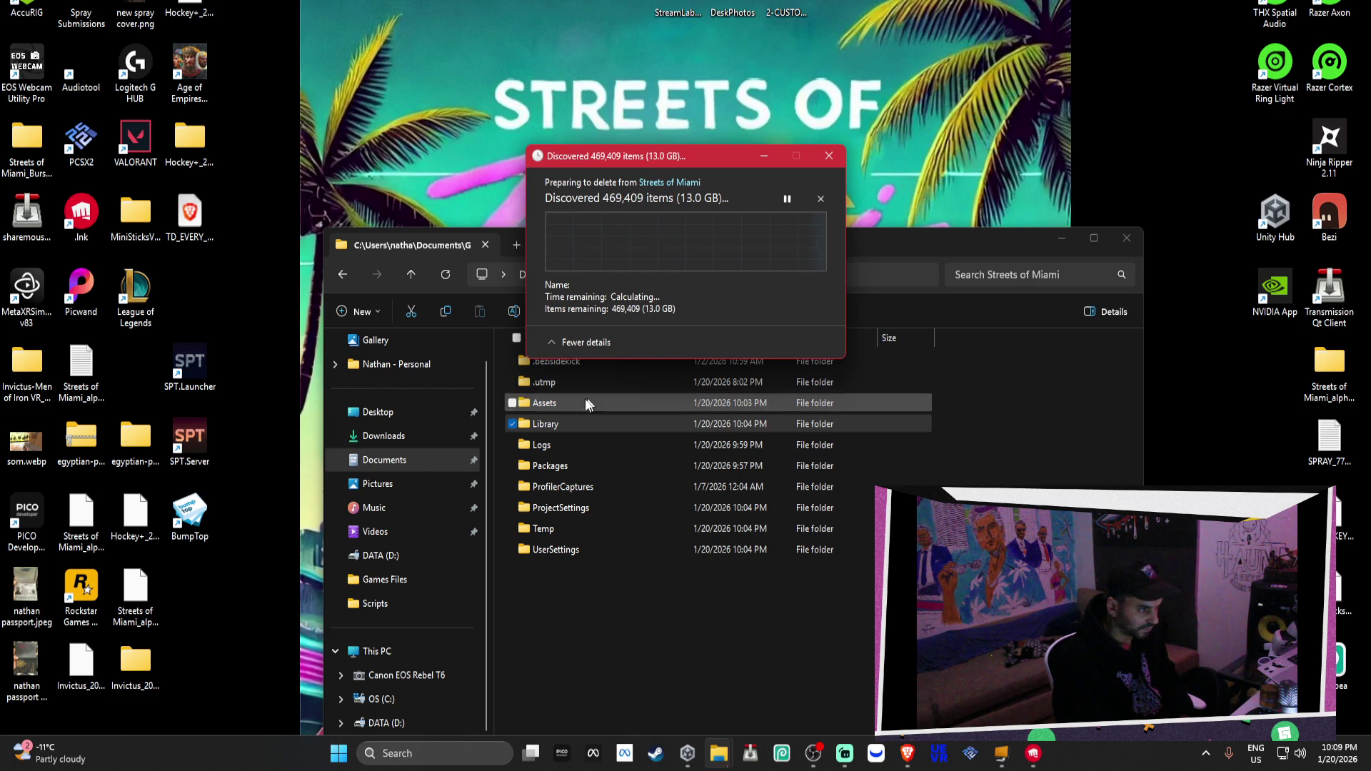
double_click(543, 425)
scroll(640, 523, down, 2)
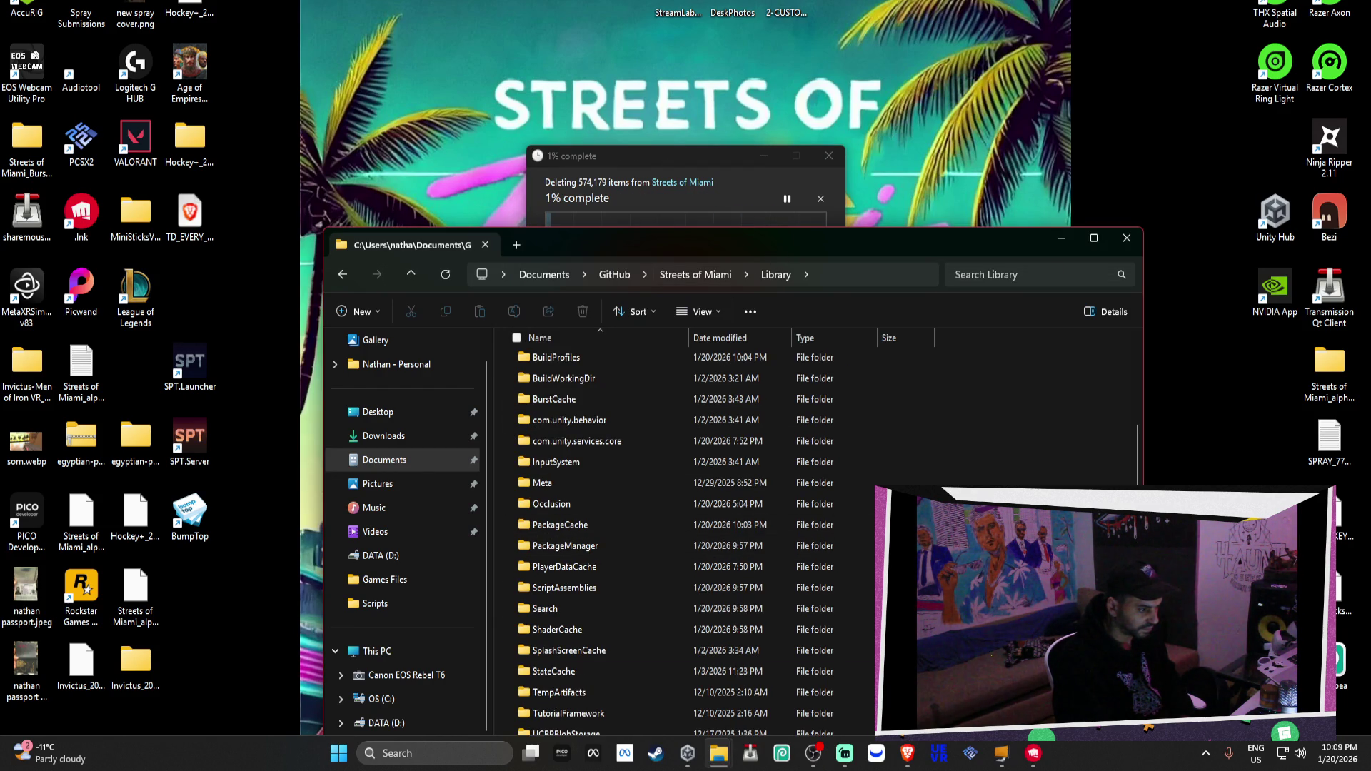
Permanently delete the 10 folders from ScriptAssemblies to the end of the list
drag(853, 579, 853, 732)
mouse_move(643, 593)
mouse_down()
mouse_move(566, 560)
mouse_move(600, 603)
mouse_up()
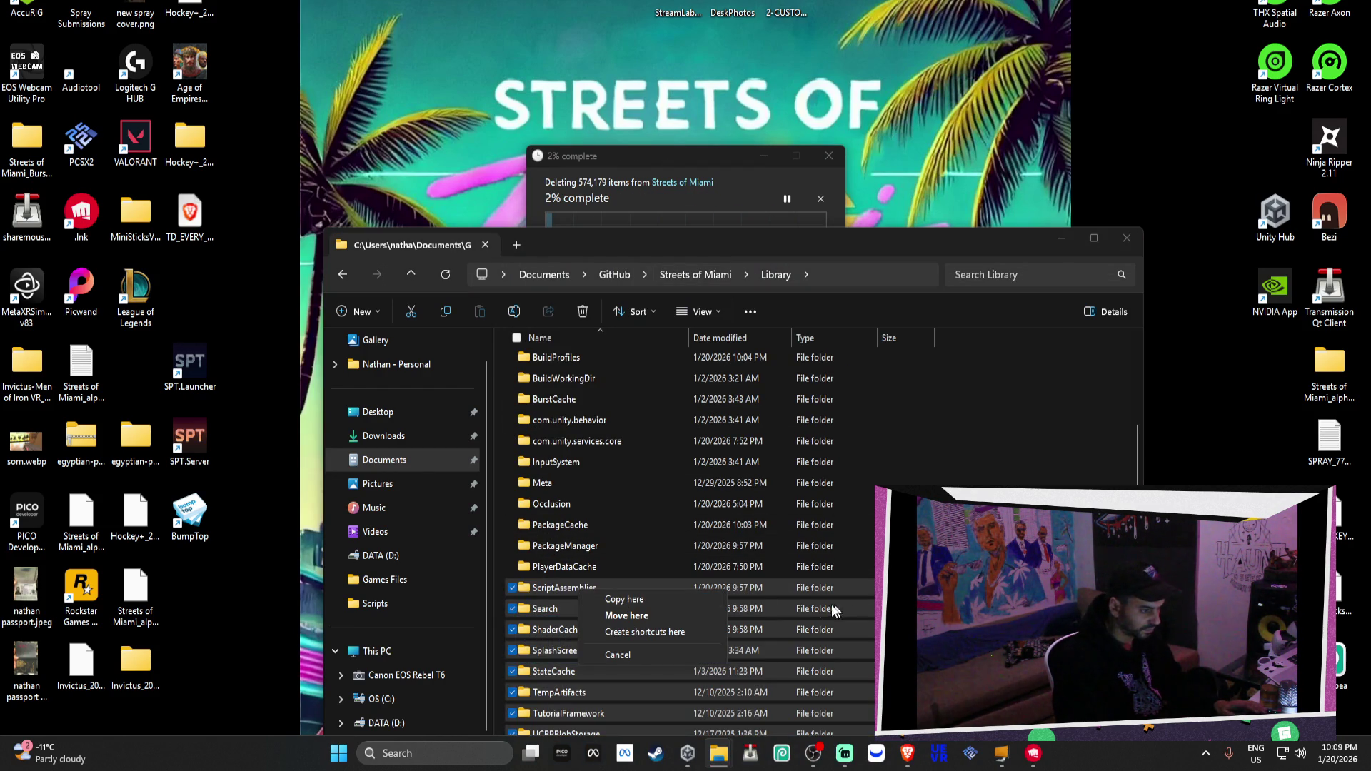
key(Escape)
right_click(802, 594)
key(shift+Delete)
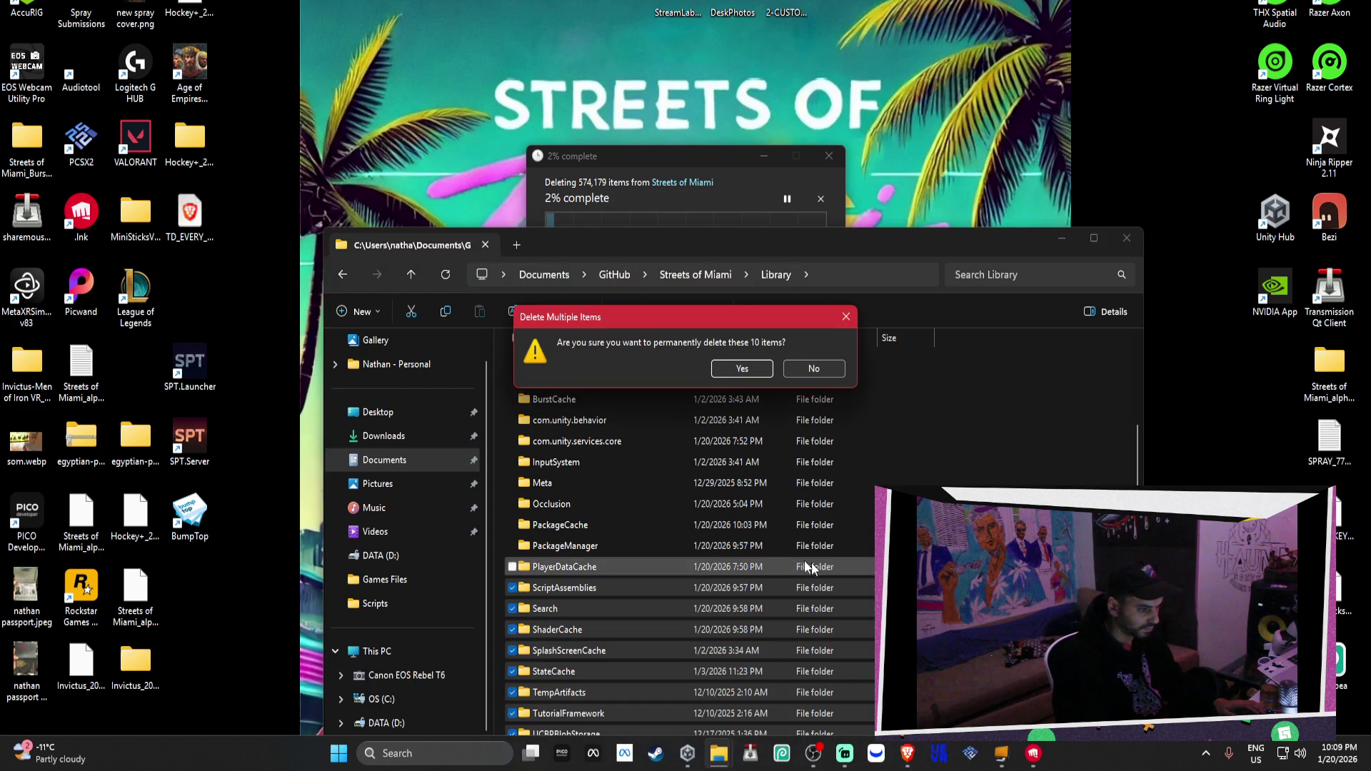
click(743, 368)
Permanently delete the folders from com.unity.services.core through PlayerDataCache
click(578, 566)
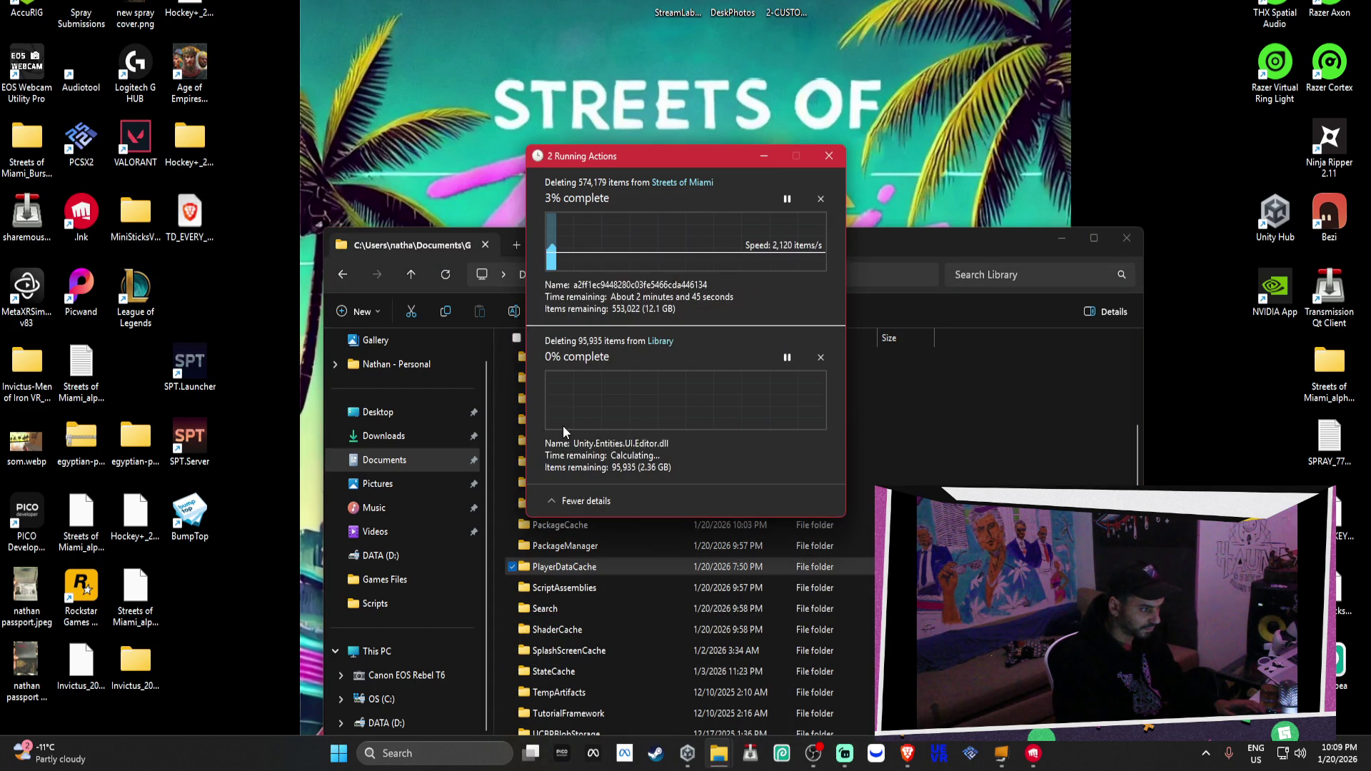
drag(636, 157, 190, 67)
shift+click(557, 441)
right_click(582, 483)
key(shift+Delete)
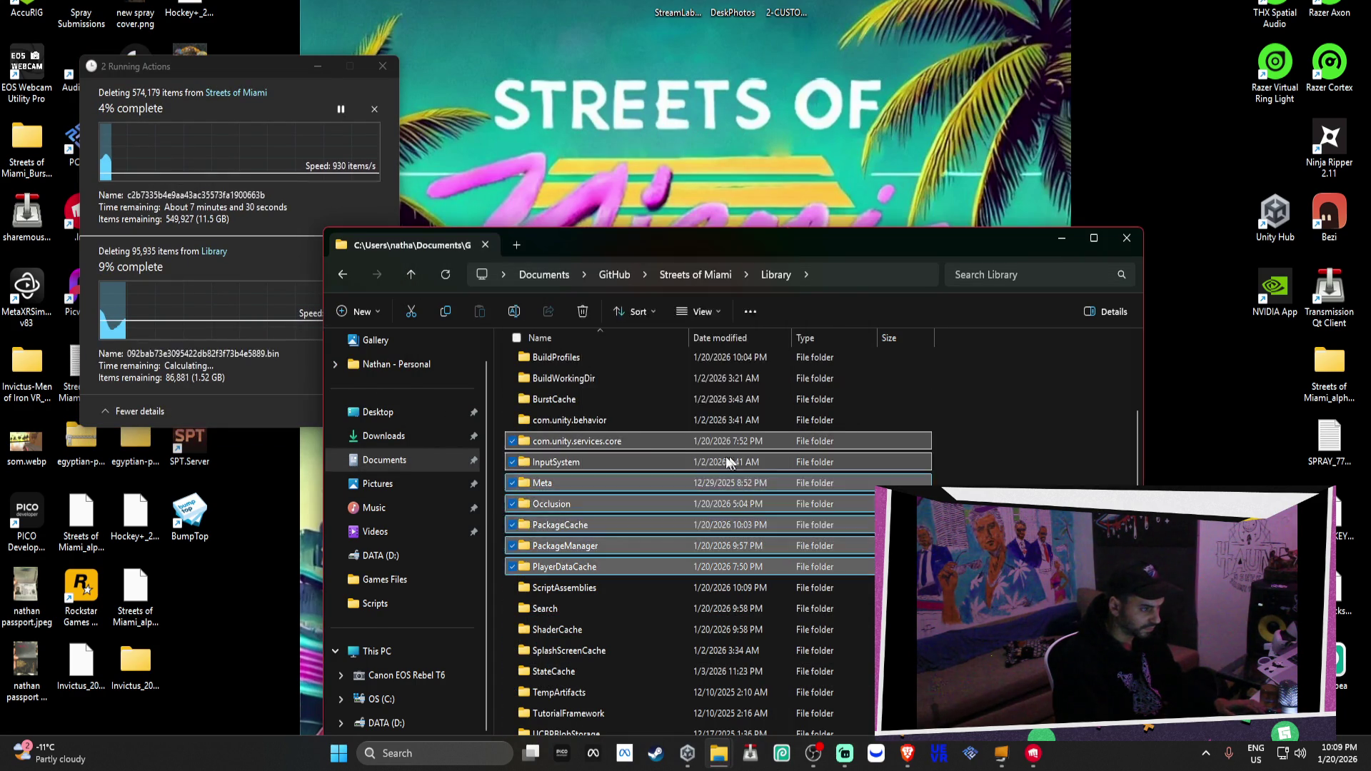
key(Return)
Permanently delete the four folders BuildProfiles through com.unity.behavior and move the Explorer window up
shift+click(562, 357)
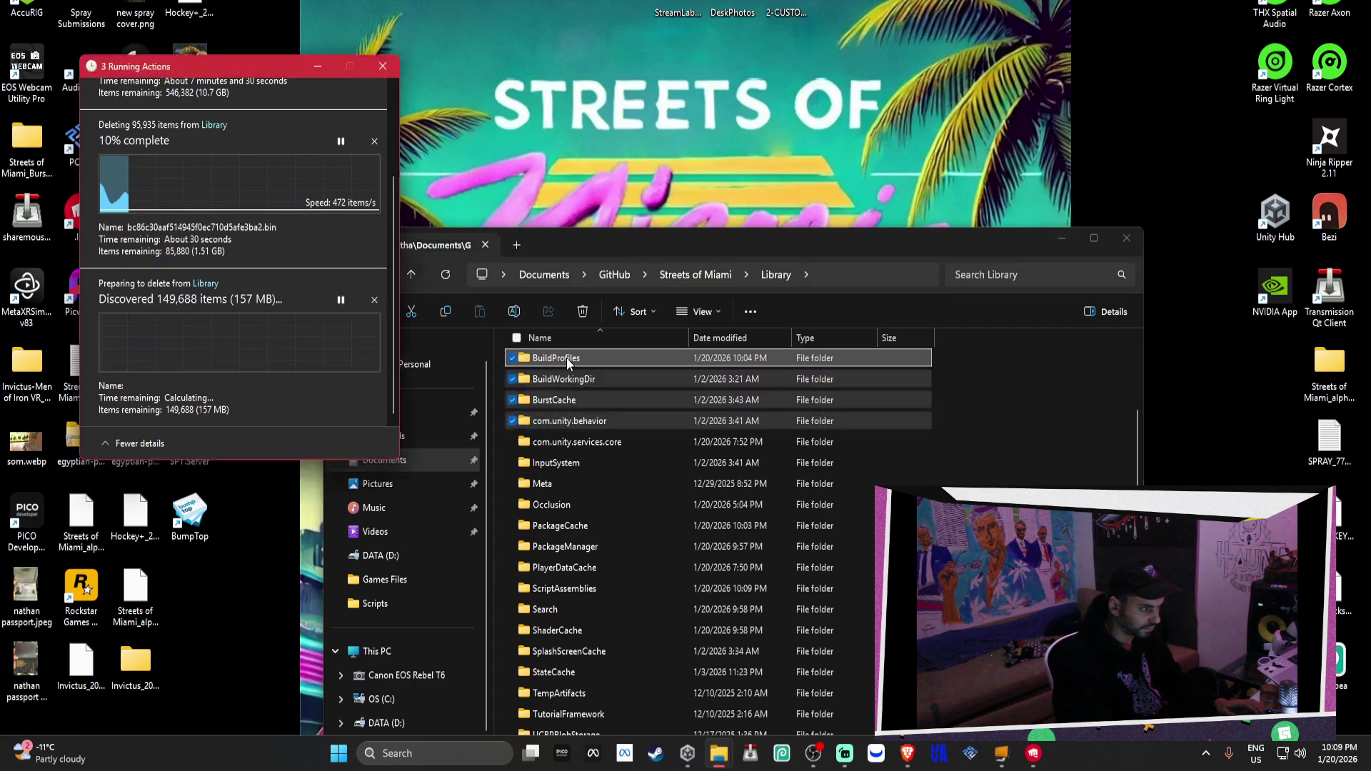
right_click(566, 358)
click(727, 388)
click(746, 369)
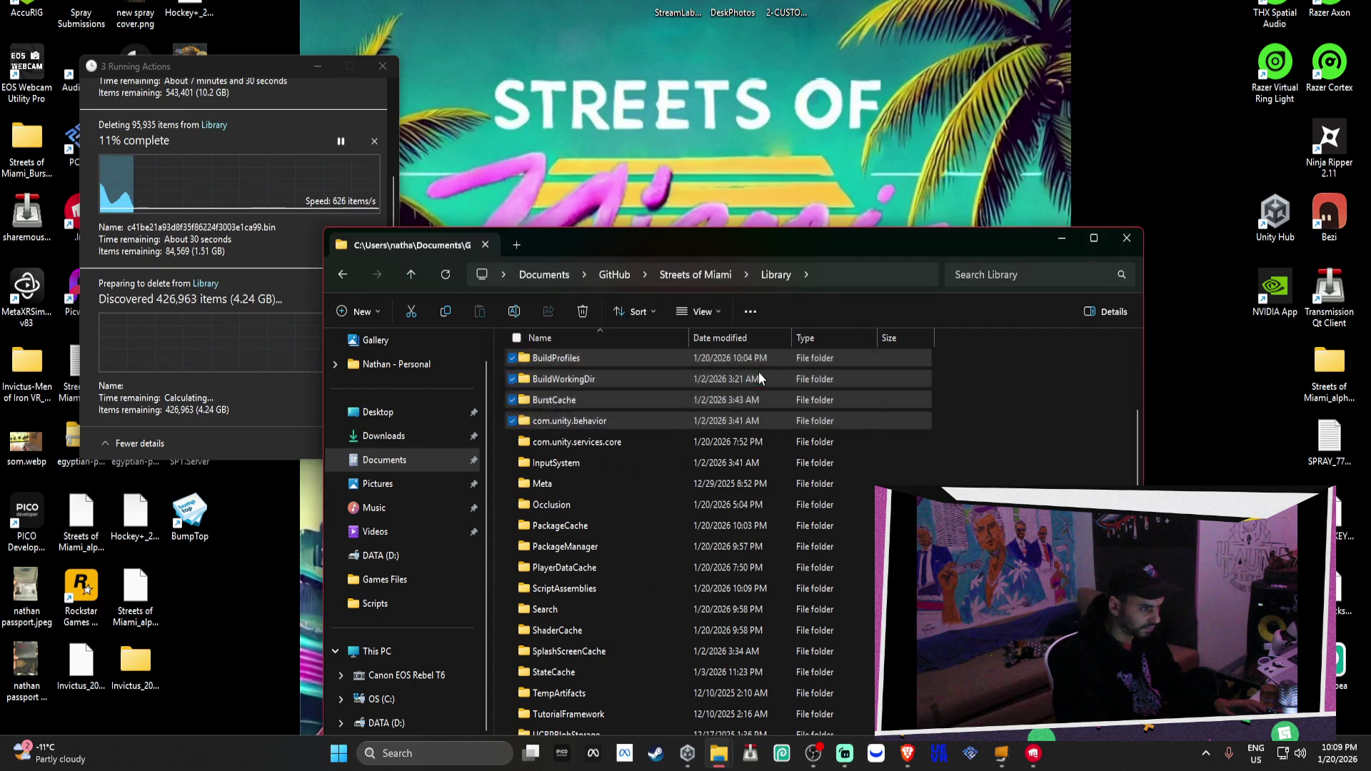
mouse_move(633, 247)
mouse_down()
mouse_move(668, 176)
mouse_move(701, 229)
mouse_move(679, 202)
mouse_move(658, 50)
mouse_move(632, 0)
mouse_move(625, 80)
mouse_up()
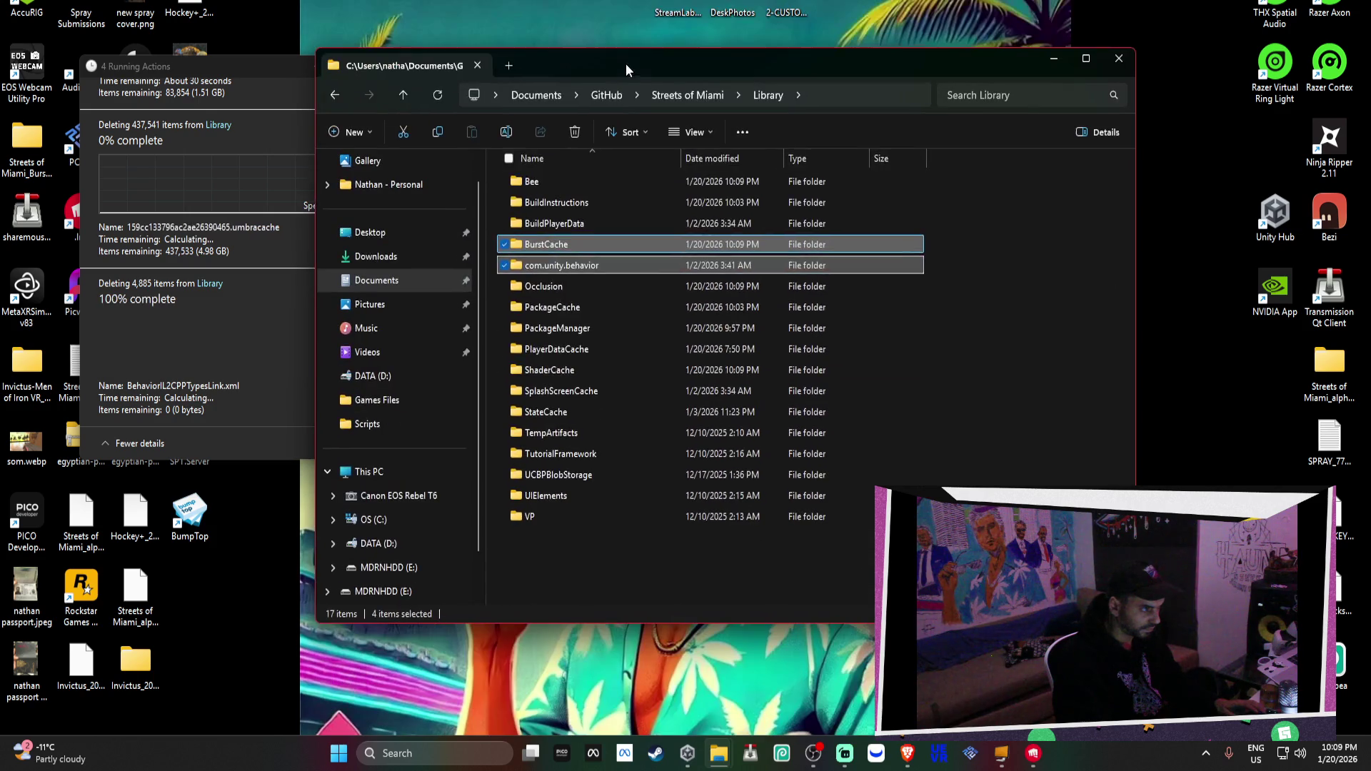
Navigate up through GitHub and Documents to the DATA (D:) drive, then close File Explorer
click(606, 95)
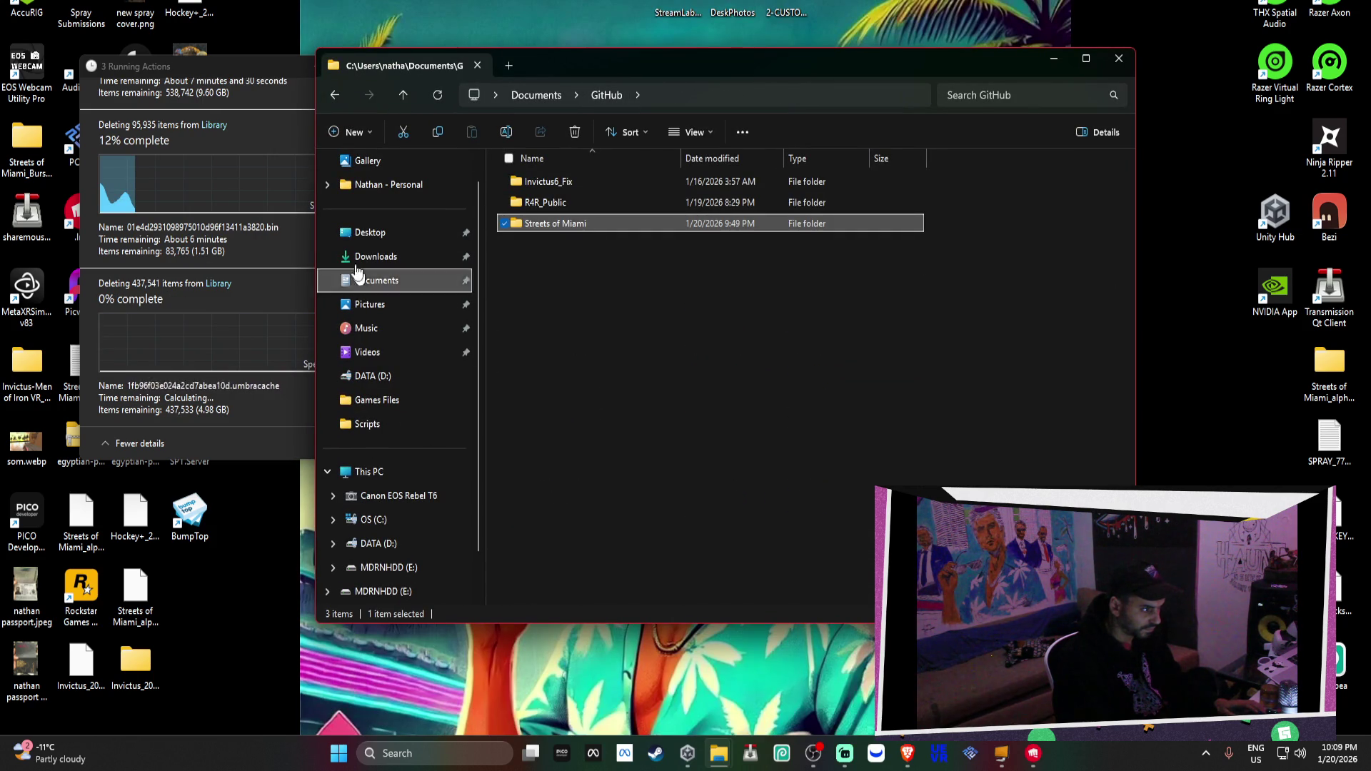
scroll(450, 292, up, 1)
click(393, 315)
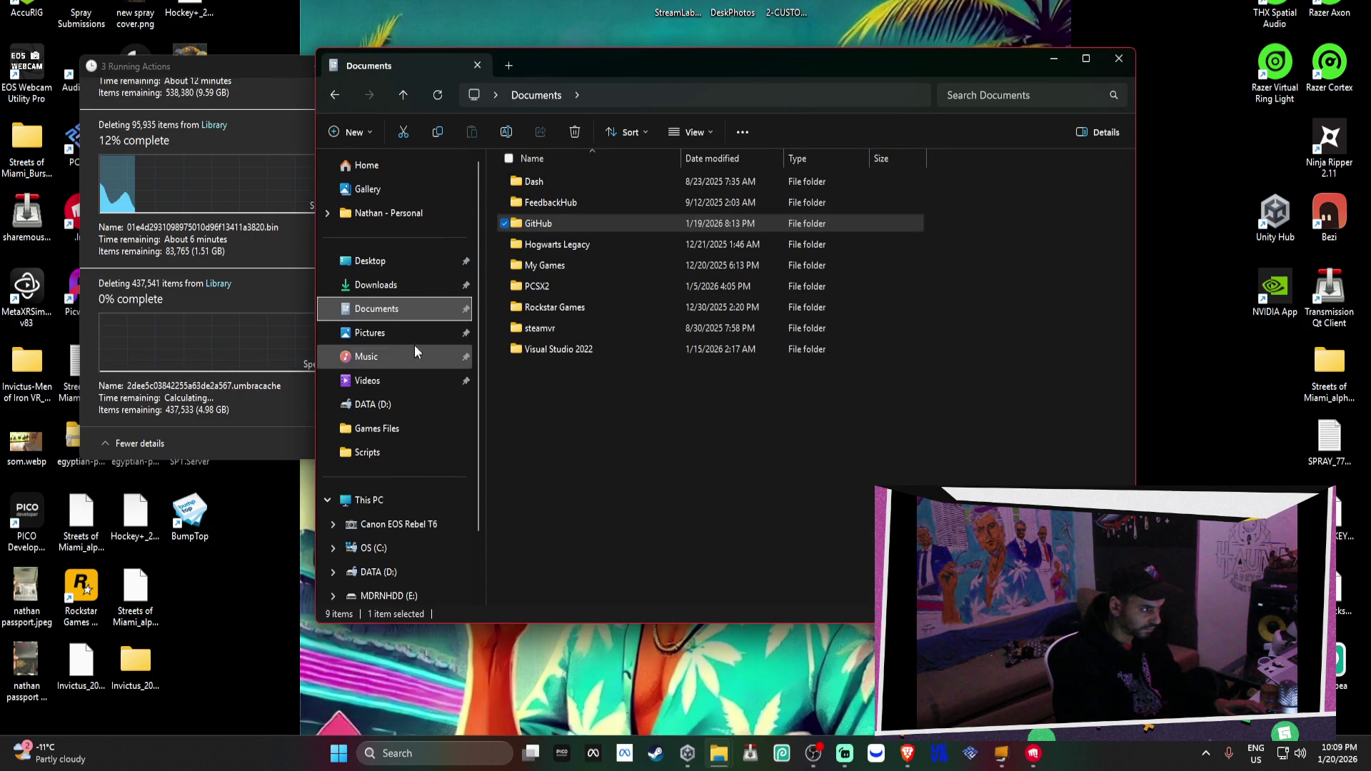
scroll(410, 428, down, 1)
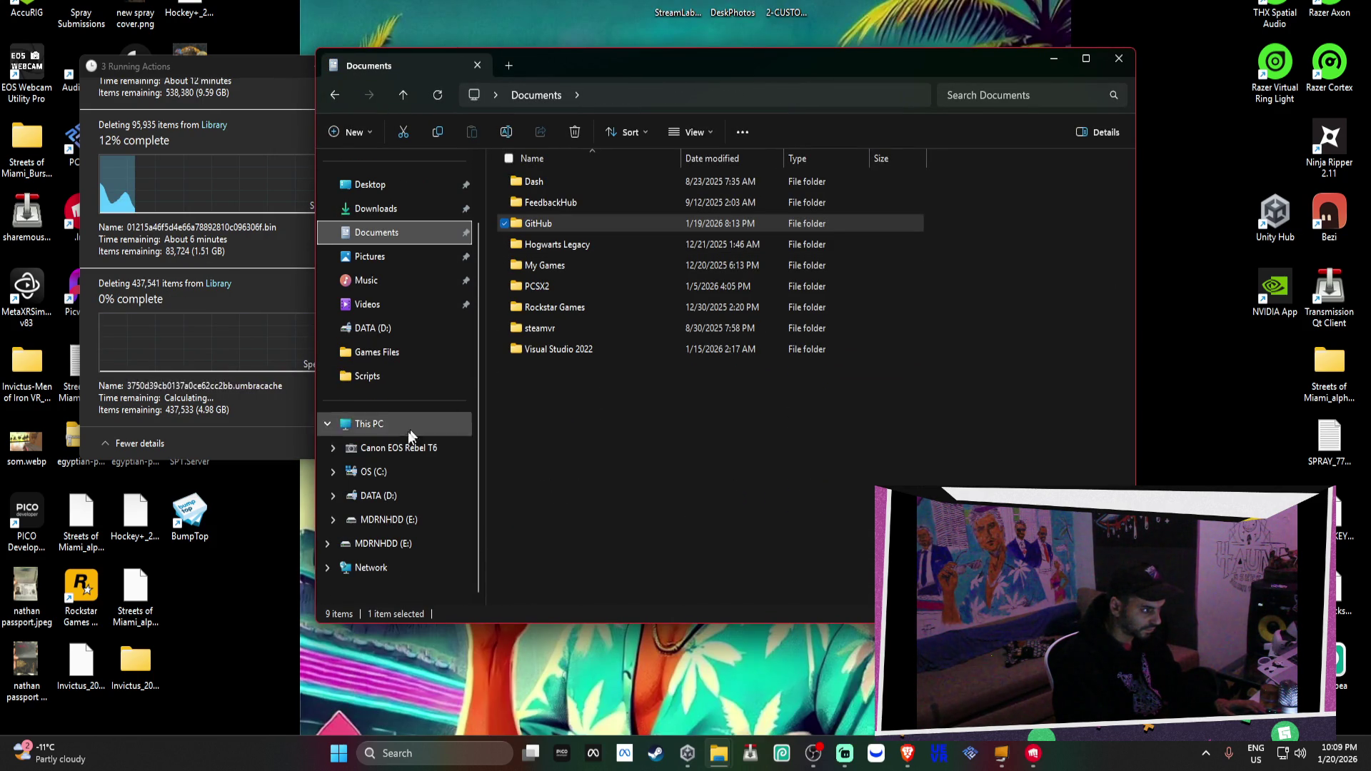
click(389, 496)
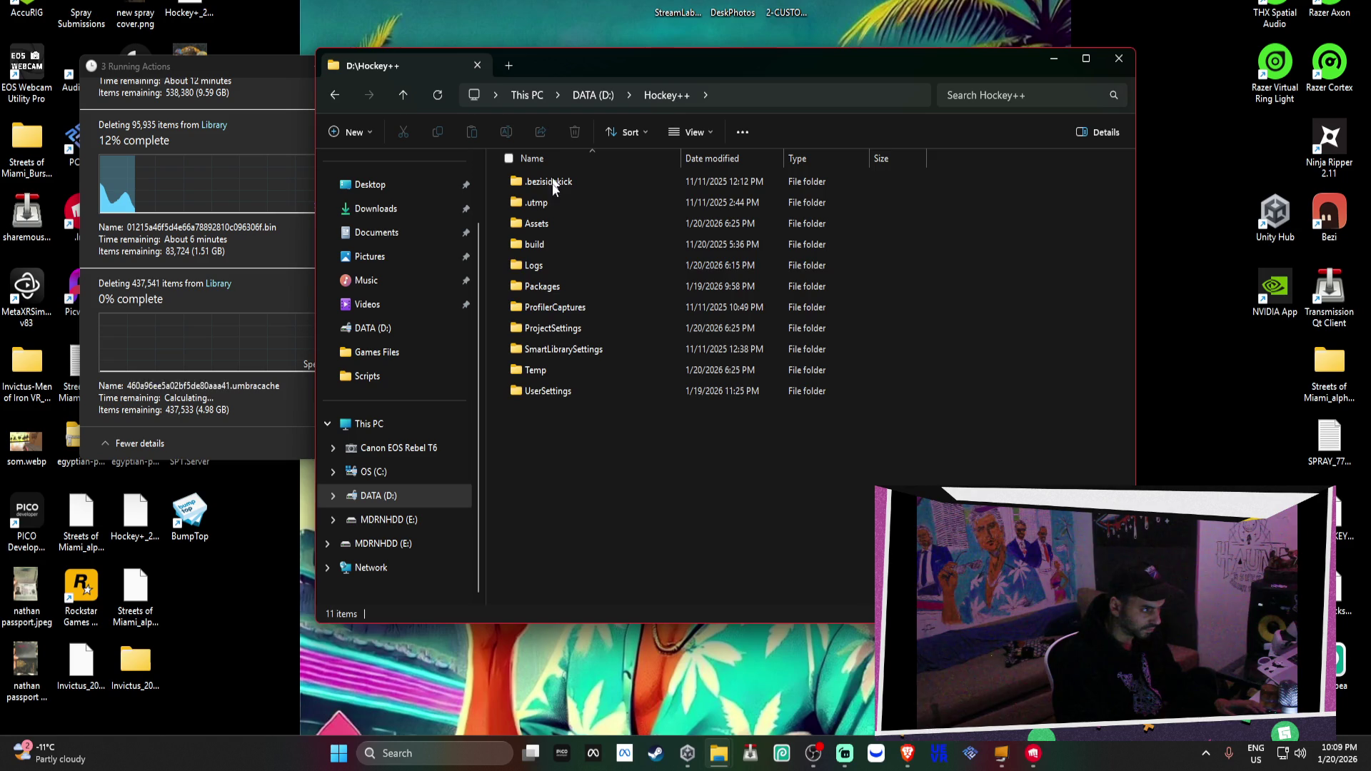
click(1118, 59)
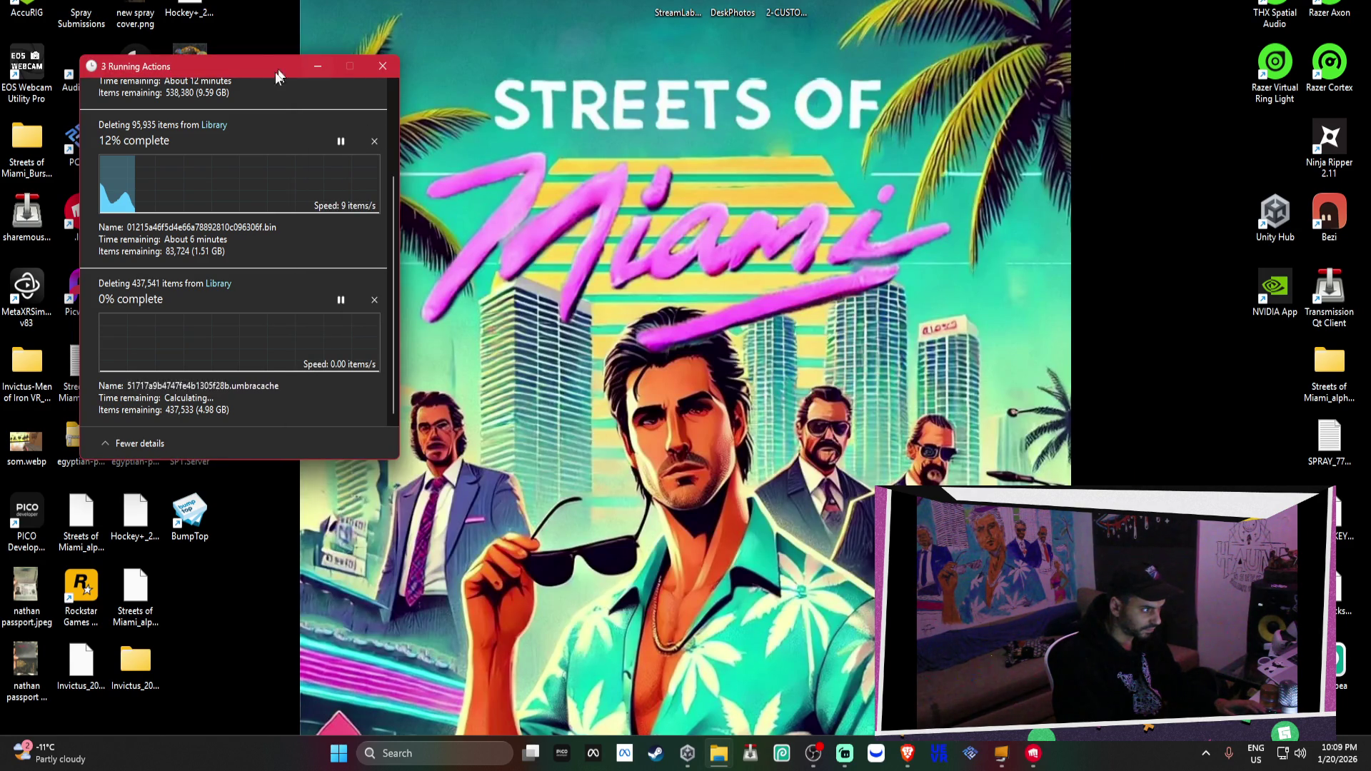
Enlarge the deletion progress window to show all jobs, park it near the top, and bring up League
mouse_move(242, 66)
mouse_down()
mouse_move(559, 154)
mouse_move(728, 78)
mouse_move(555, 97)
mouse_up()
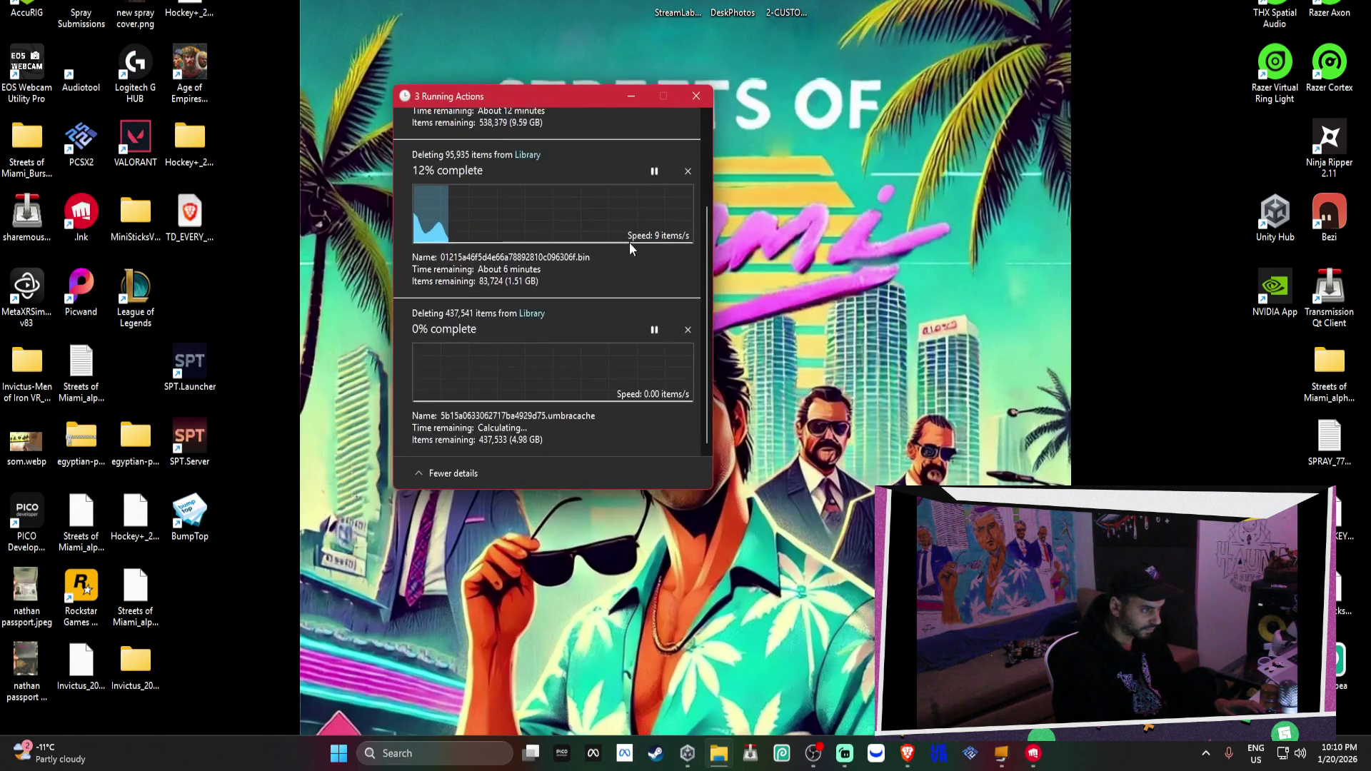
scroll(633, 247, up, 3)
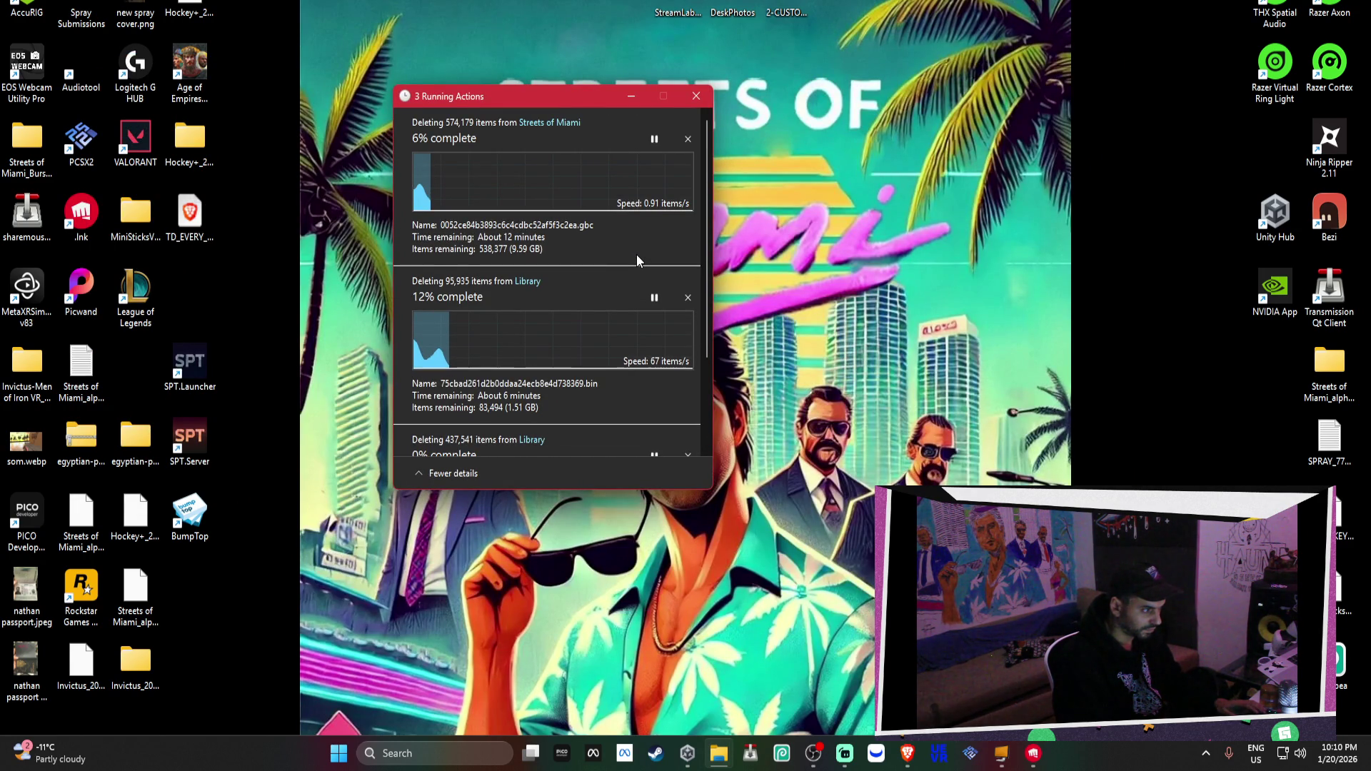
scroll(637, 257, down, 2)
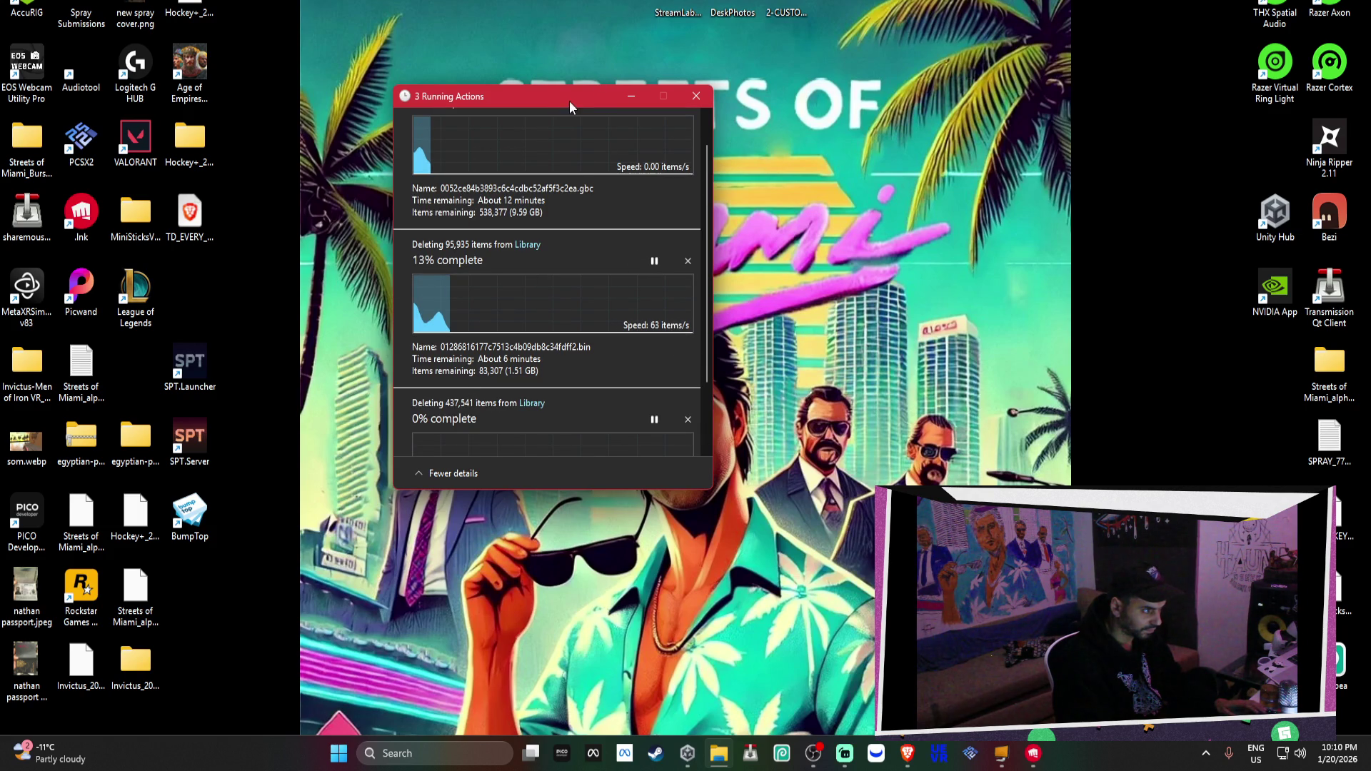
drag(567, 94, 535, 21)
scroll(532, 194, down, 1)
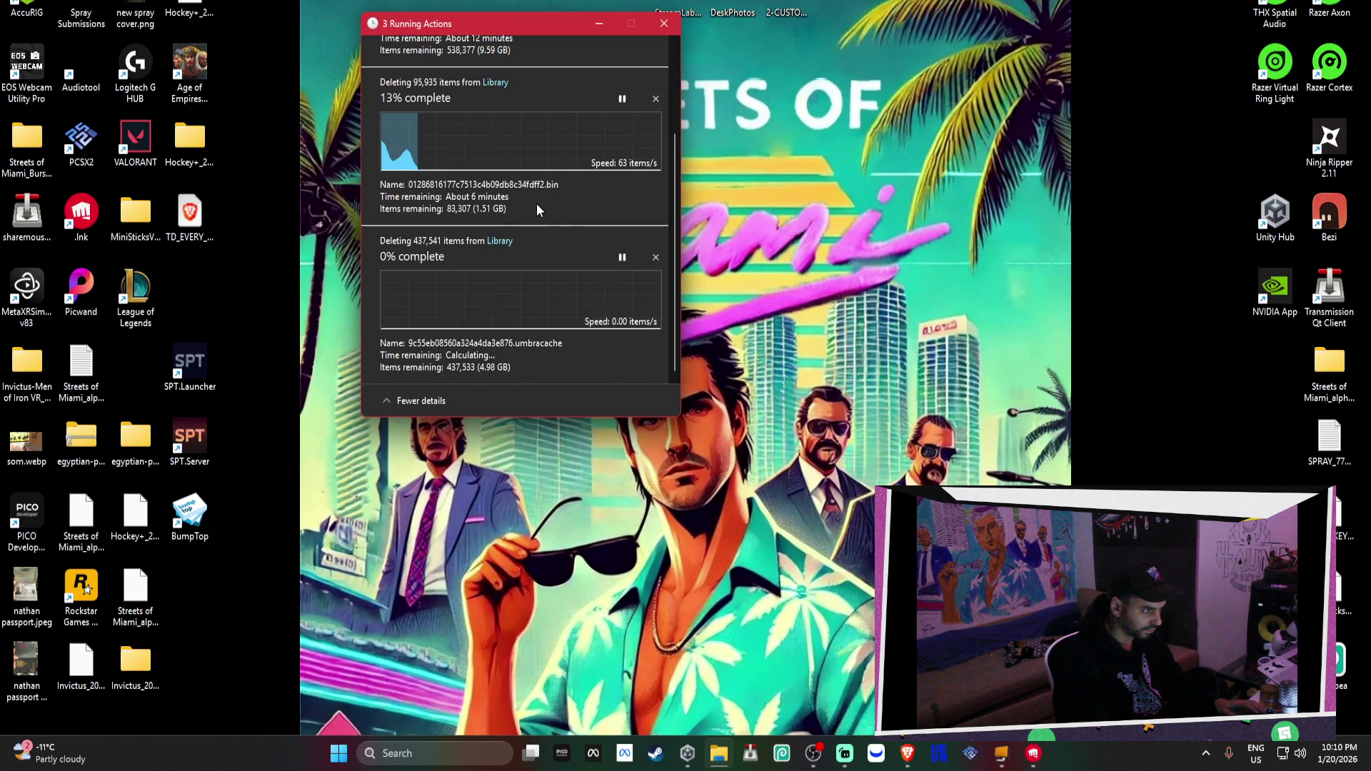
drag(684, 417, 695, 562)
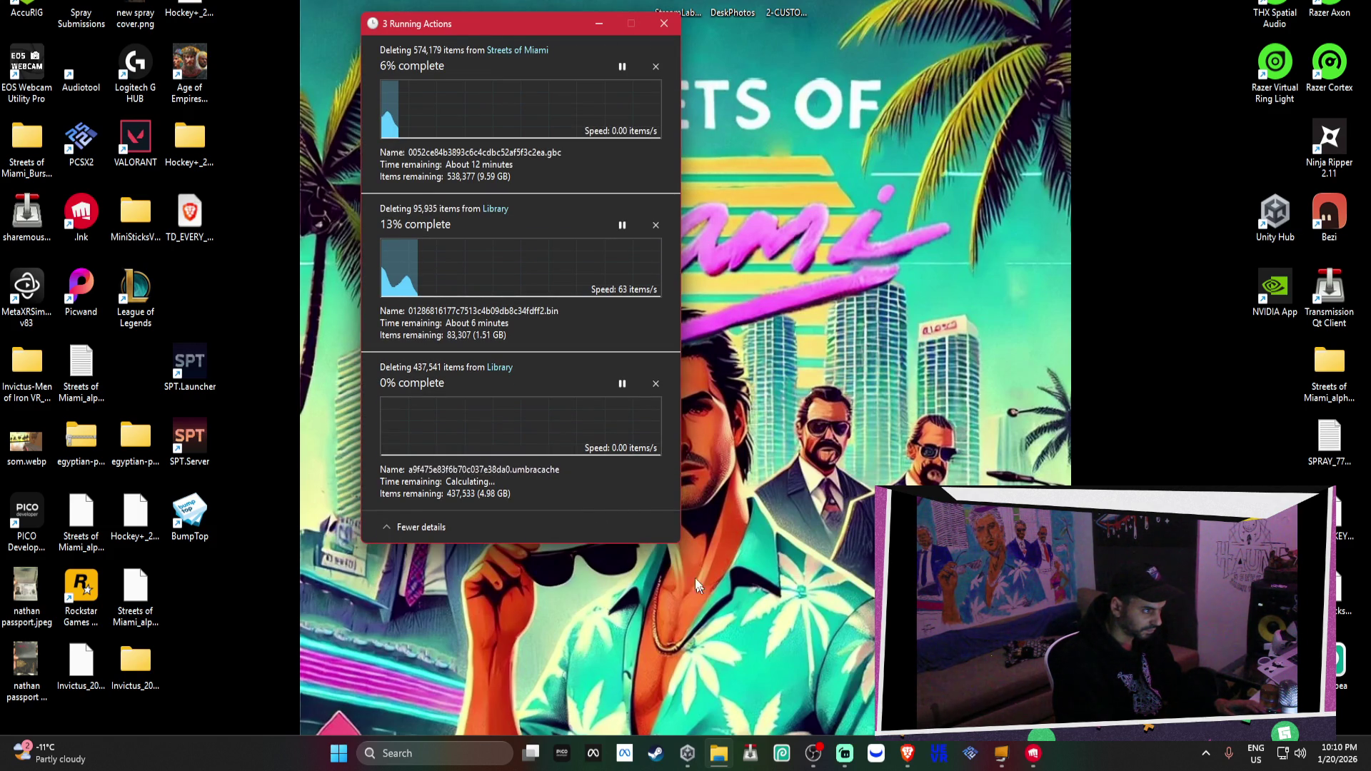
drag(461, 28, 330, 1)
click(1035, 755)
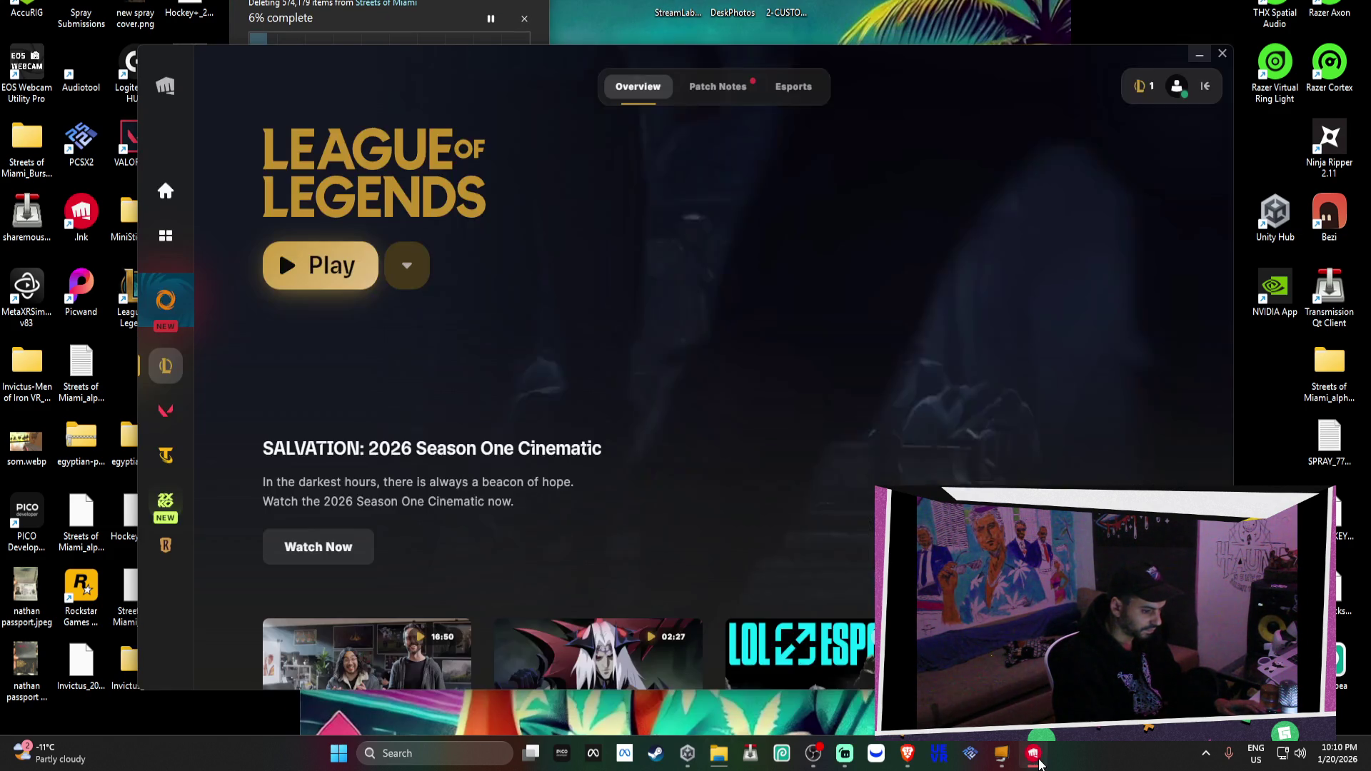
Bring the deletion progress window forward, then briefly show and hide the Steam store
key(alt+Tab)
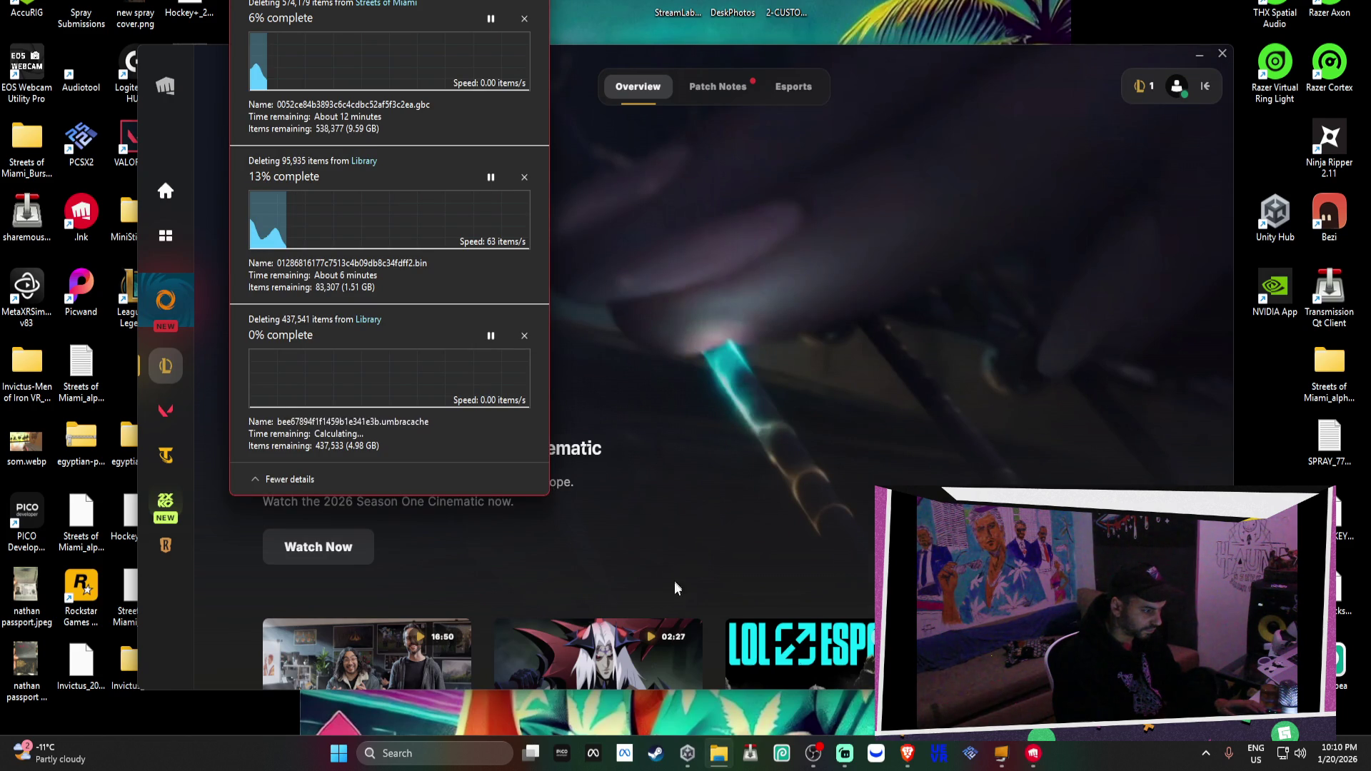
click(656, 754)
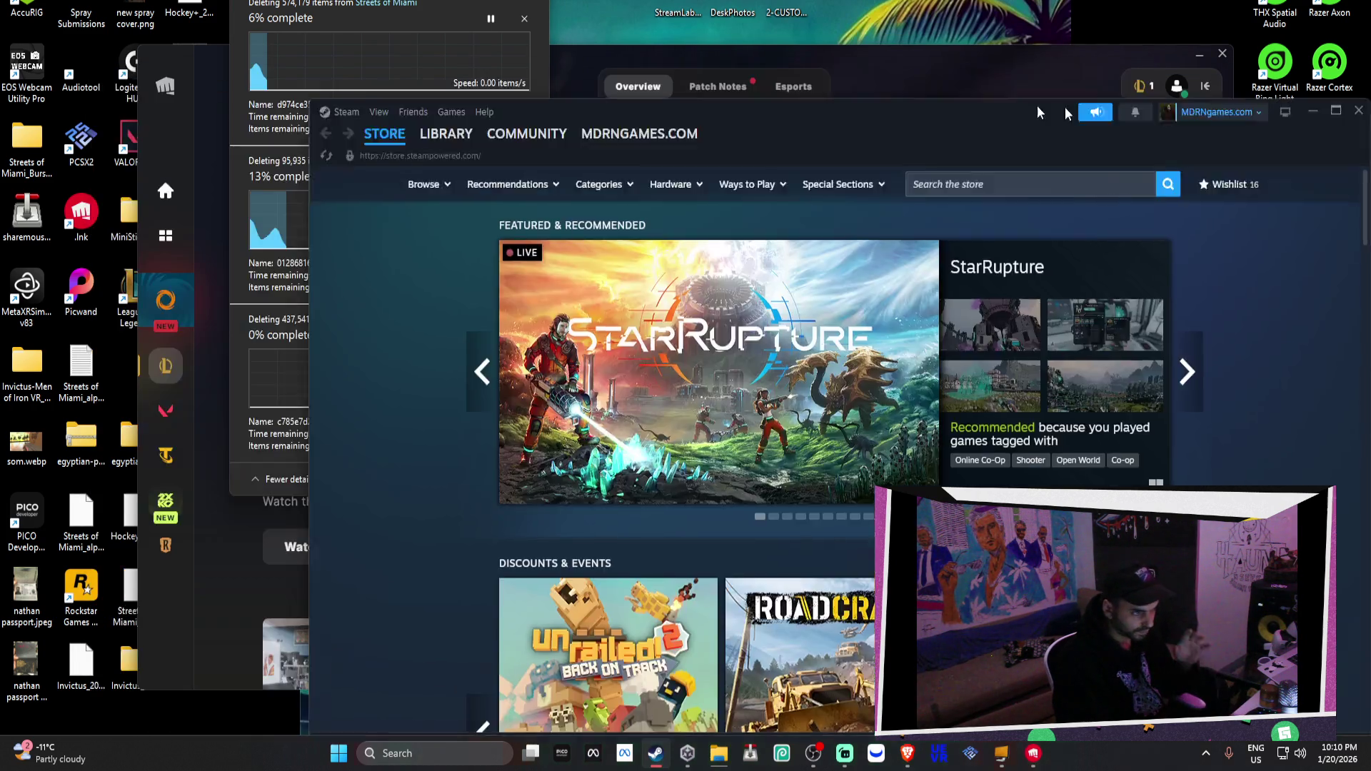
click(1359, 111)
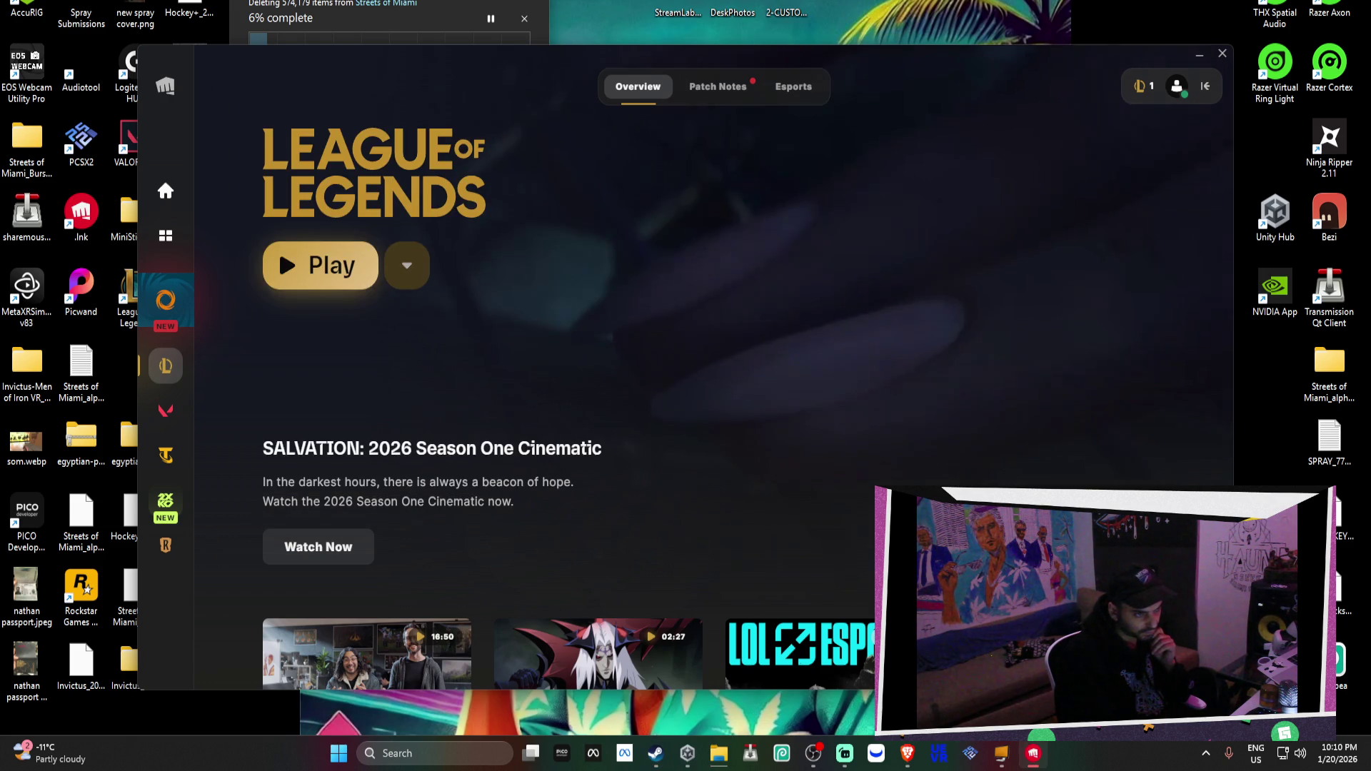
Open the League client's friends panel, scroll the list, and start adding a friend by game name
click(1175, 86)
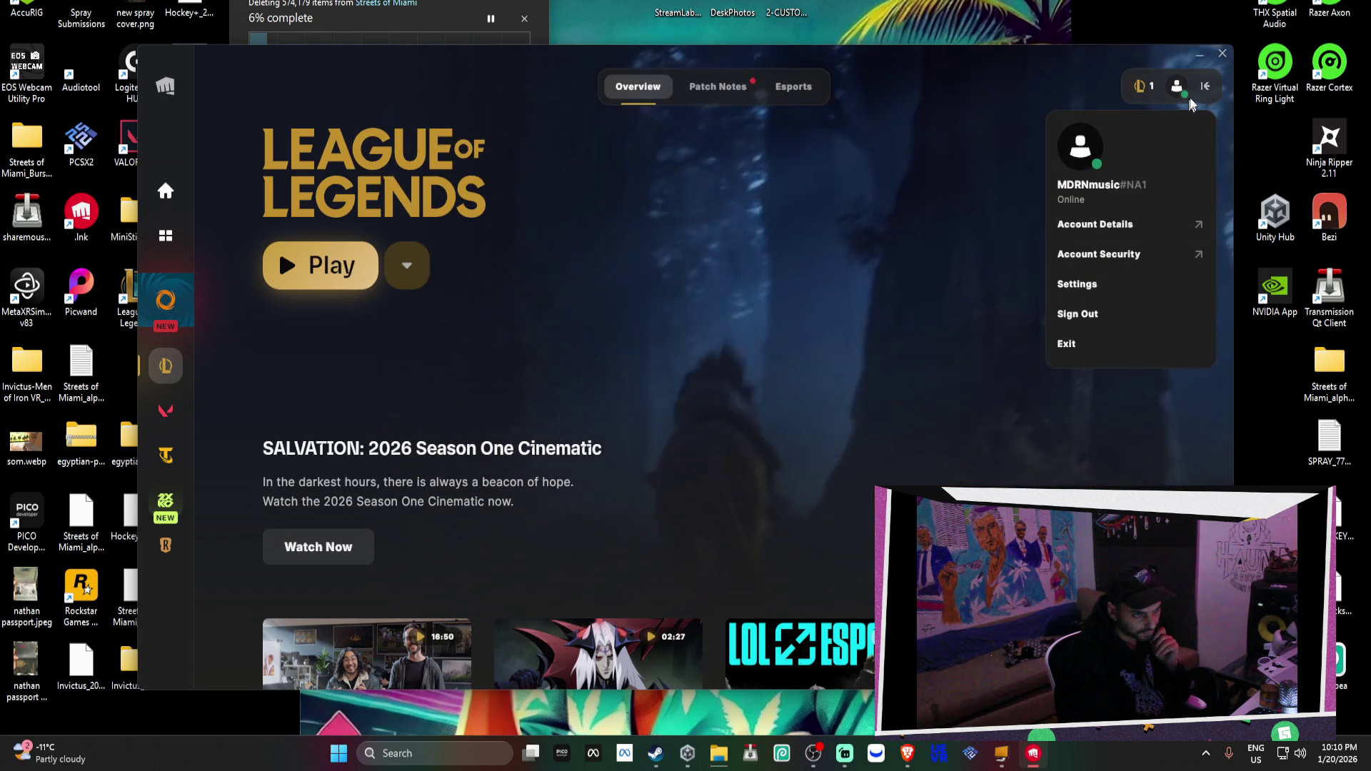
click(1203, 87)
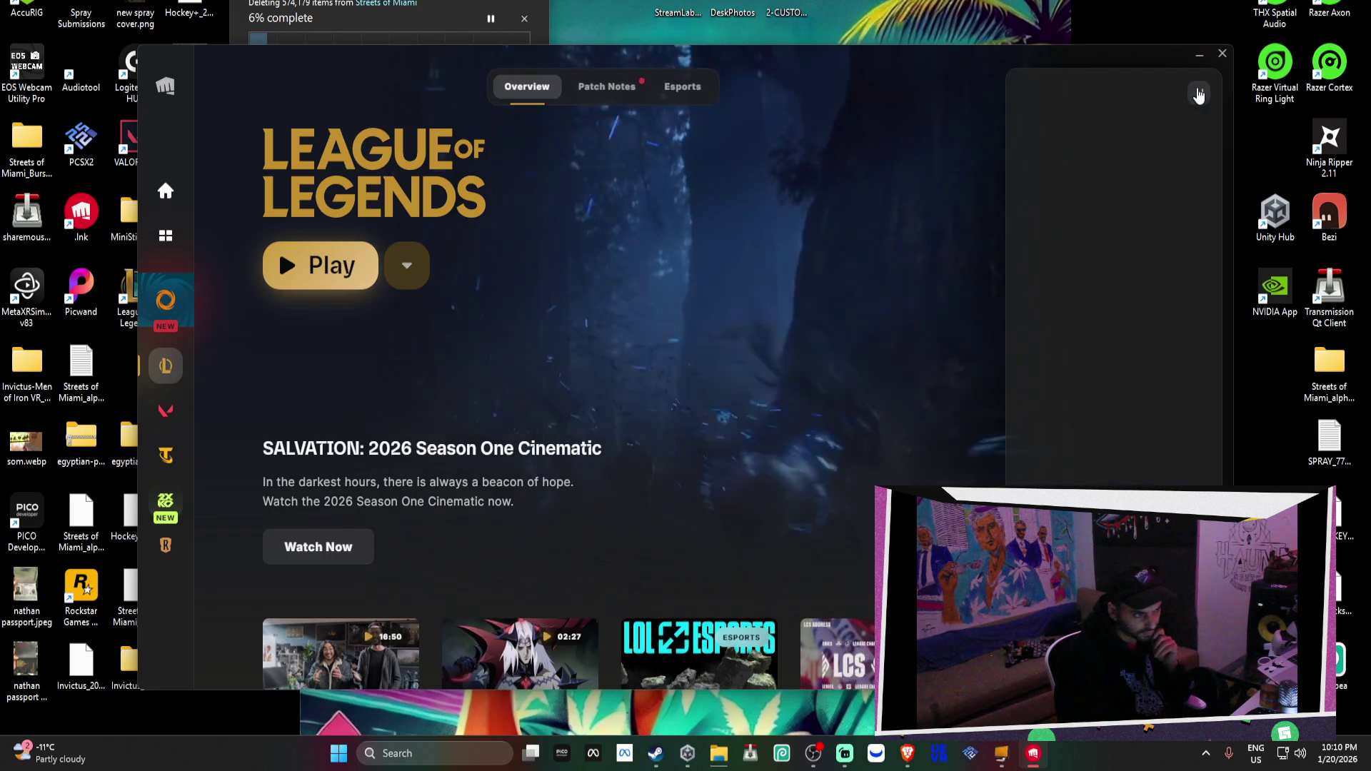
scroll(928, 429, down, 2)
scroll(1200, 468, down, 5)
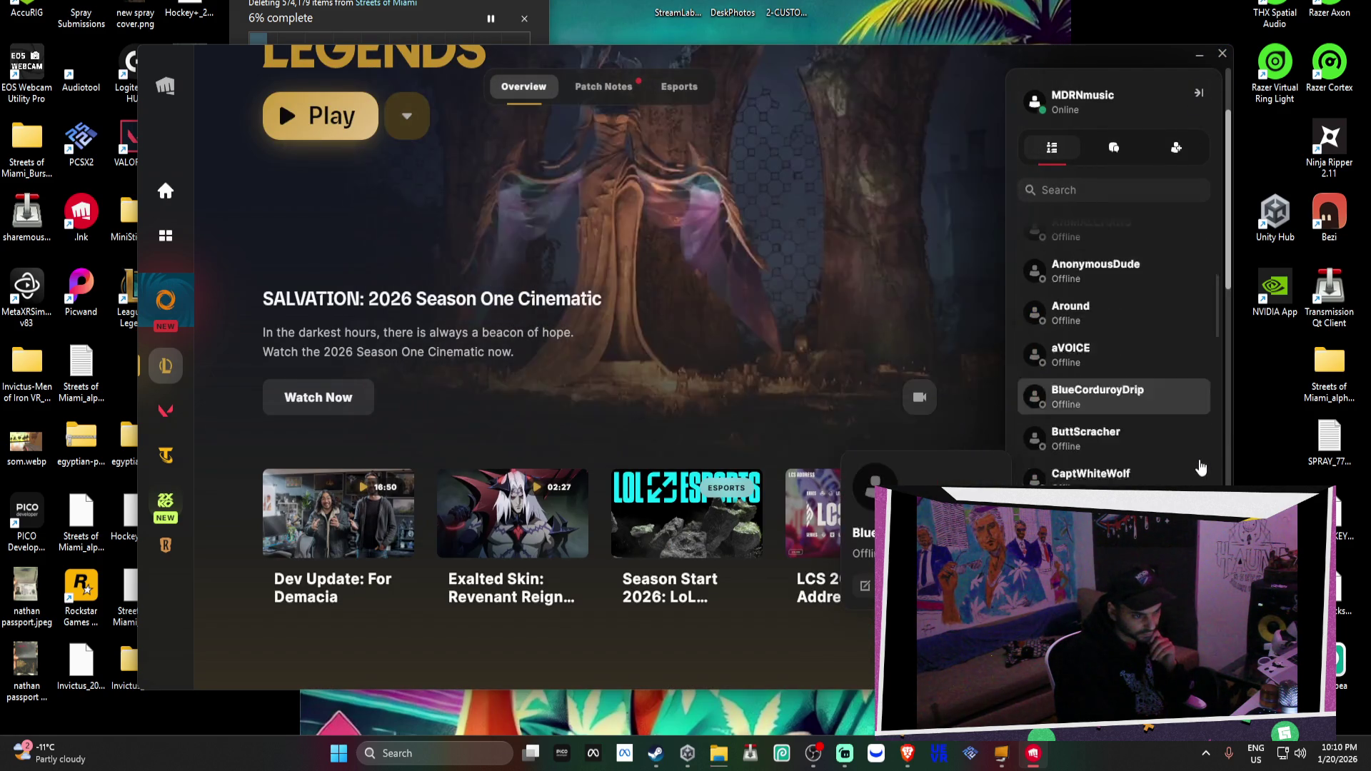
scroll(1200, 468, down, 10)
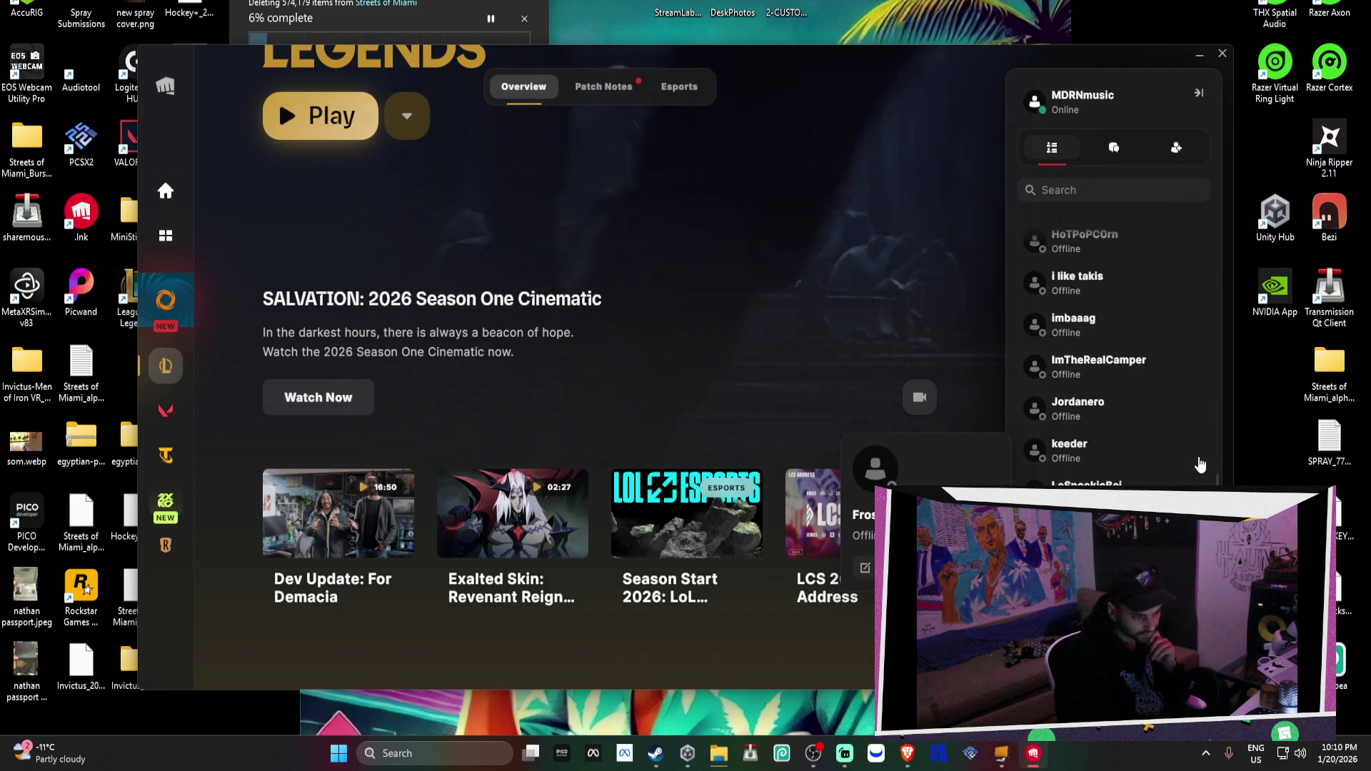
scroll(1201, 464, down, 5)
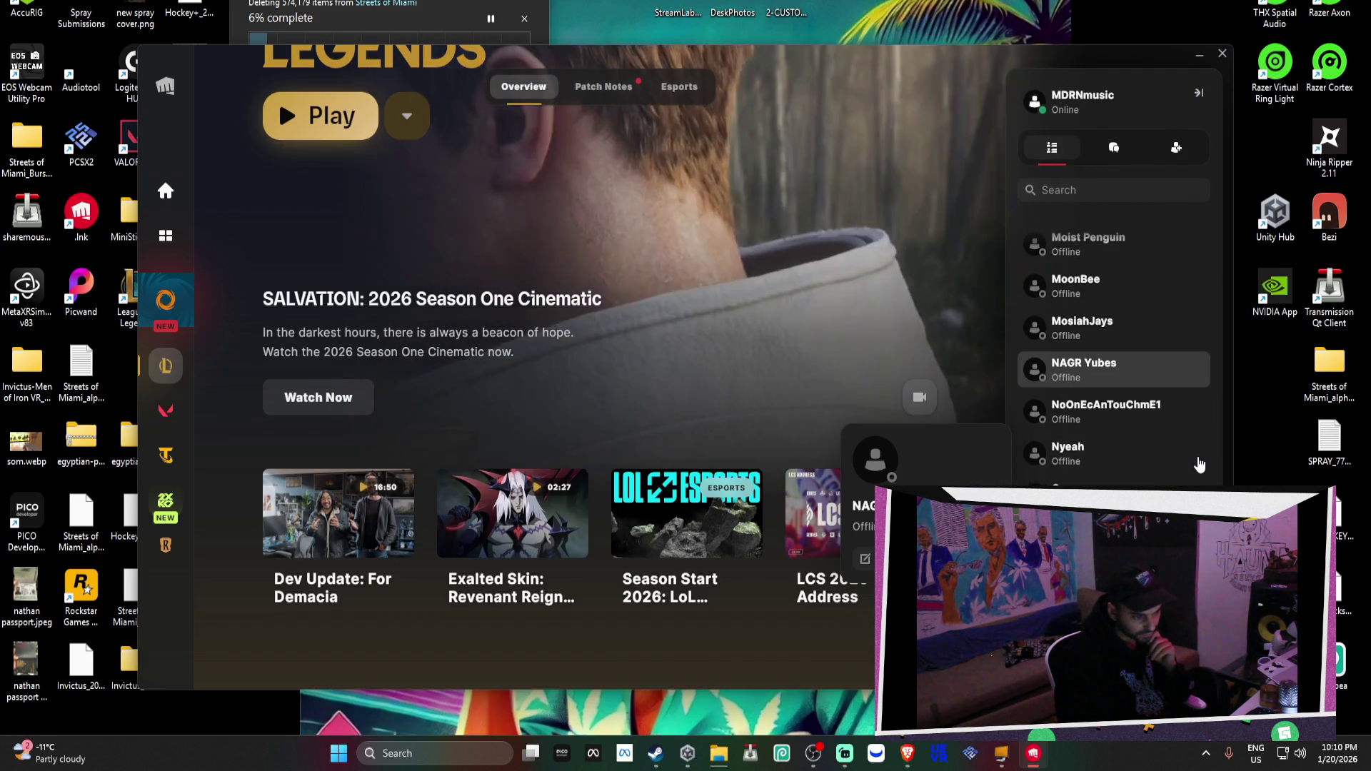
scroll(1199, 465, down, 3)
scroll(1113, 396, down, 6)
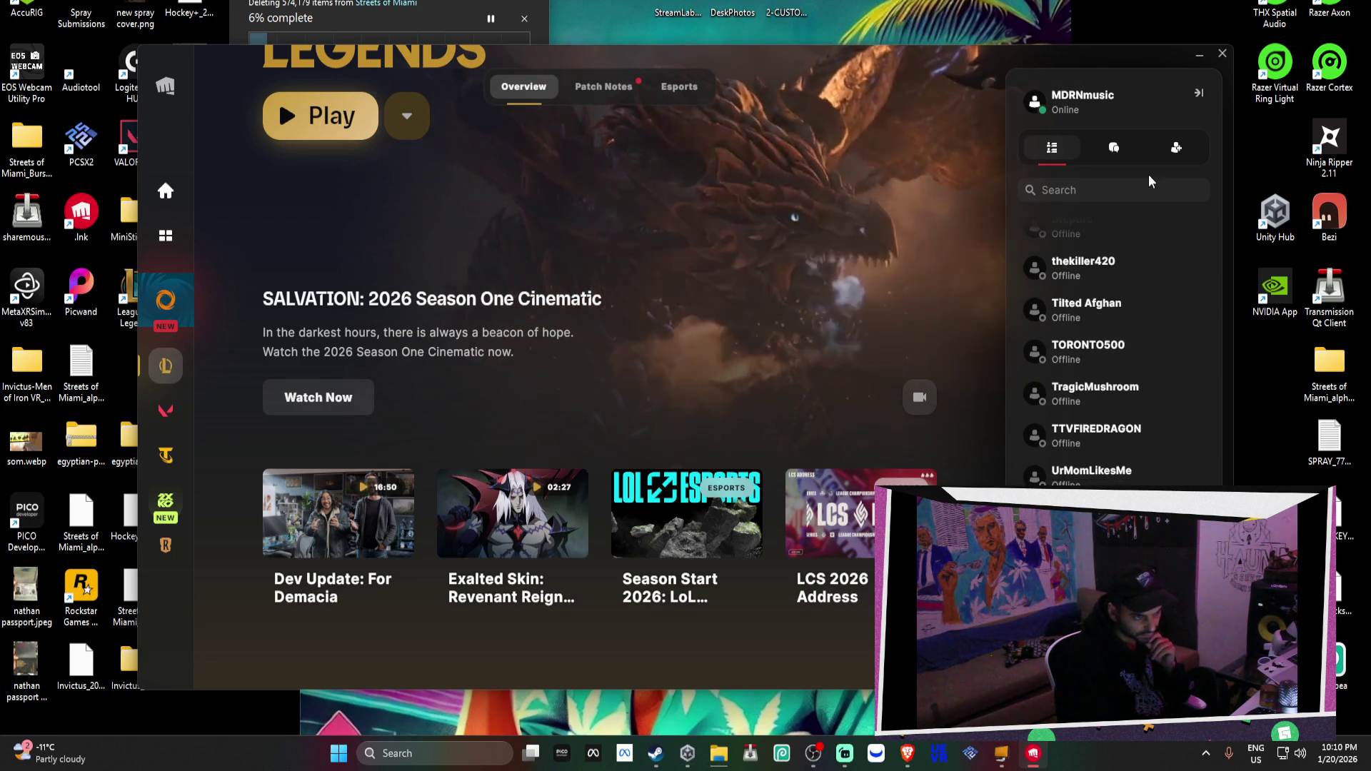
click(1174, 148)
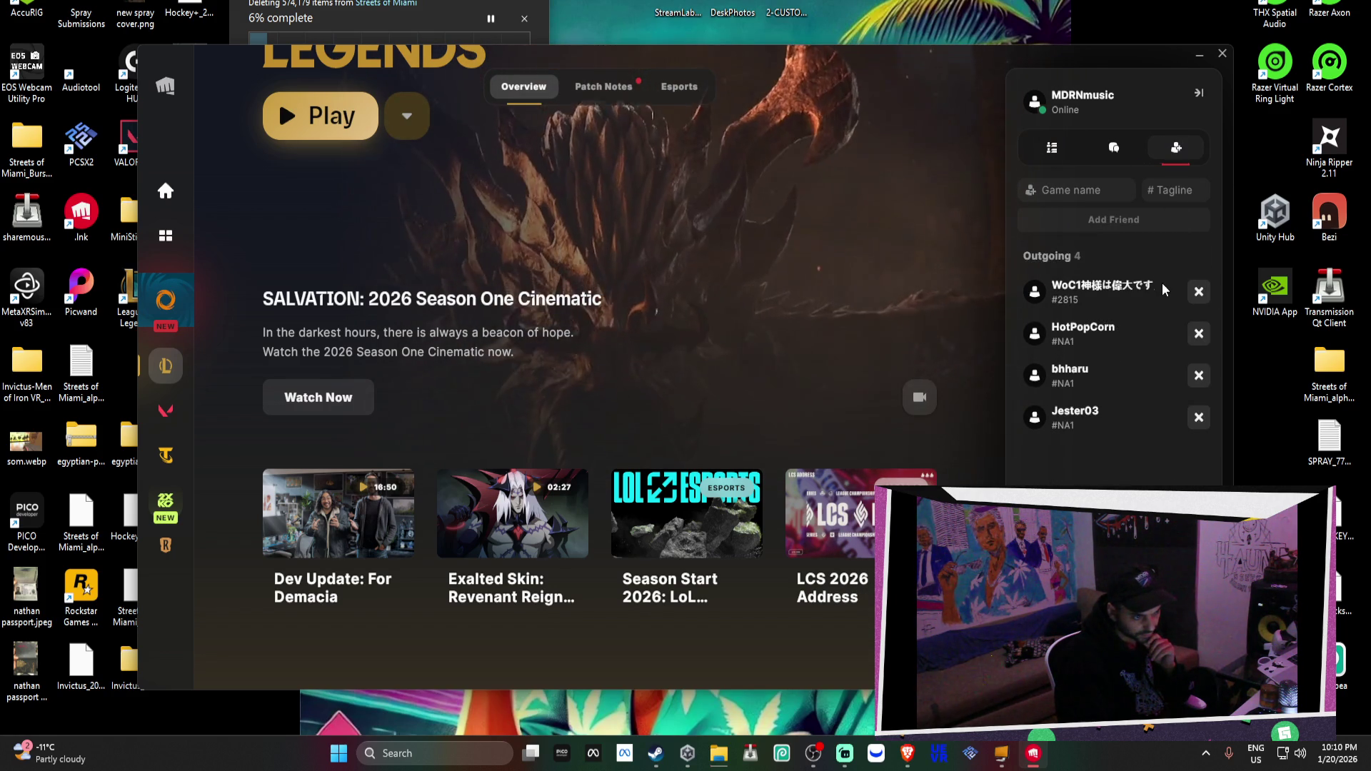
click(1125, 190)
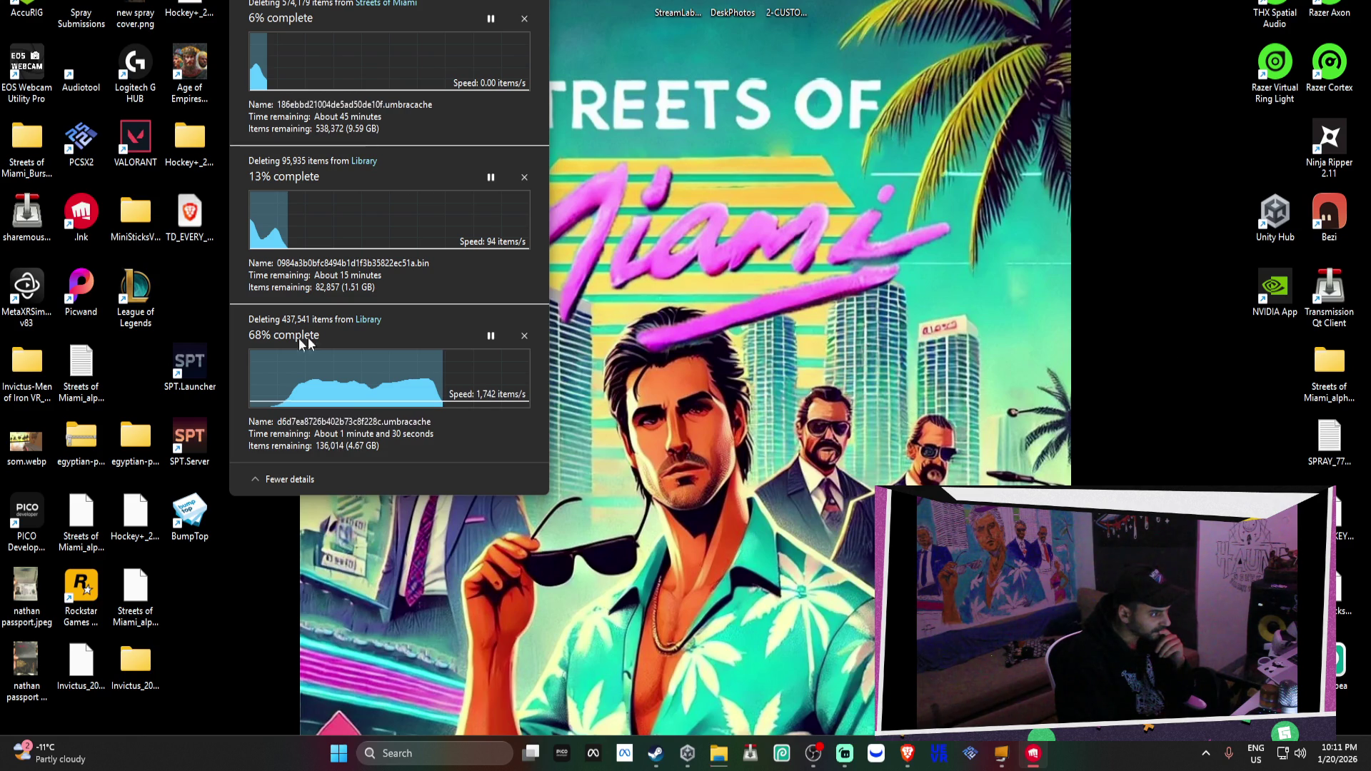
Permanently delete the SPT.Launcher and SPT.Server icons, move BumpTop up, and recentre the progress window
drag(189, 292, 197, 434)
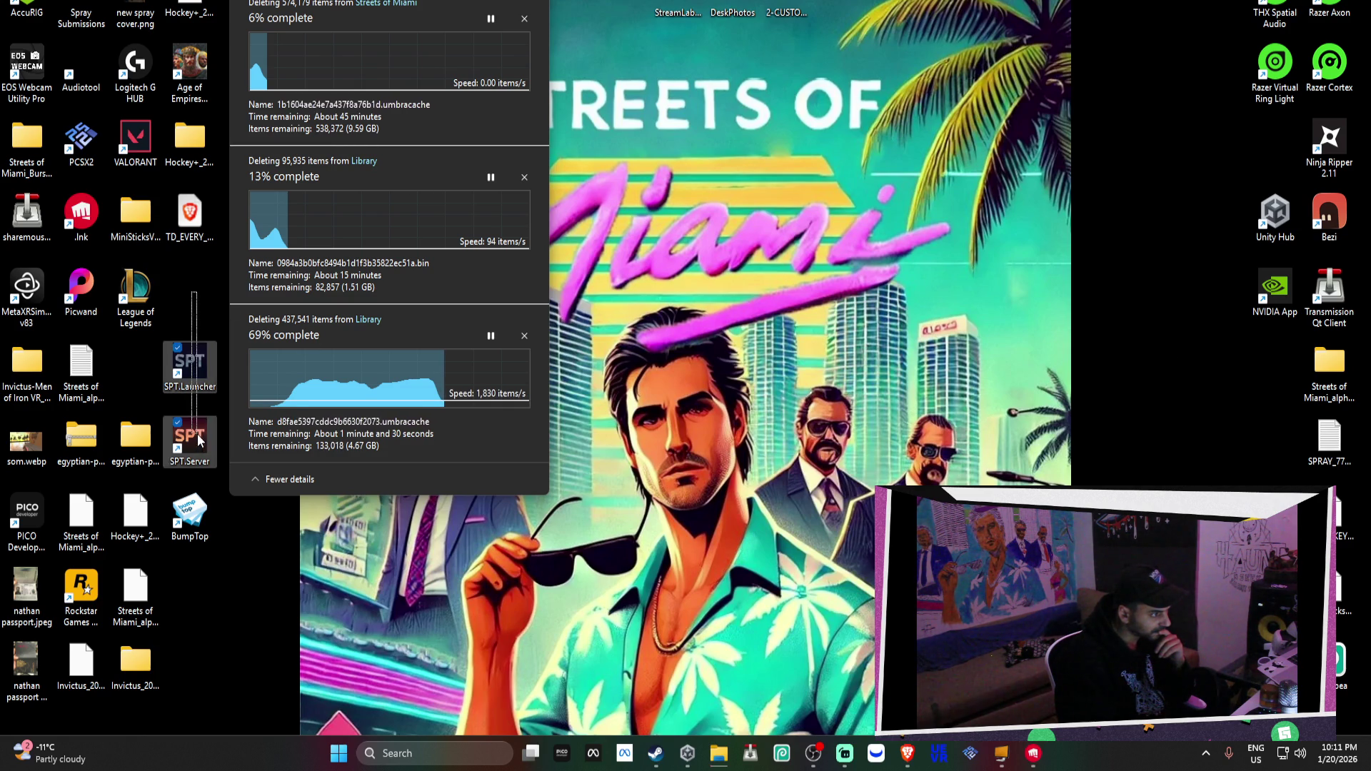
right_click(182, 362)
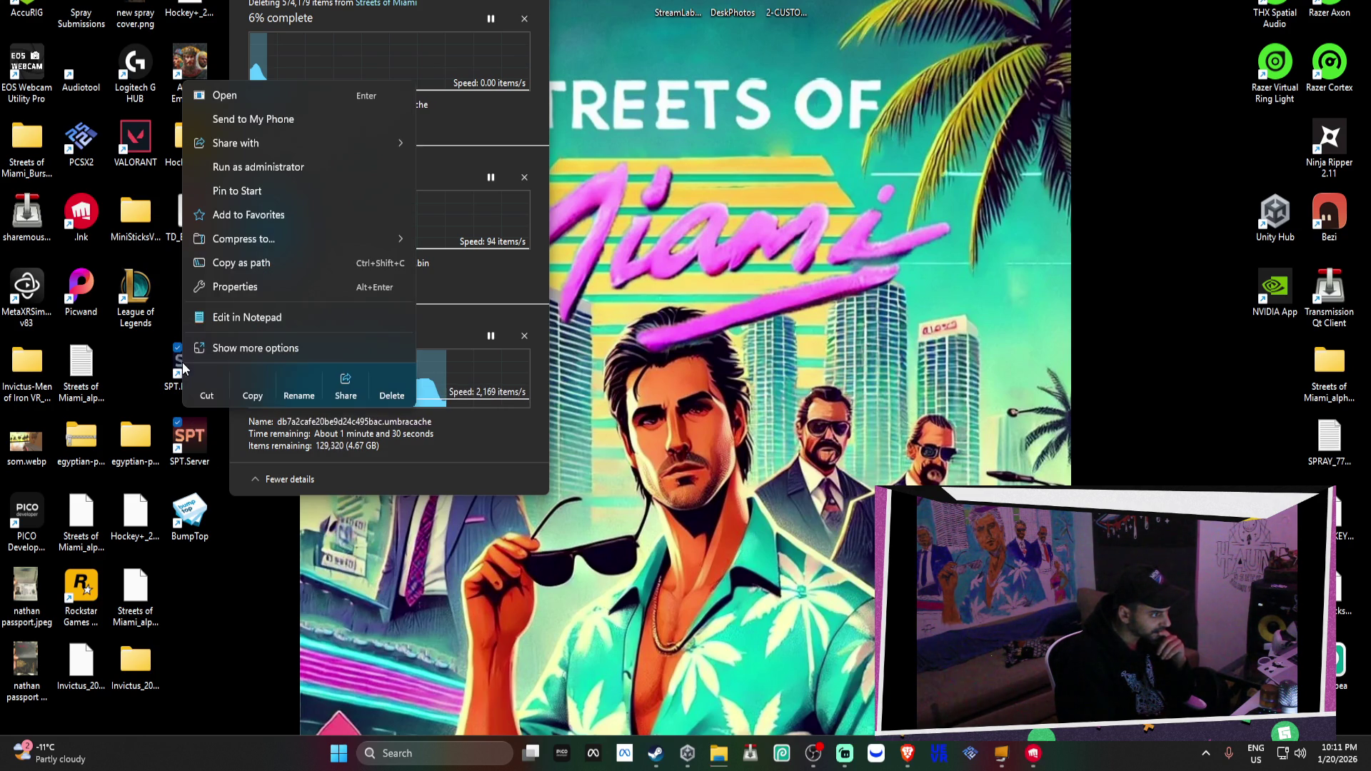
click(381, 383)
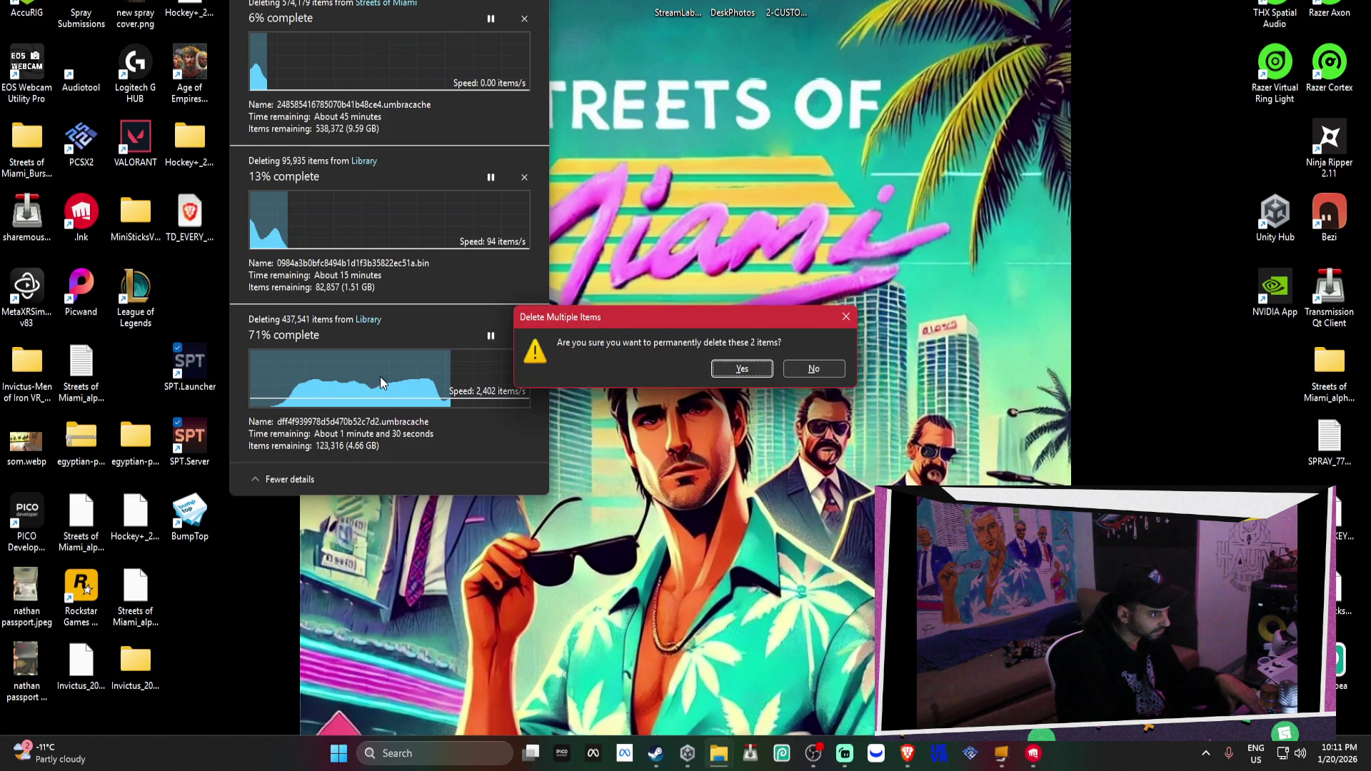
click(764, 376)
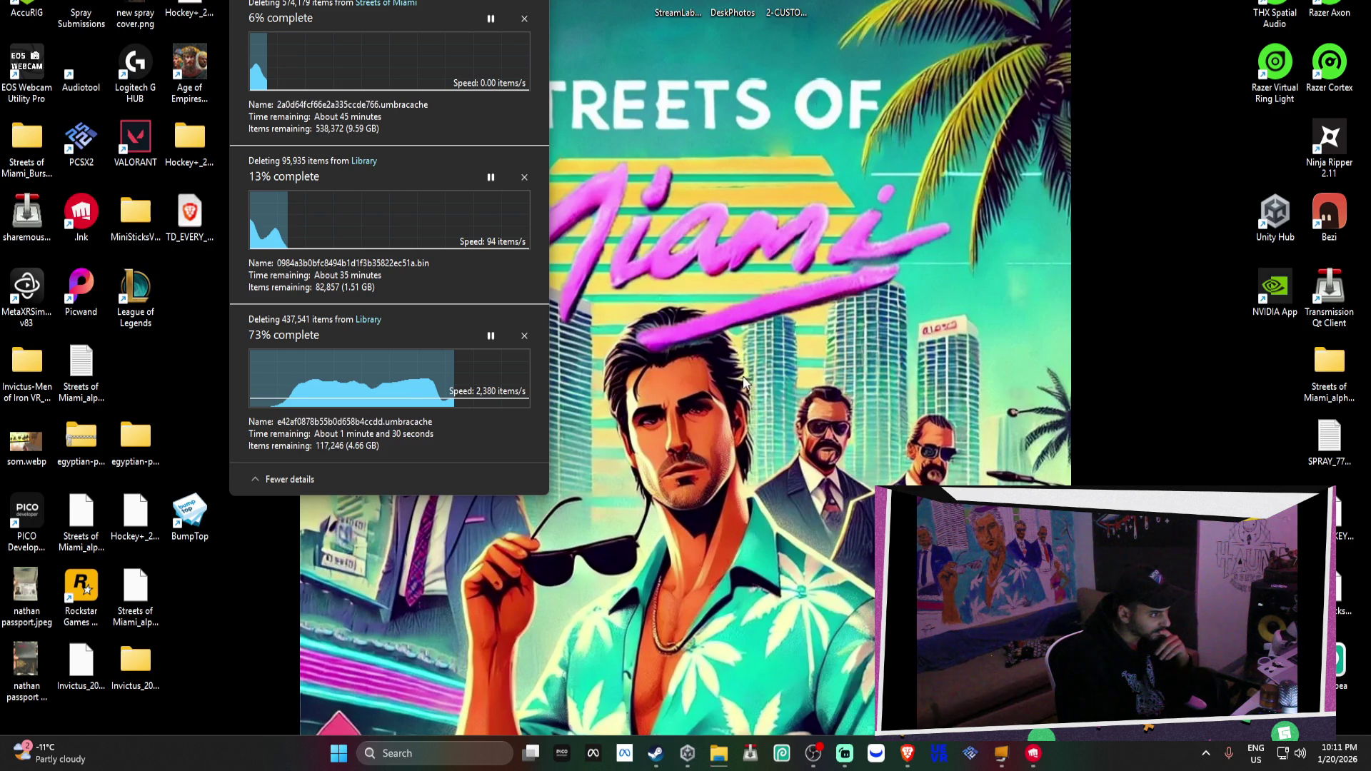
mouse_move(208, 493)
mouse_down()
mouse_move(200, 288)
mouse_move(198, 315)
mouse_up()
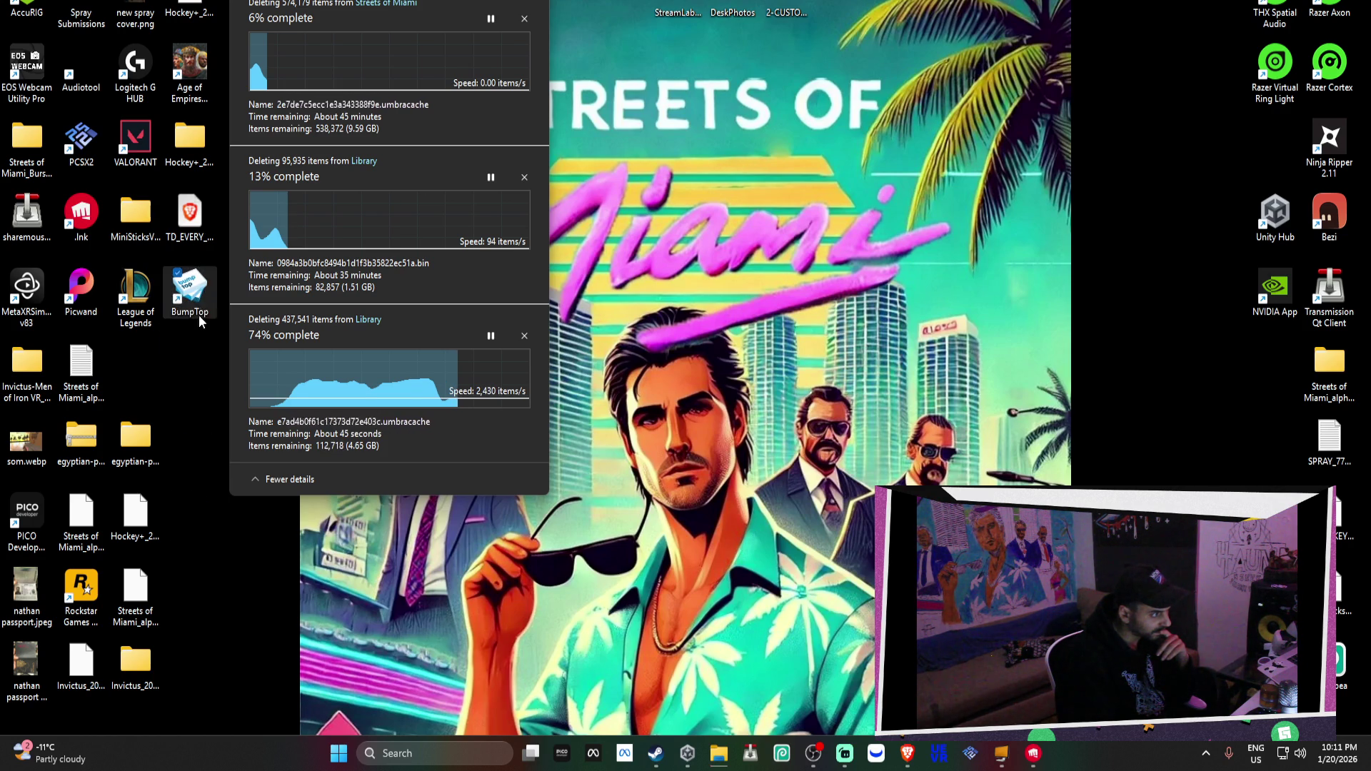
drag(346, 0, 618, 17)
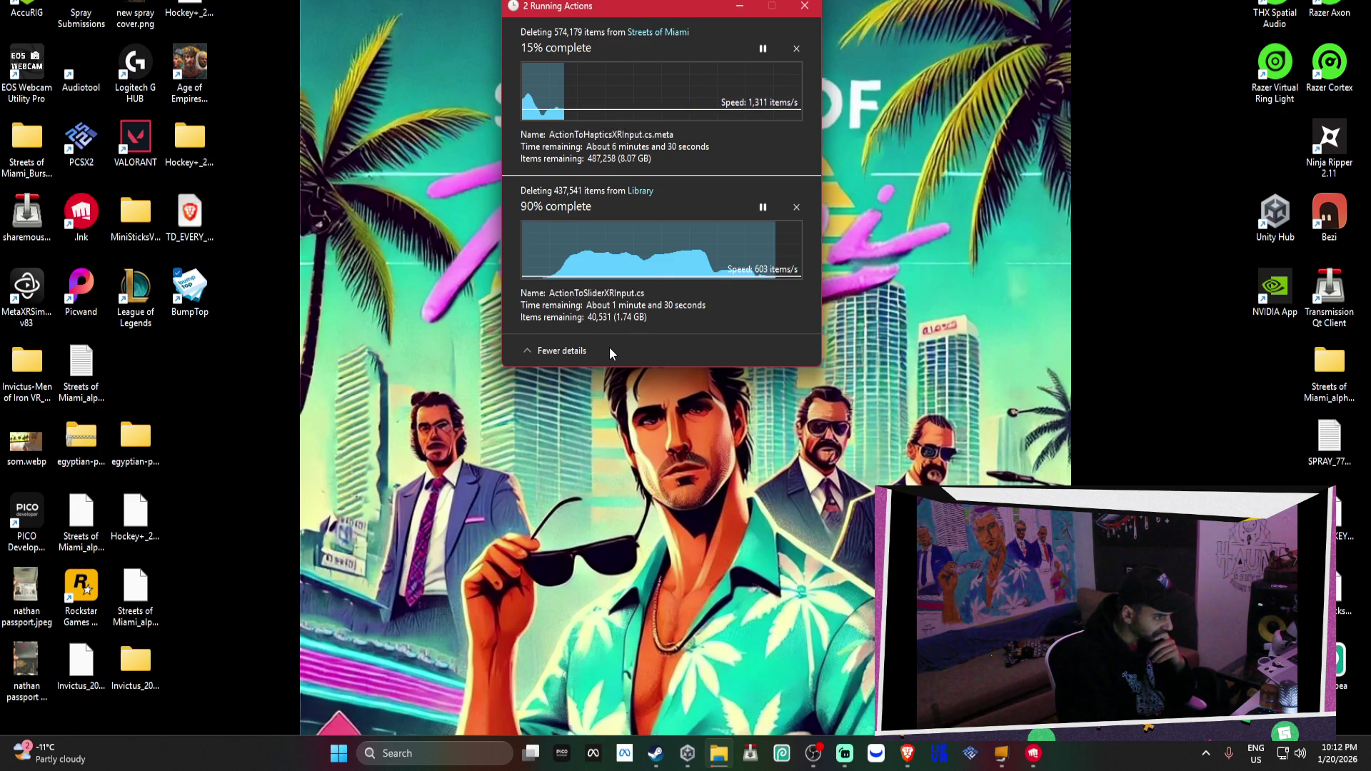
Skip every missing item in the Library deletion using 'Do this for all current items'
click(632, 344)
click(636, 315)
click(667, 337)
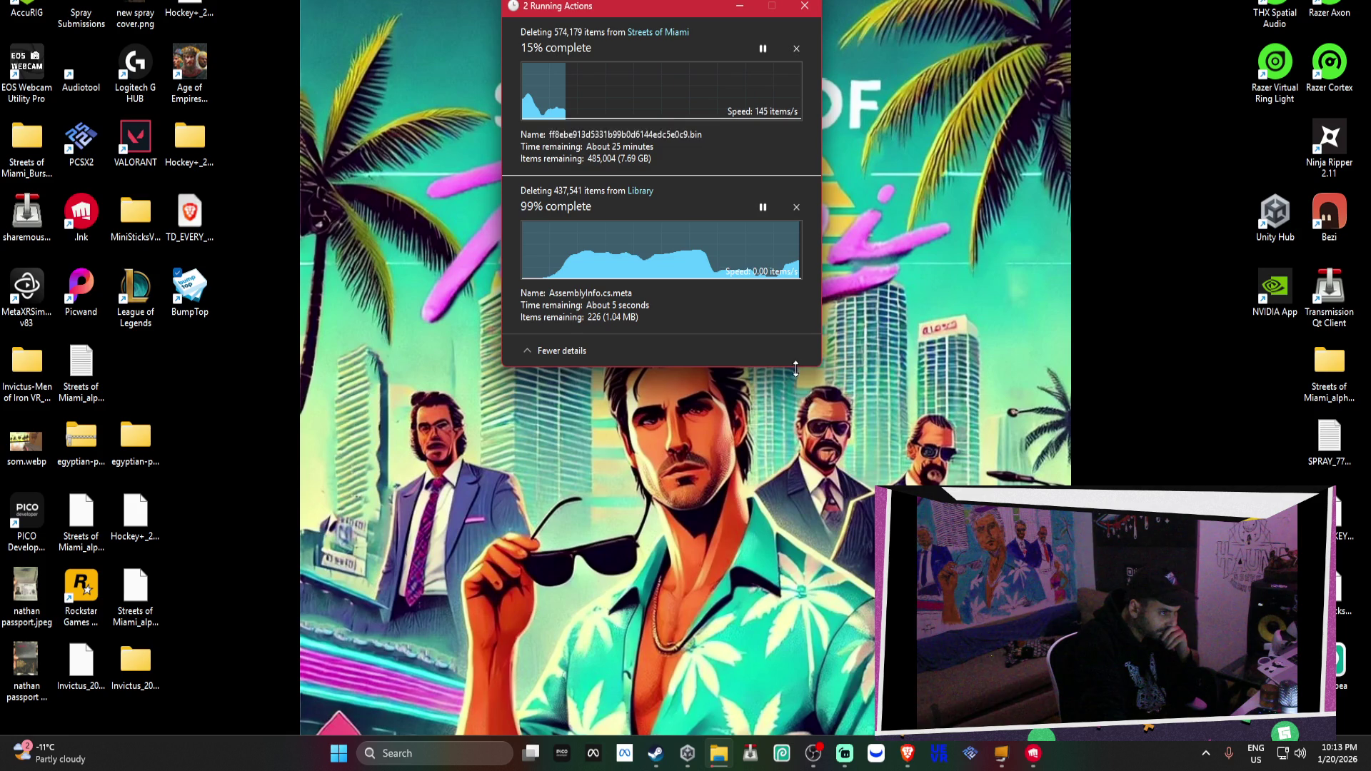
Move Hockey+_2026.apk and a Streets of Miami file to the right edge of the desktop
click(722, 760)
click(724, 765)
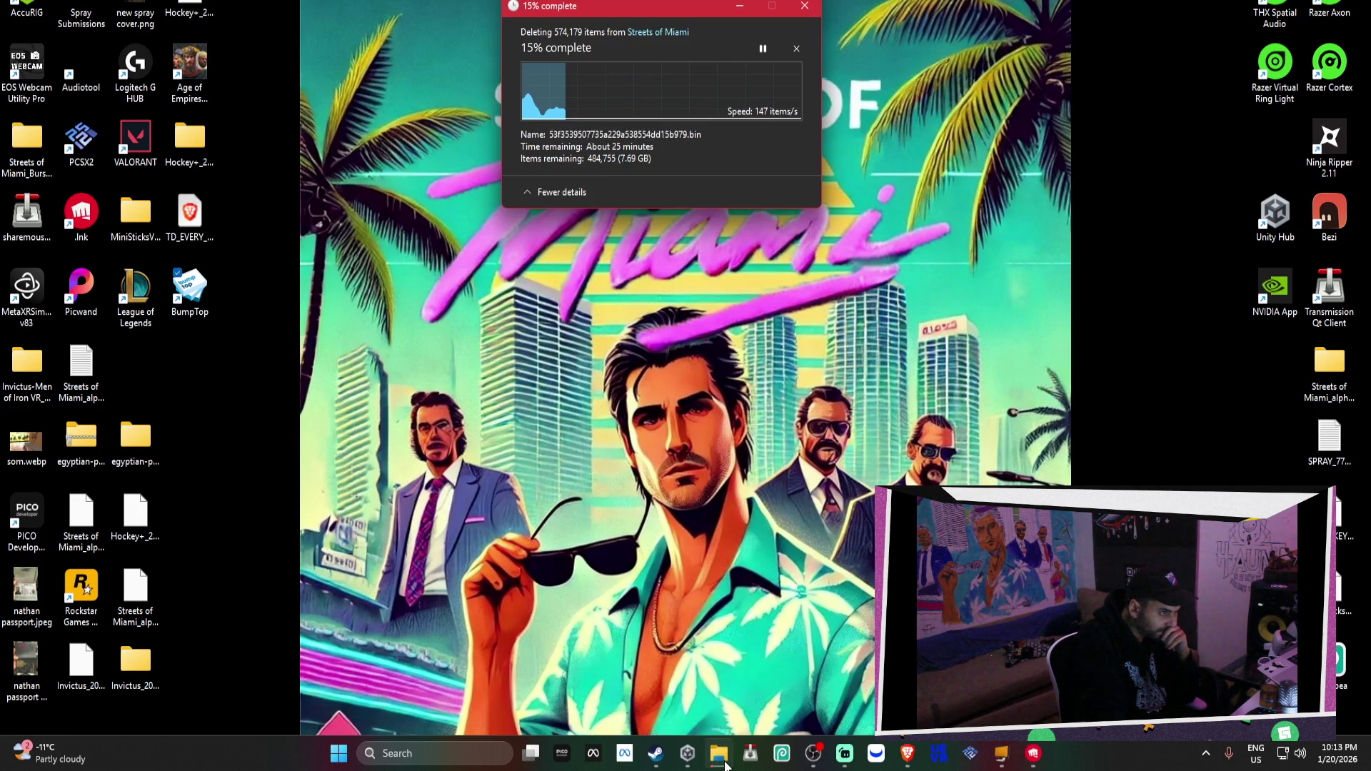
click(725, 765)
click(725, 765)
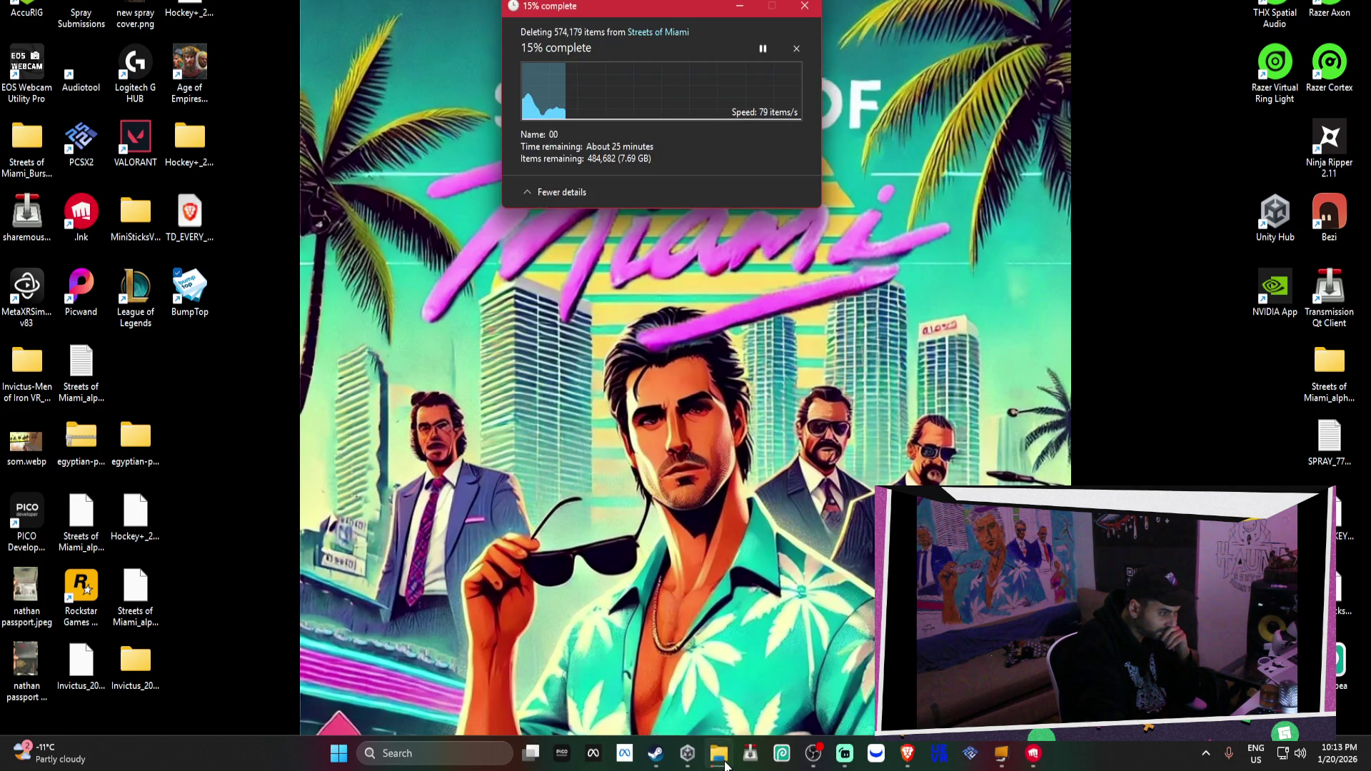
right_click(725, 766)
click(413, 564)
mouse_move(189, 630)
mouse_down()
mouse_move(107, 532)
mouse_move(108, 493)
mouse_move(1258, 360)
mouse_up()
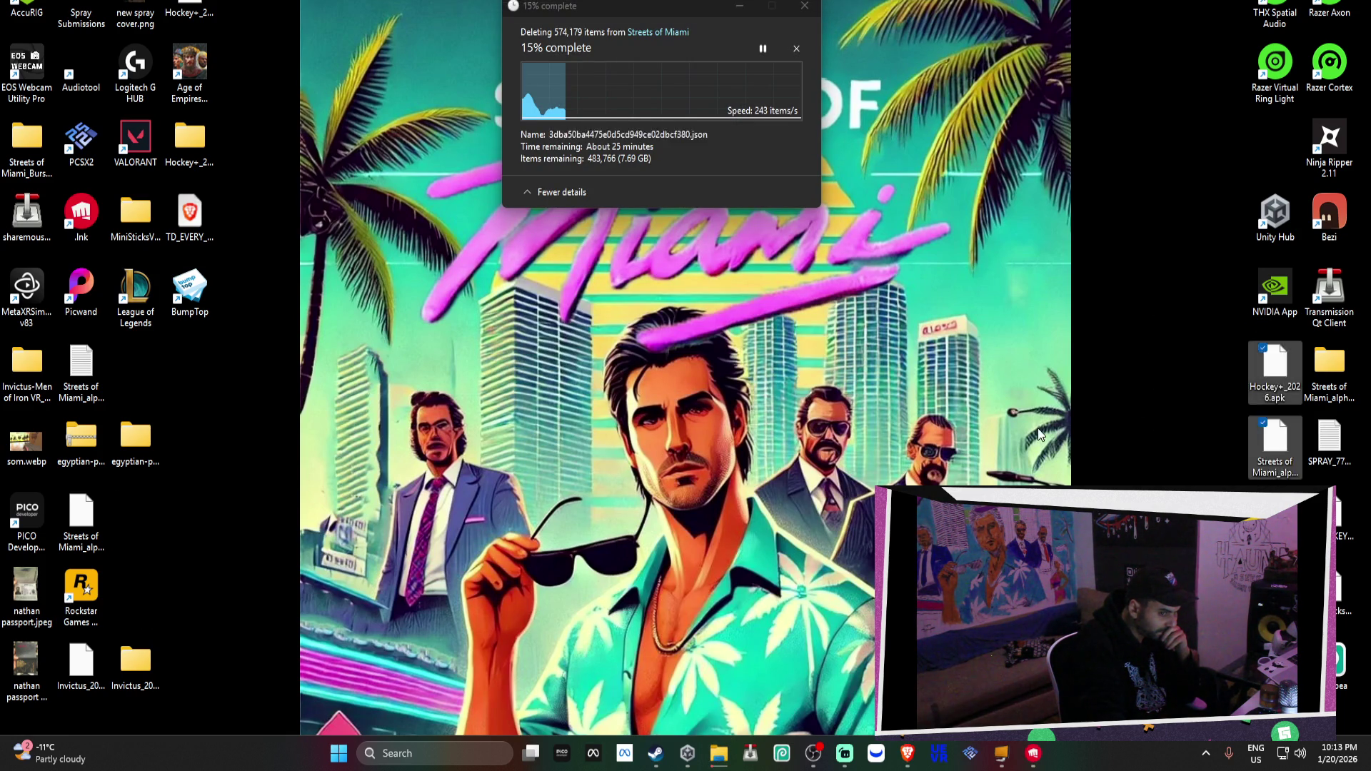
Skip all remaining missing items so the Streets of Miami deletion resumes
click(622, 166)
click(526, 145)
click(709, 171)
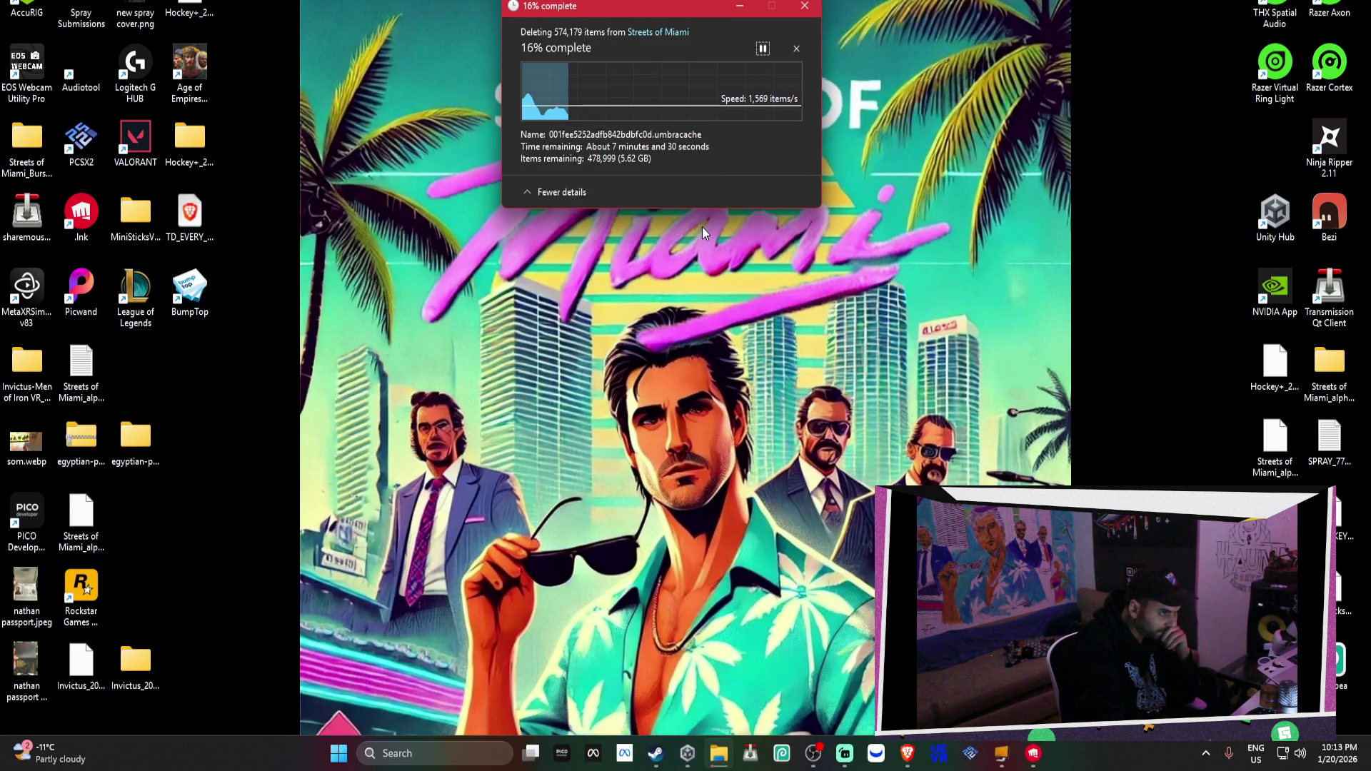
right_click(718, 754)
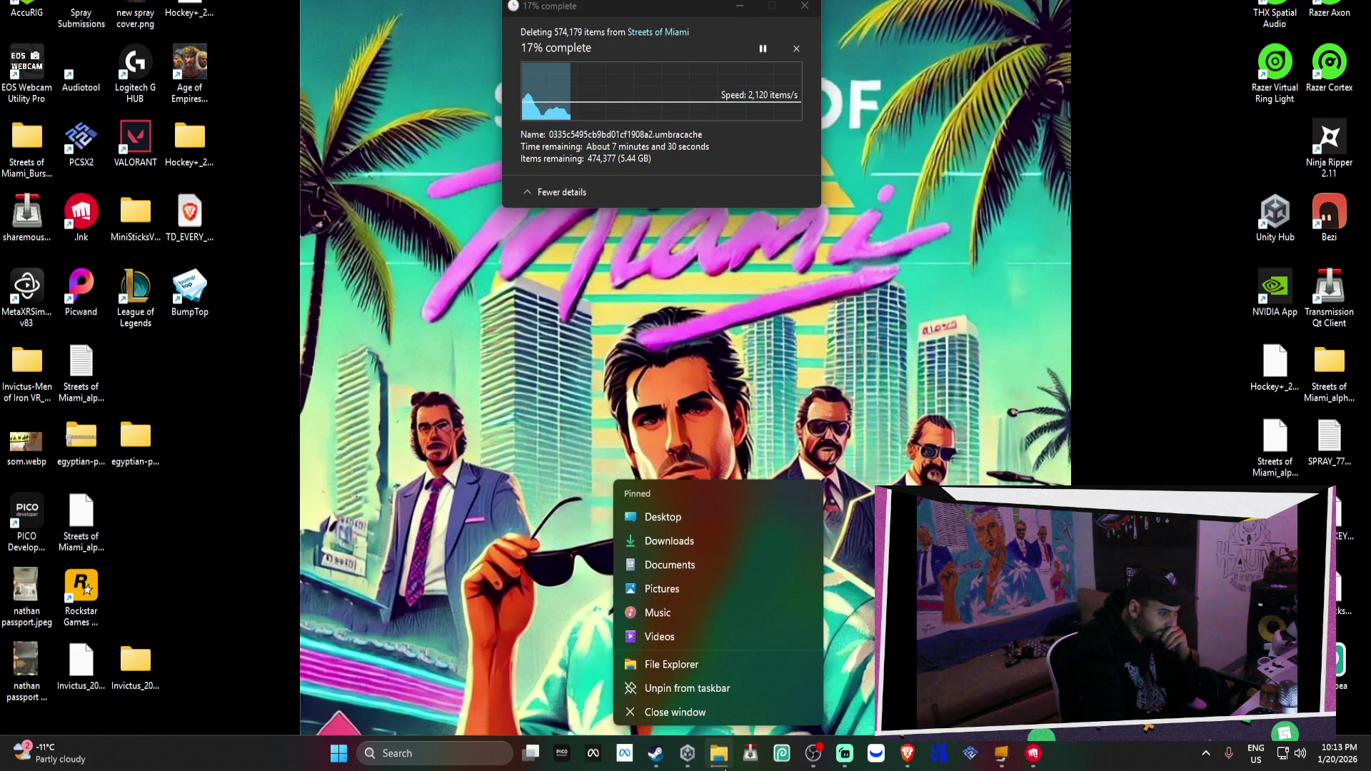
Open a new File Explorer window at Documents > GitHub
click(717, 660)
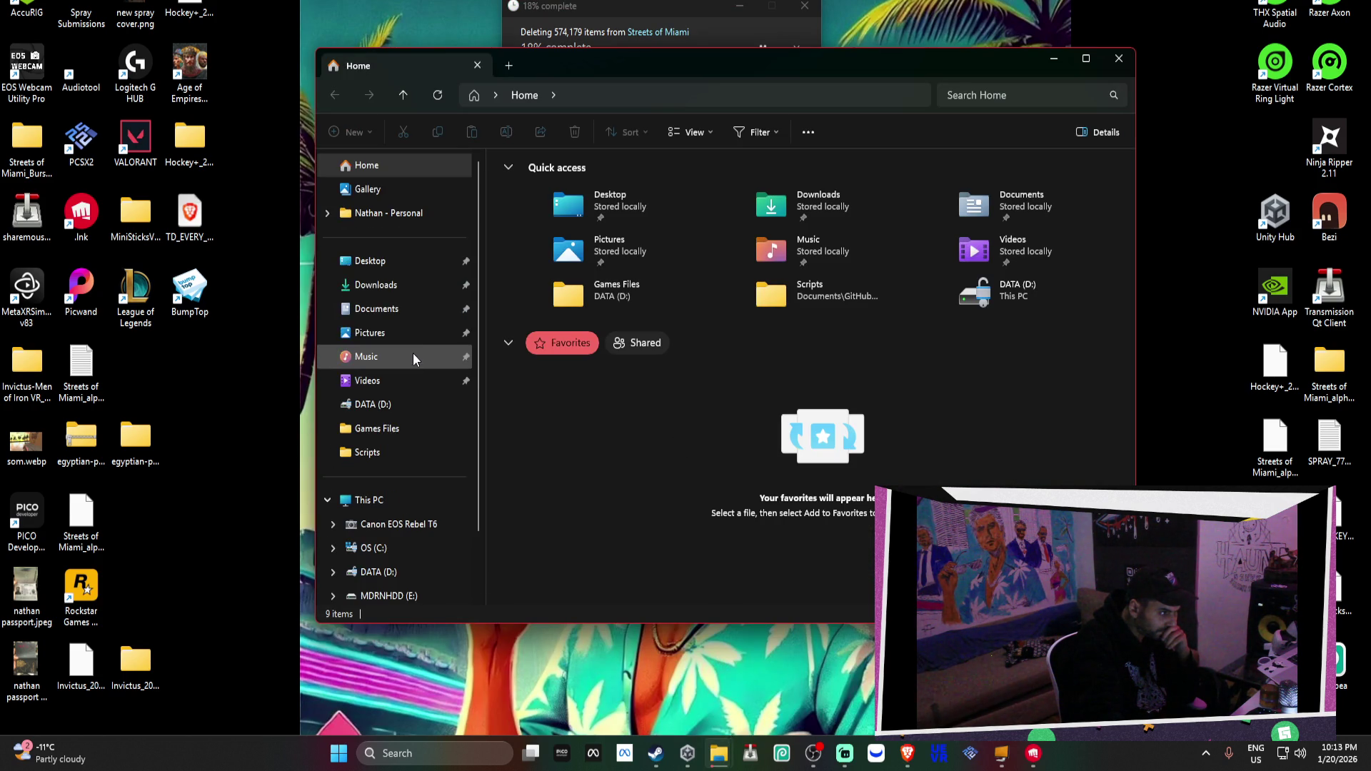
click(371, 308)
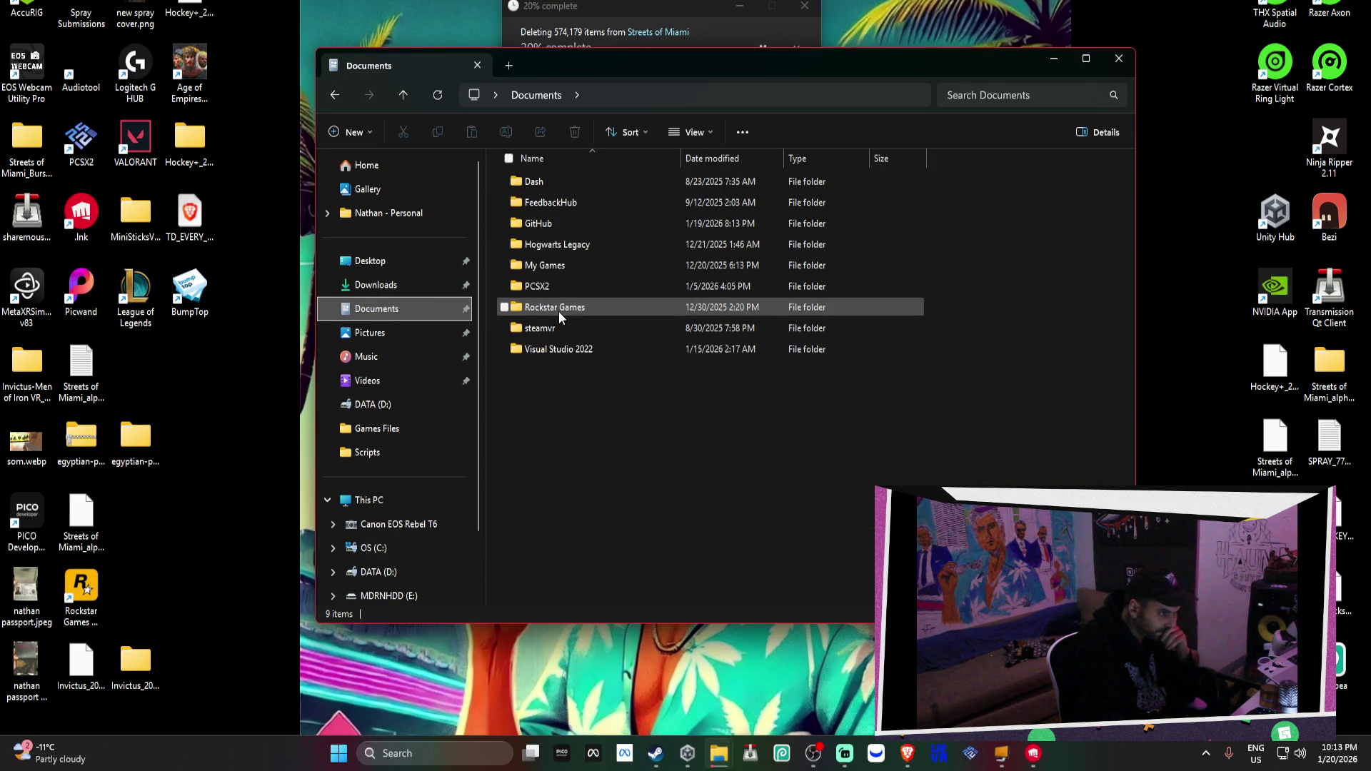
double_click(572, 229)
click(576, 225)
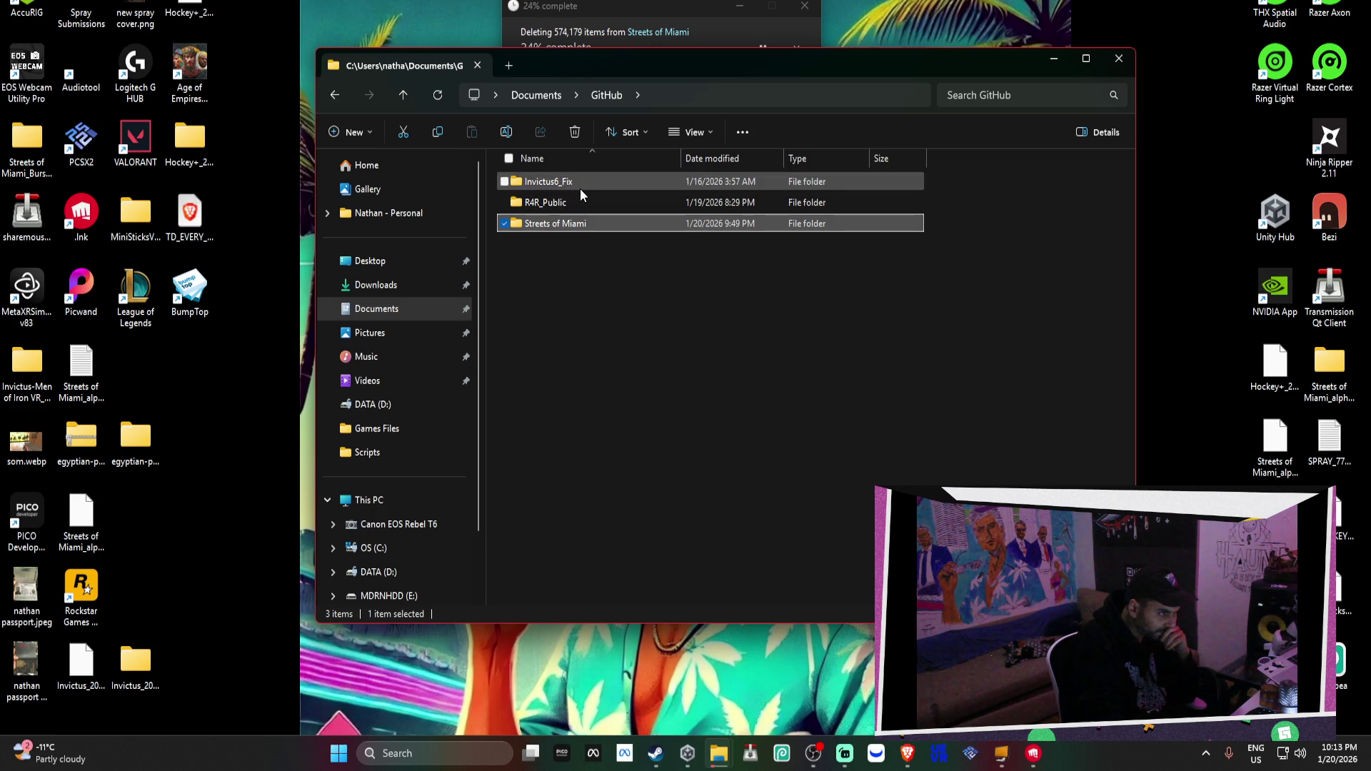
Browse the Invictus6_Fix and Streets of Miami project folders, then return to GitHub
double_click(580, 188)
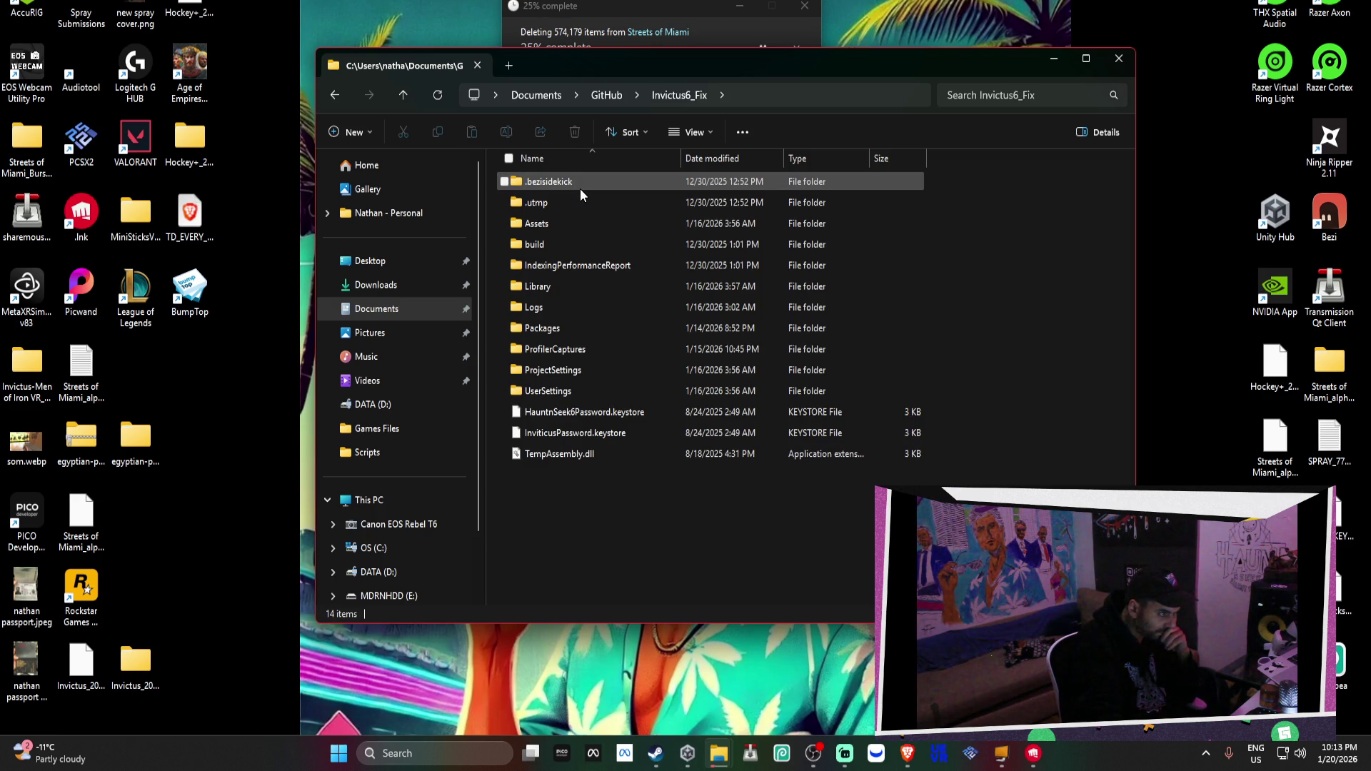
mouse_move(648, 543)
mouse_down()
mouse_move(451, 138)
mouse_move(335, 113)
mouse_up()
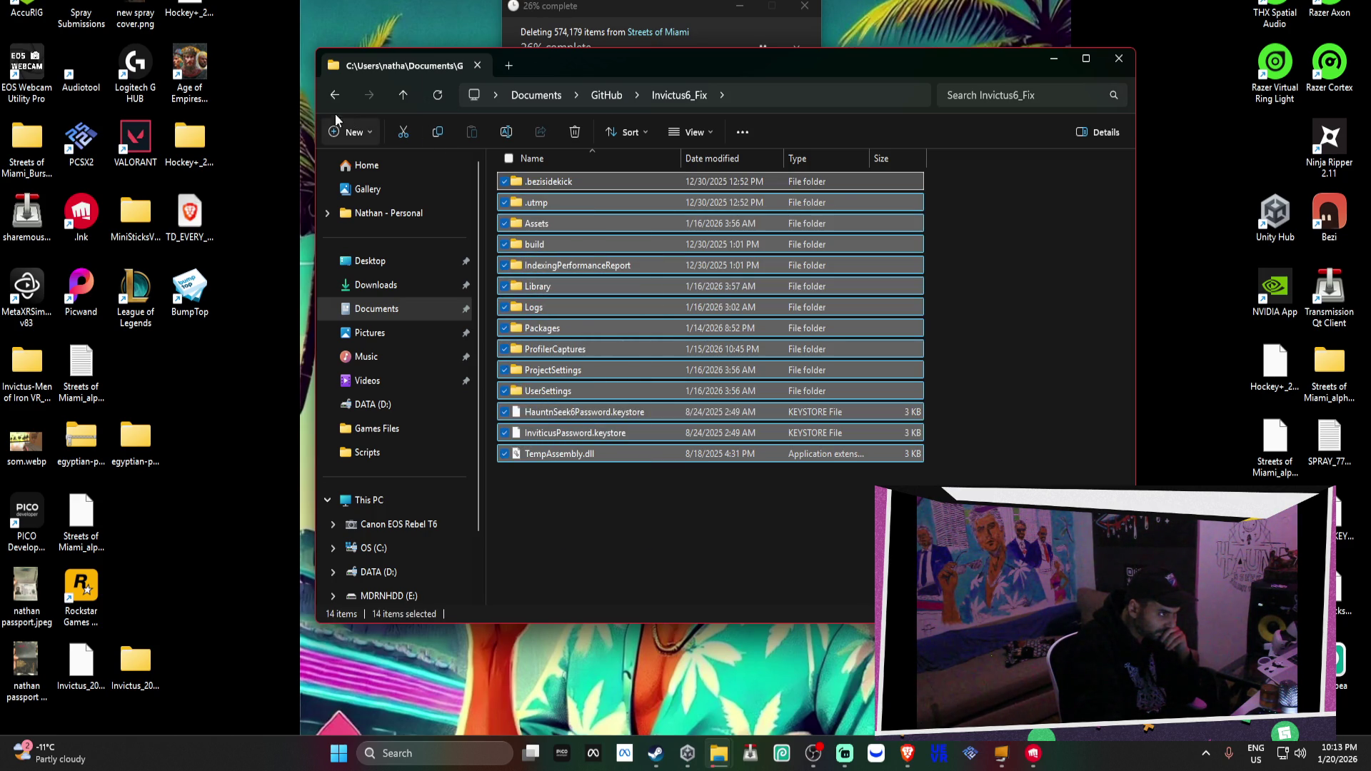
click(329, 96)
double_click(540, 223)
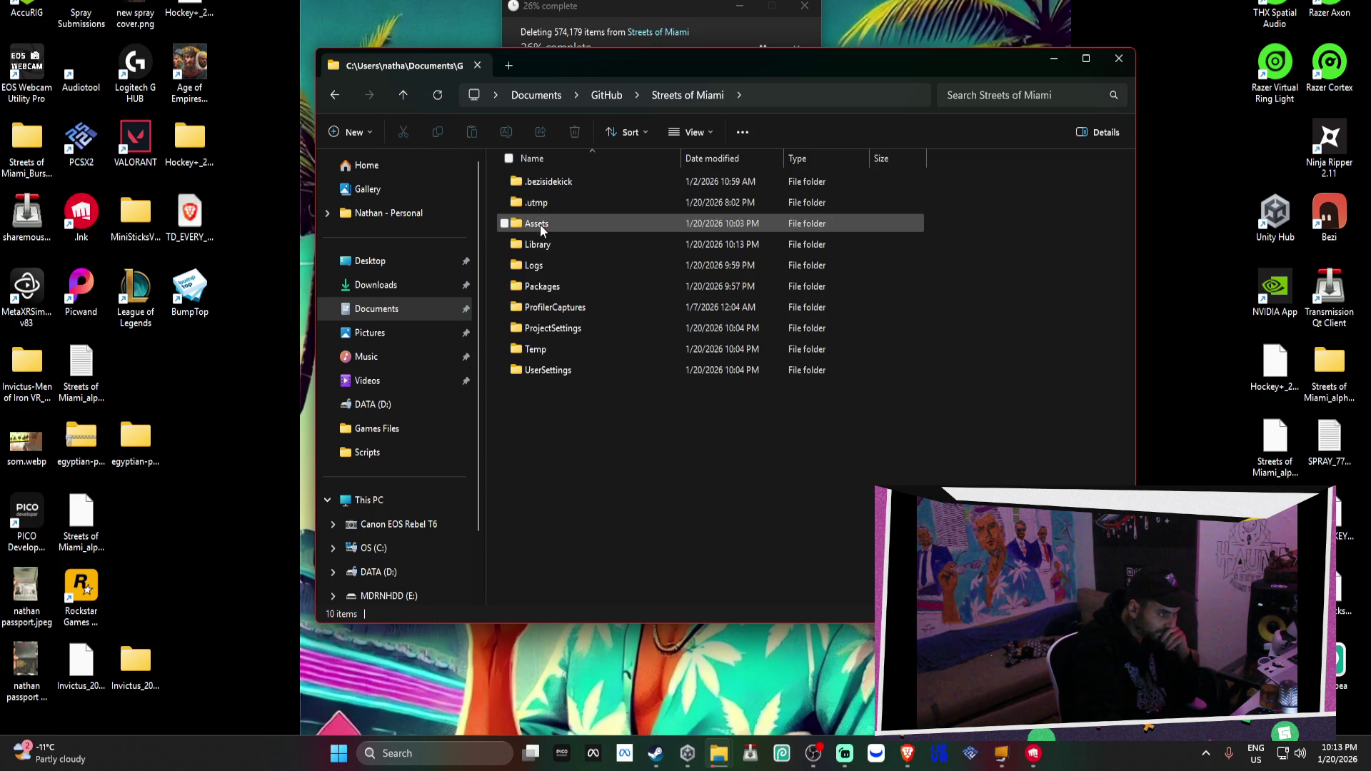
click(346, 98)
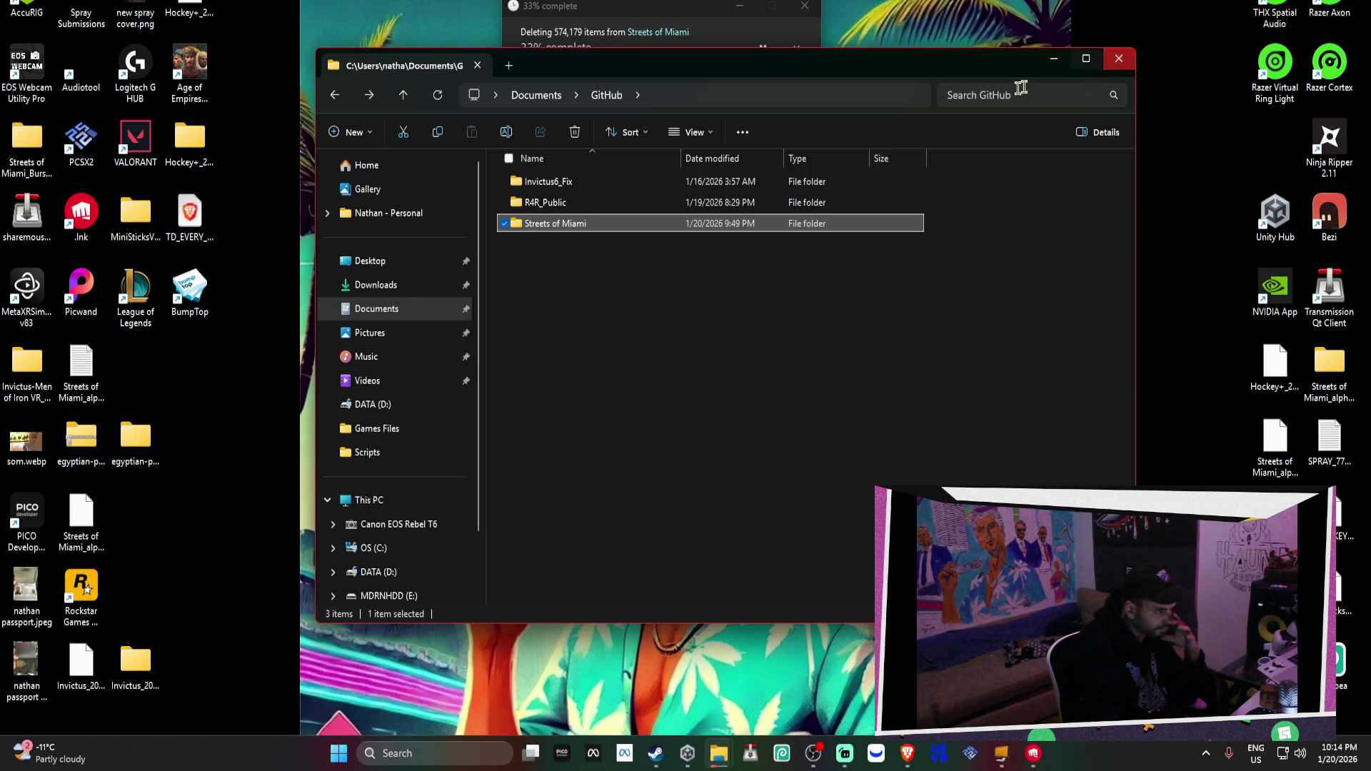
Delete all 12 com.unity package folders in Streets of Miami > Library > PackageCache
double_click(549, 225)
double_click(551, 246)
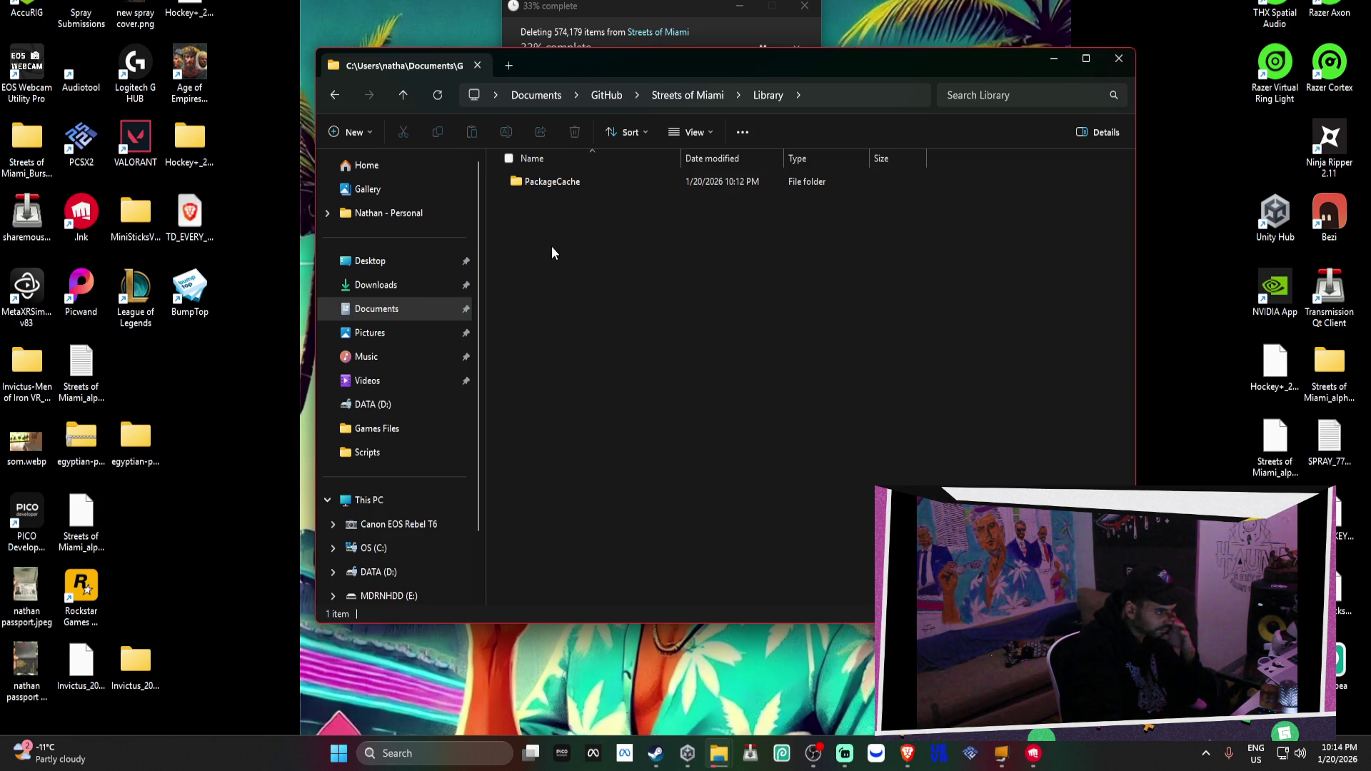
click(566, 179)
double_click(566, 179)
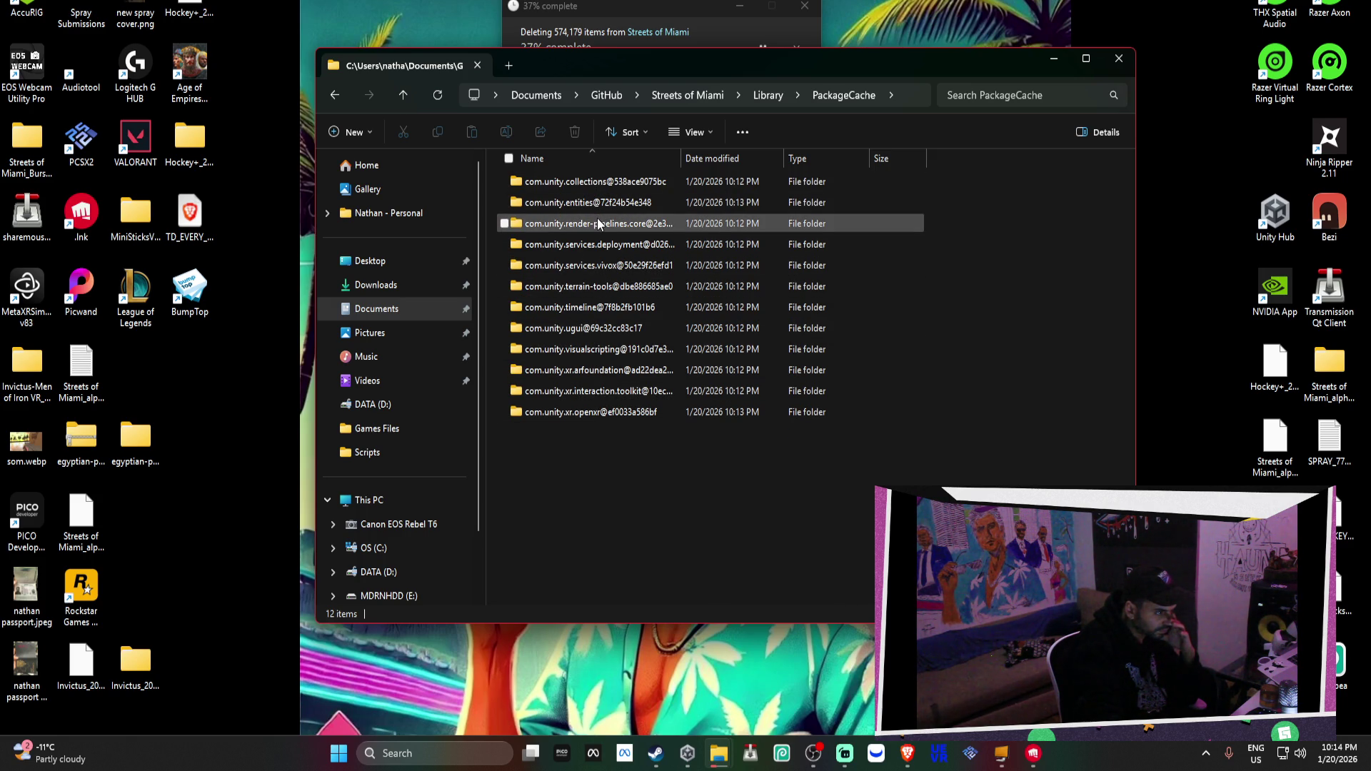
drag(661, 458, 564, 187)
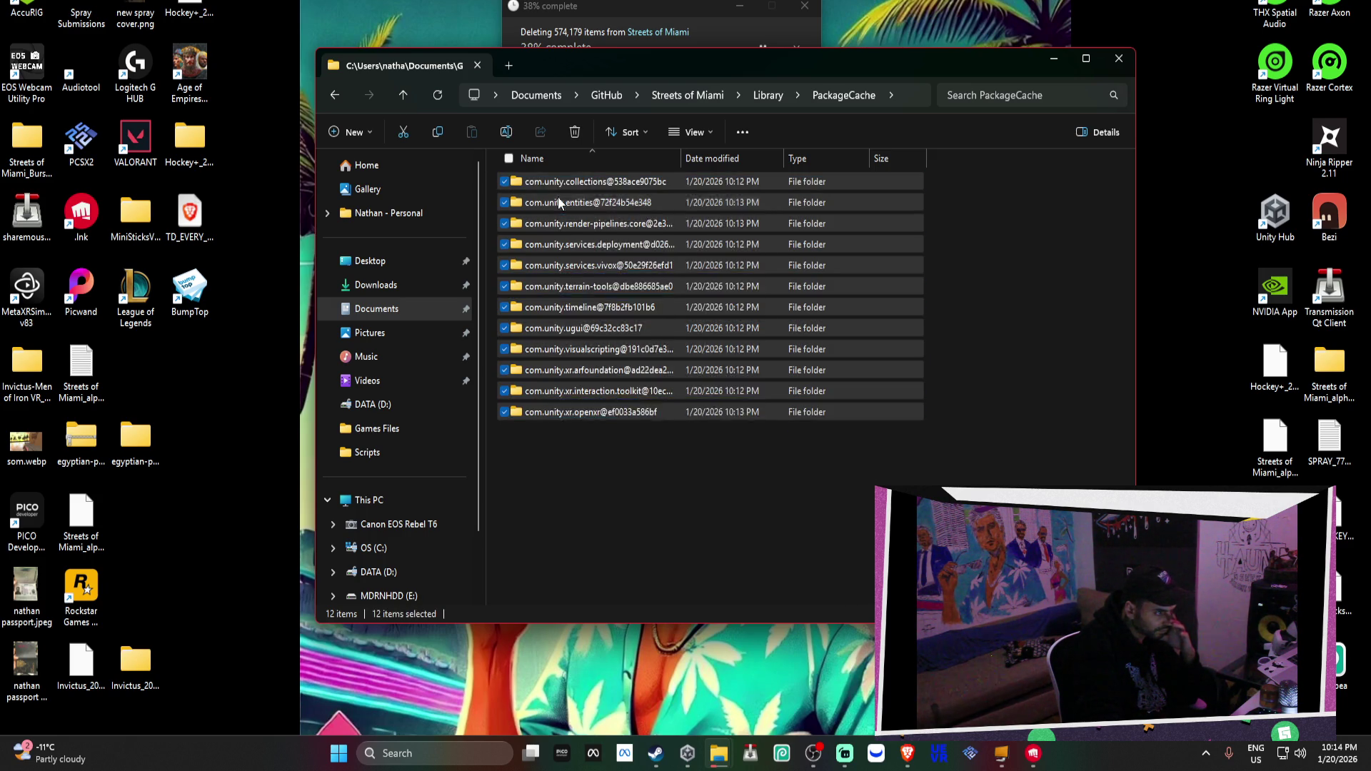
right_click(560, 201)
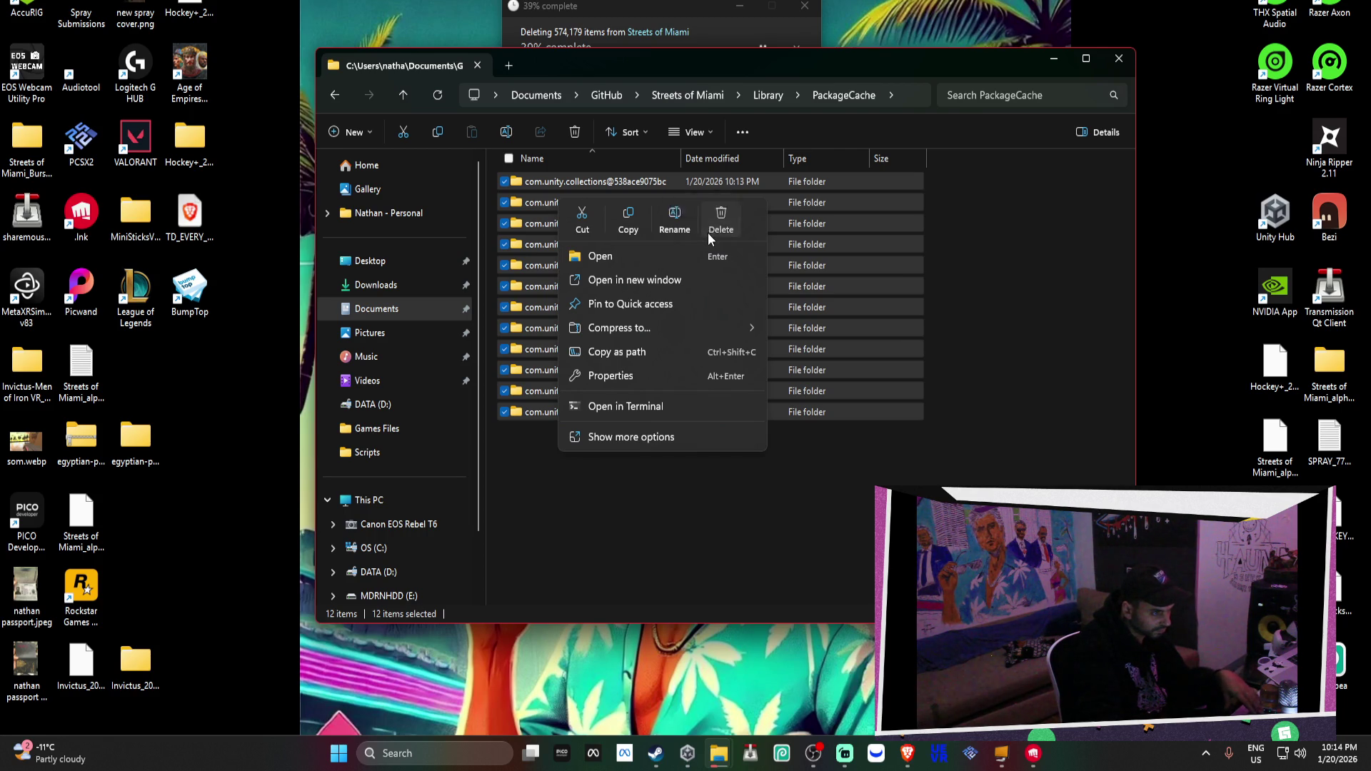
click(708, 232)
click(749, 367)
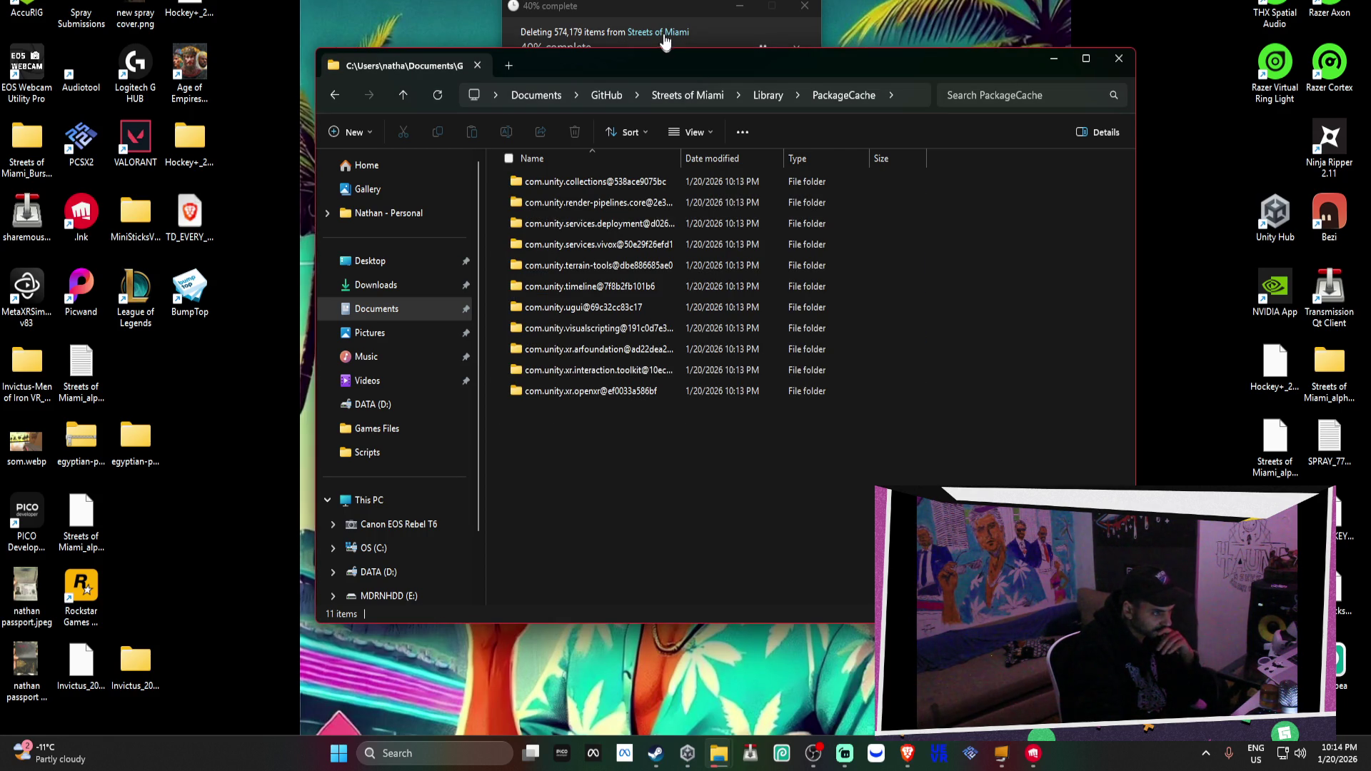
Dismiss the location-not-available error and confirm PackageCache is now empty
click(651, 9)
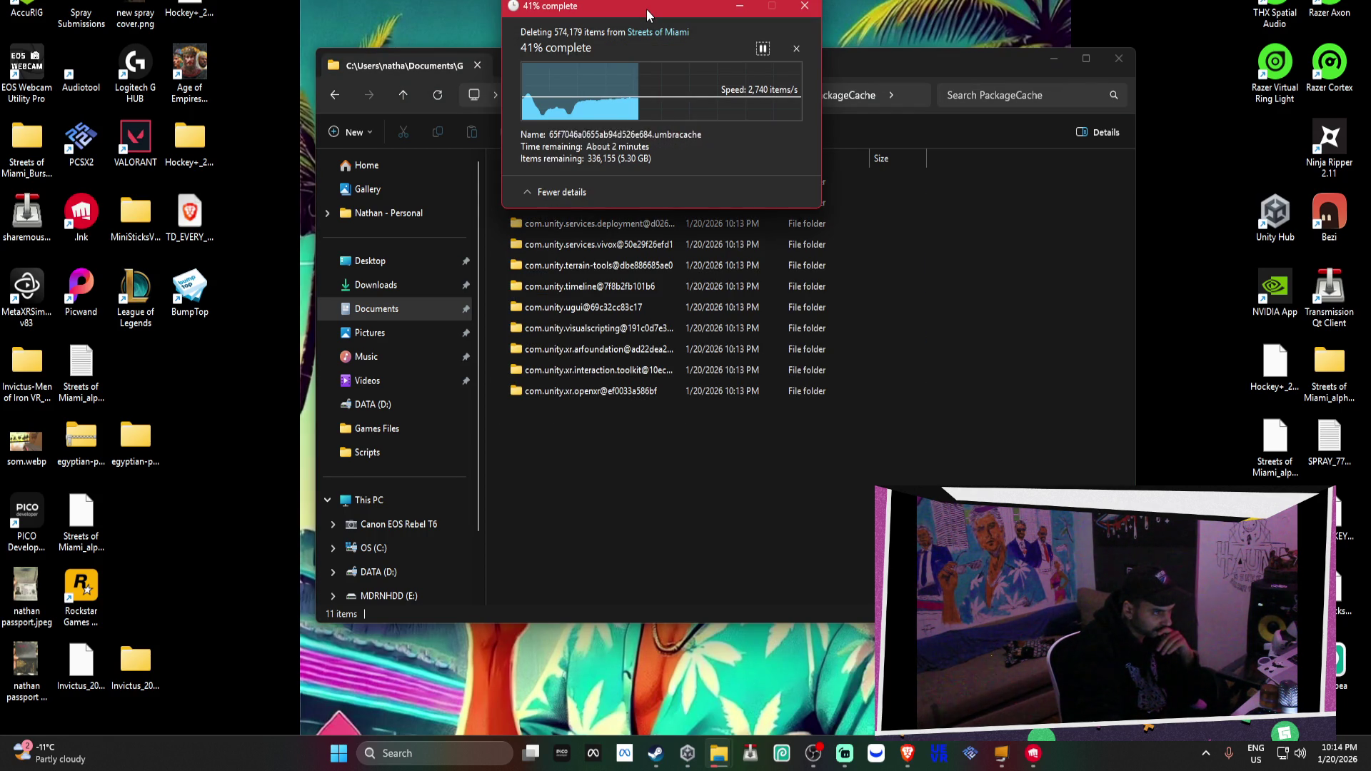
click(654, 404)
double_click(632, 389)
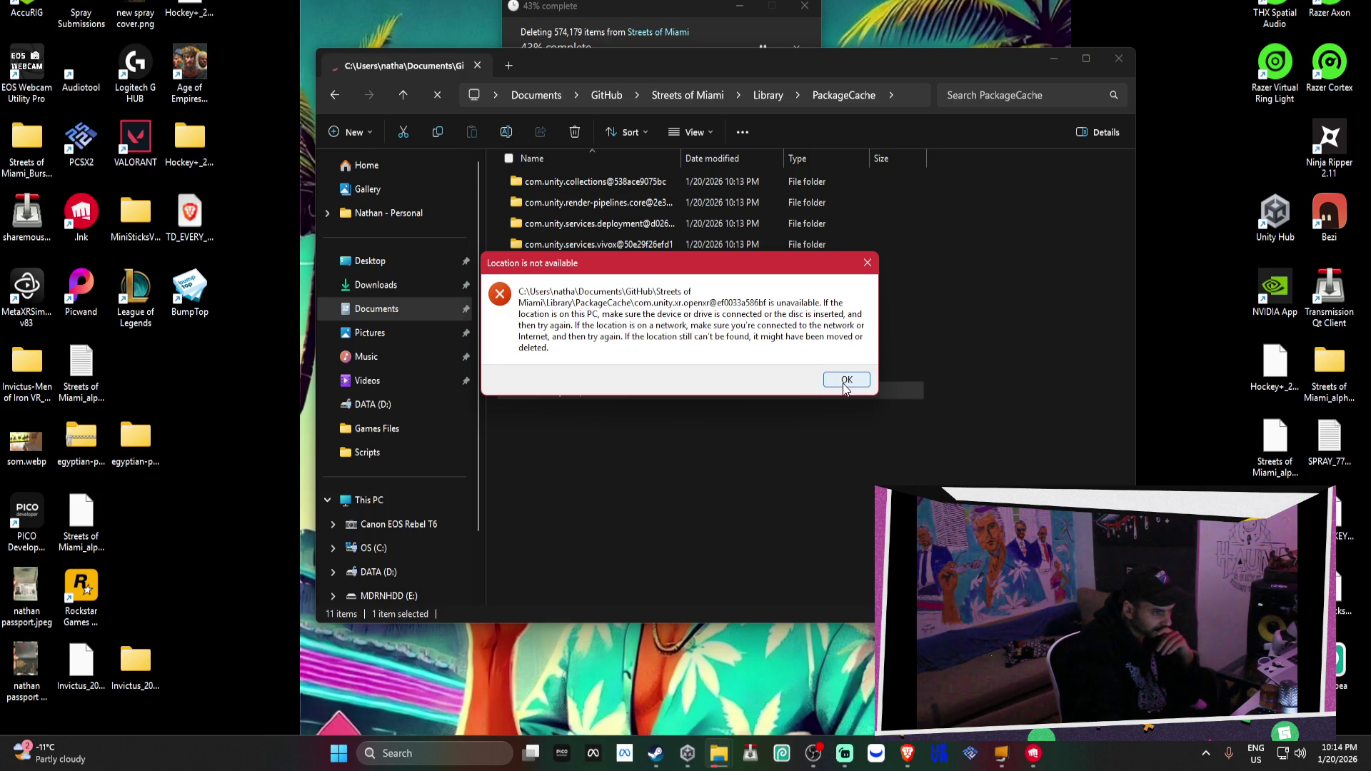
click(846, 380)
click(336, 94)
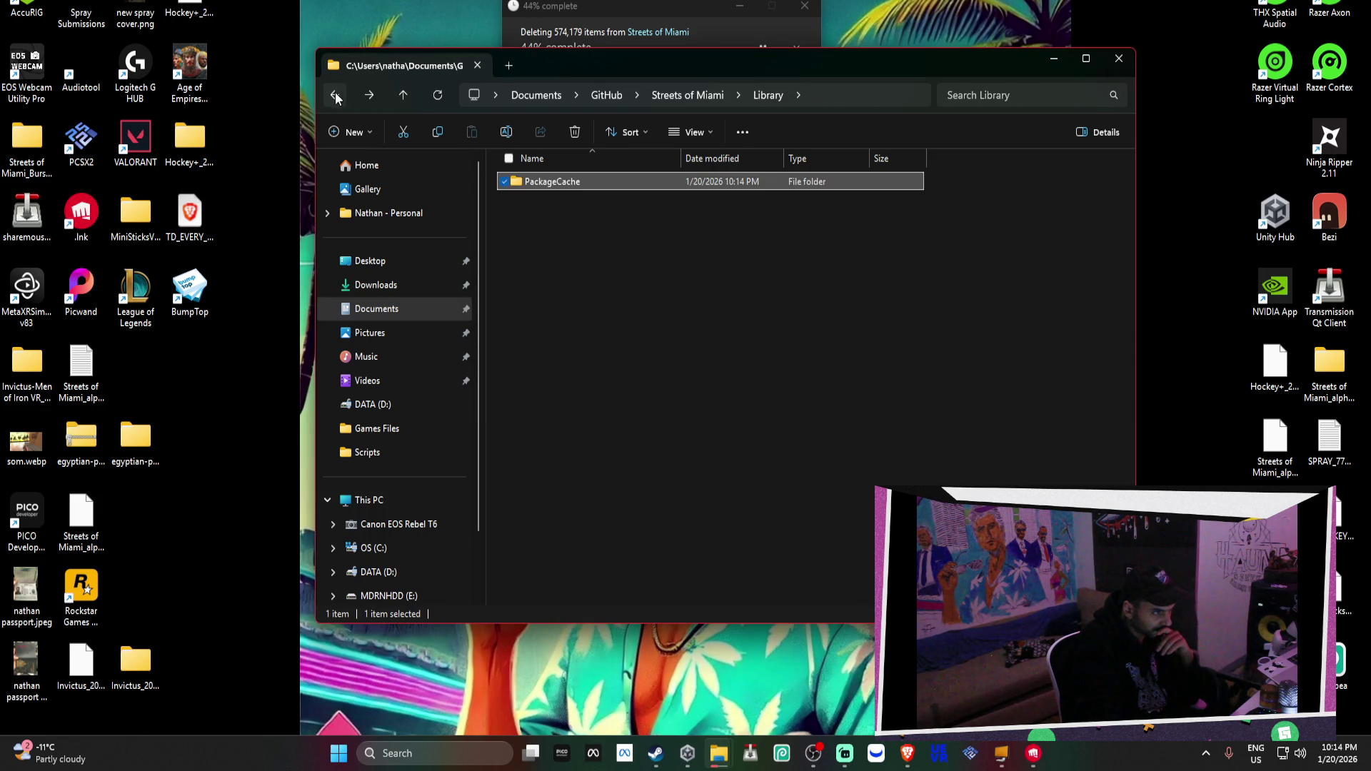
click(337, 94)
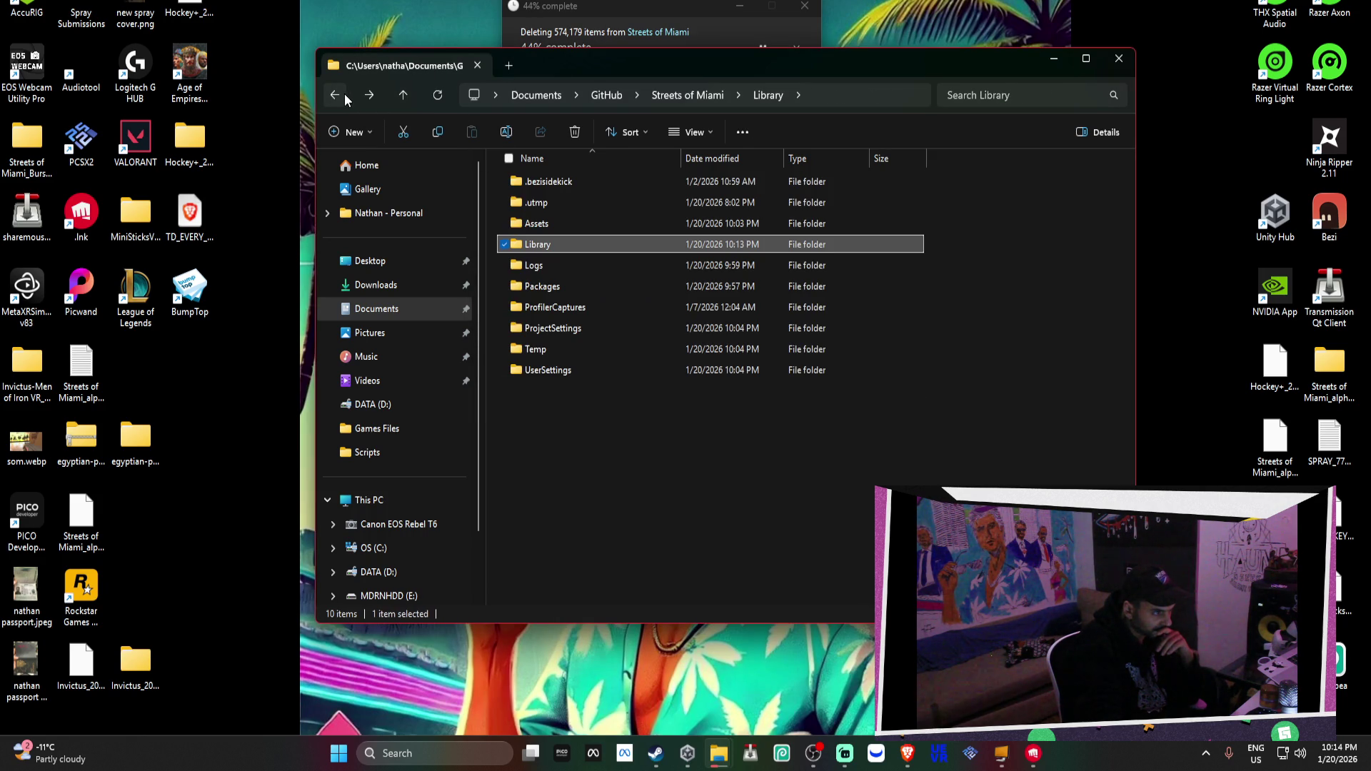
double_click(553, 245)
double_click(548, 182)
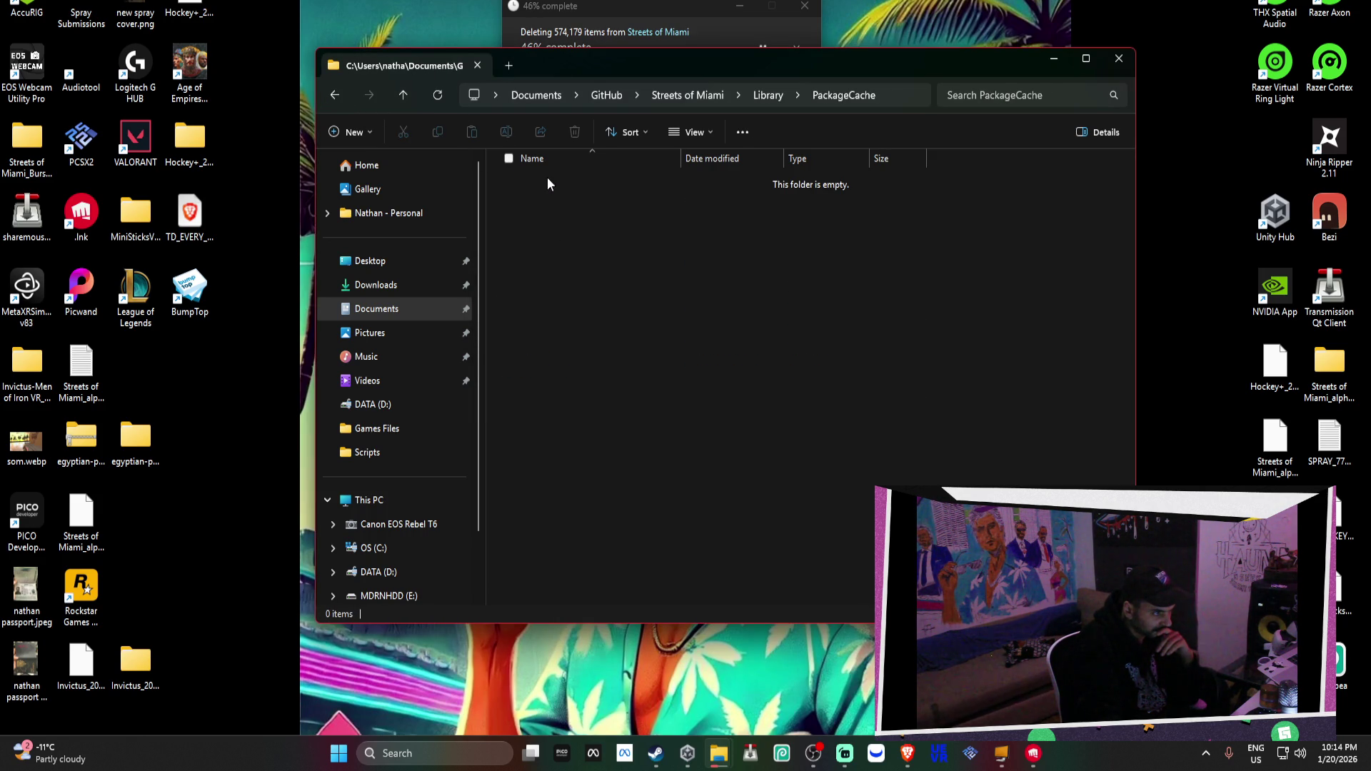
click(333, 96)
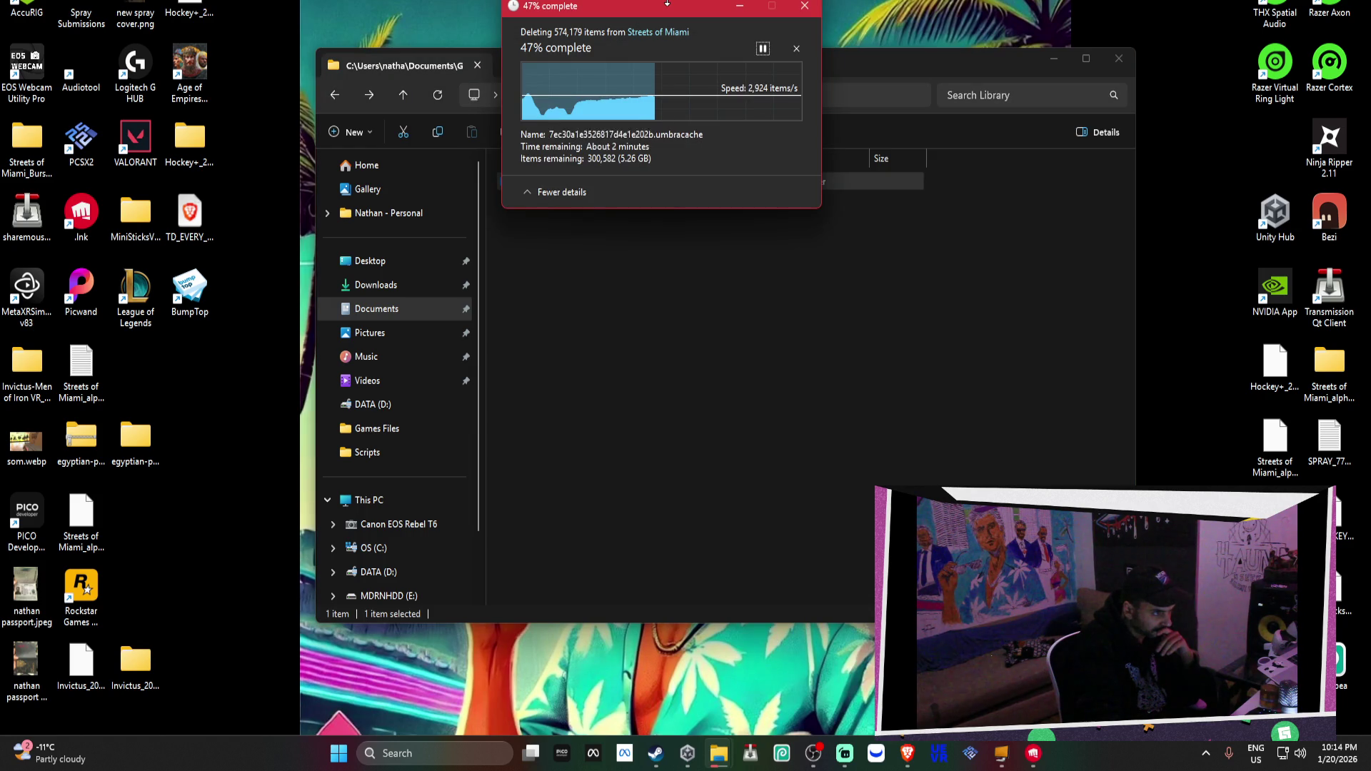
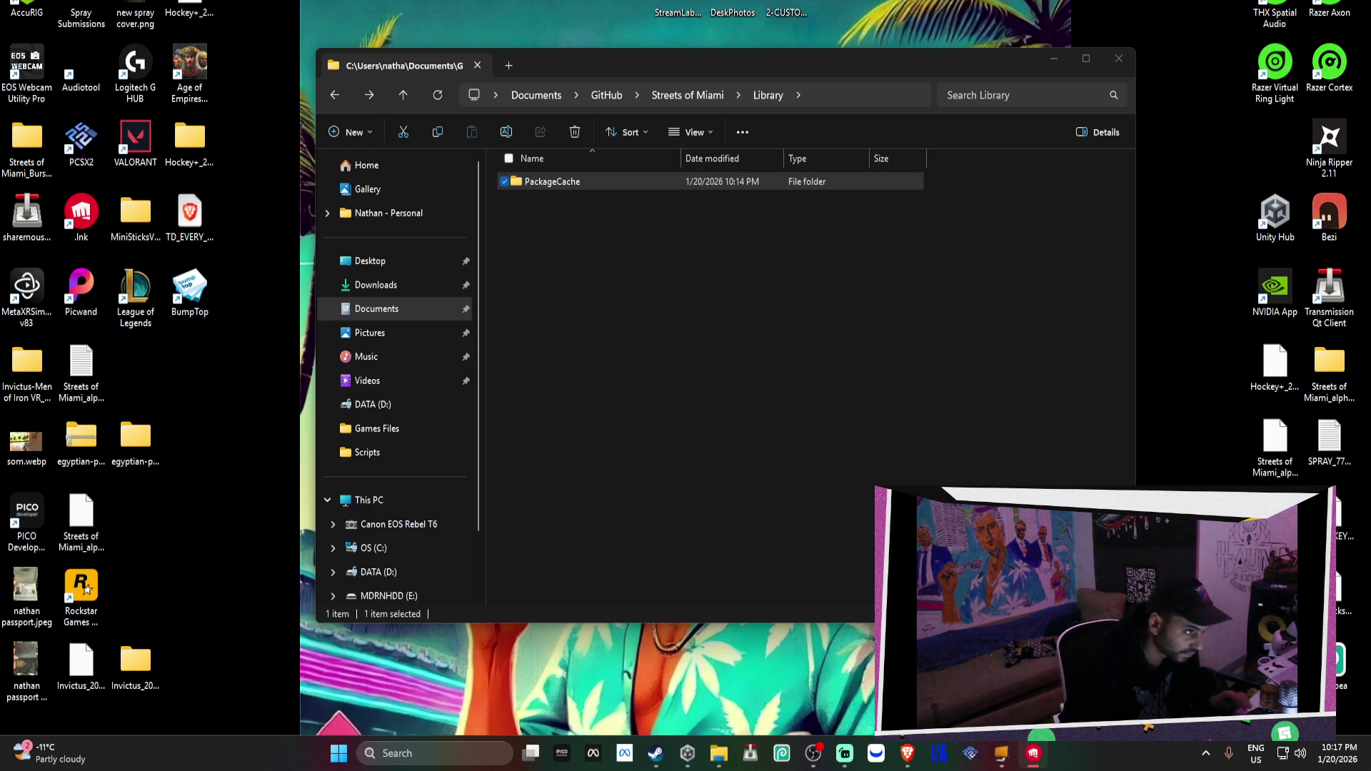
Delete the PackageCache folder from the Streets of Miami Library folder
right_click(589, 179)
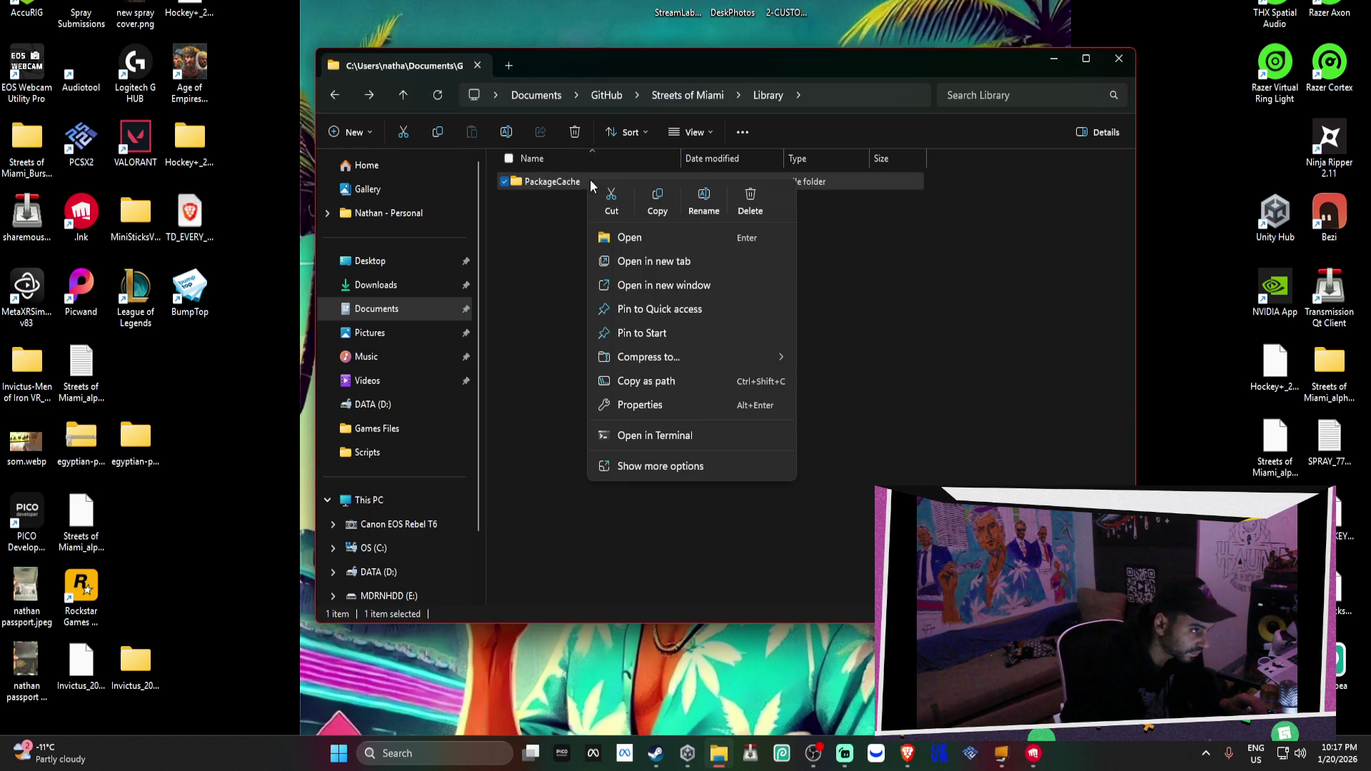
click(749, 200)
click(753, 391)
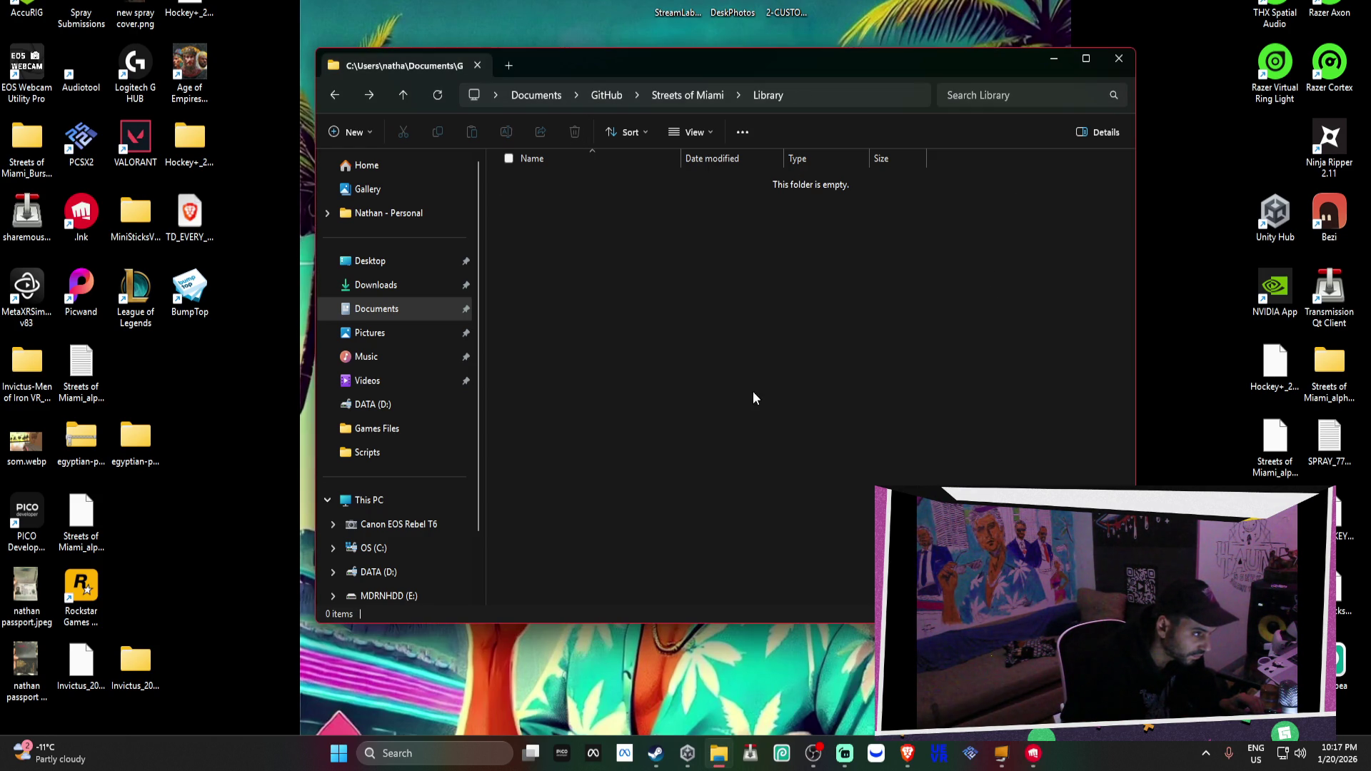
Go back to the Streets of Miami folder, close File Explorer, and restore Unity Hub
click(335, 95)
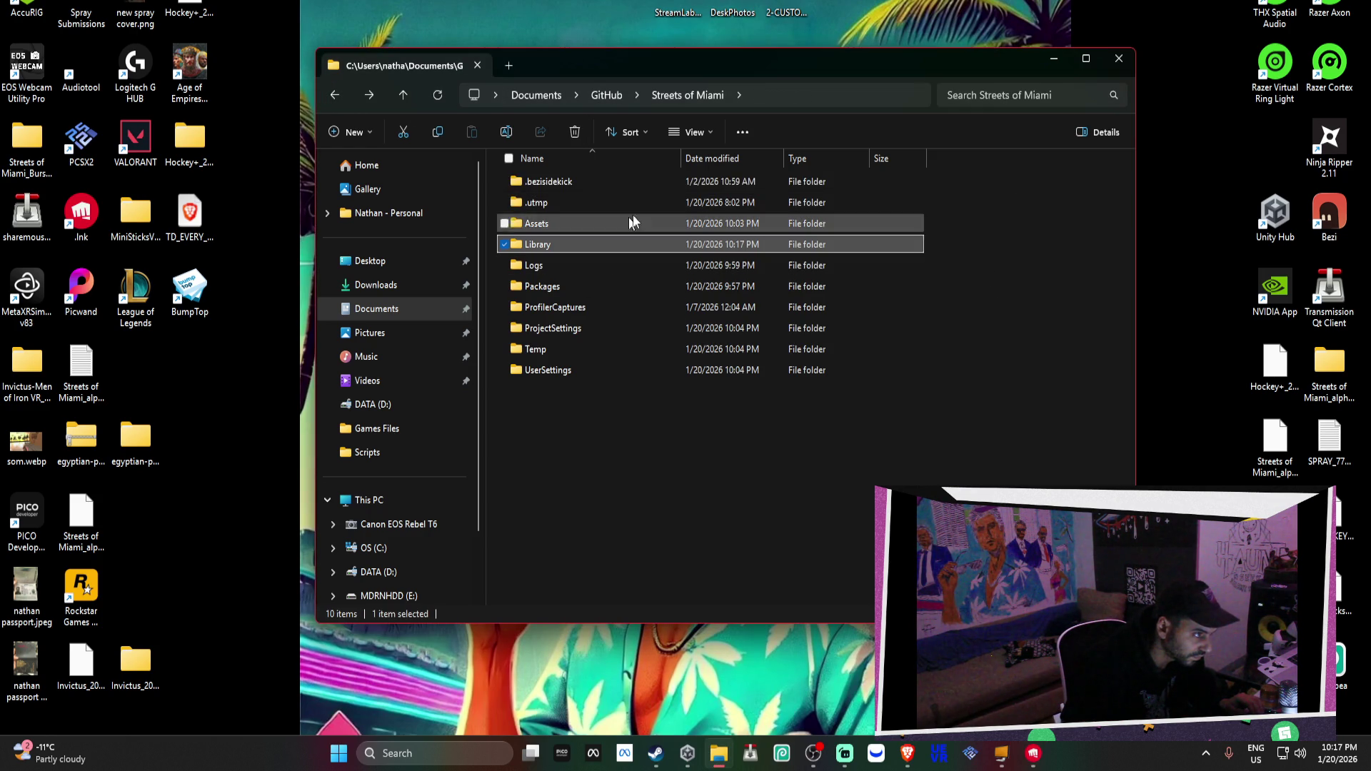
click(1118, 59)
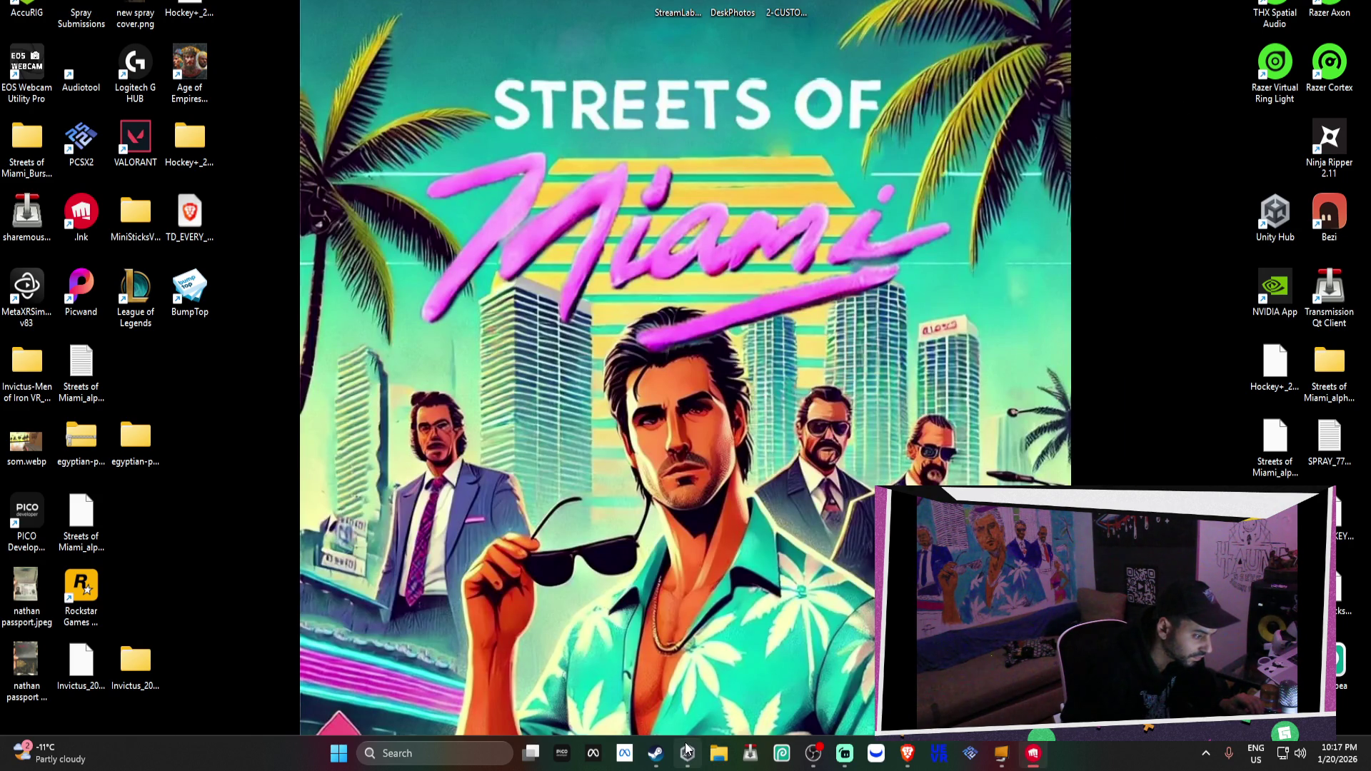
mouse_move(687, 750)
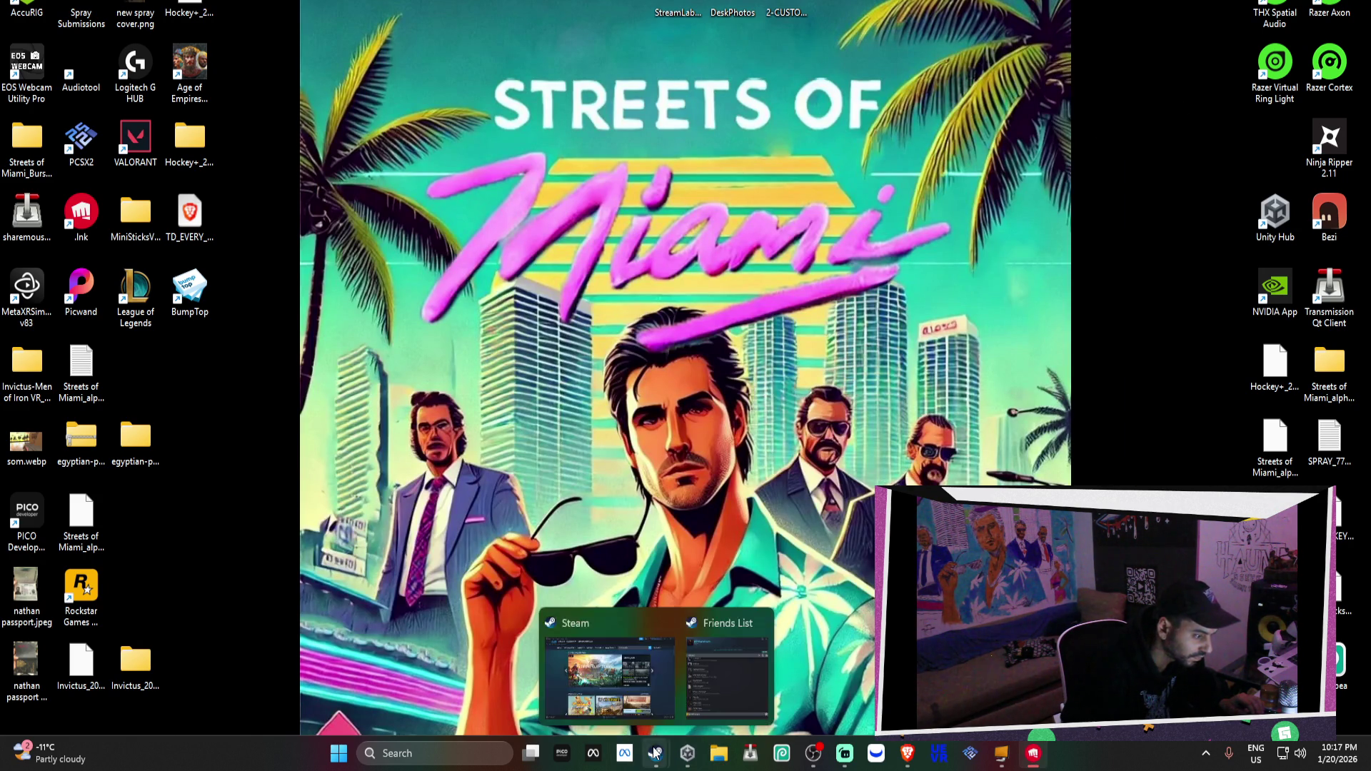
click(676, 736)
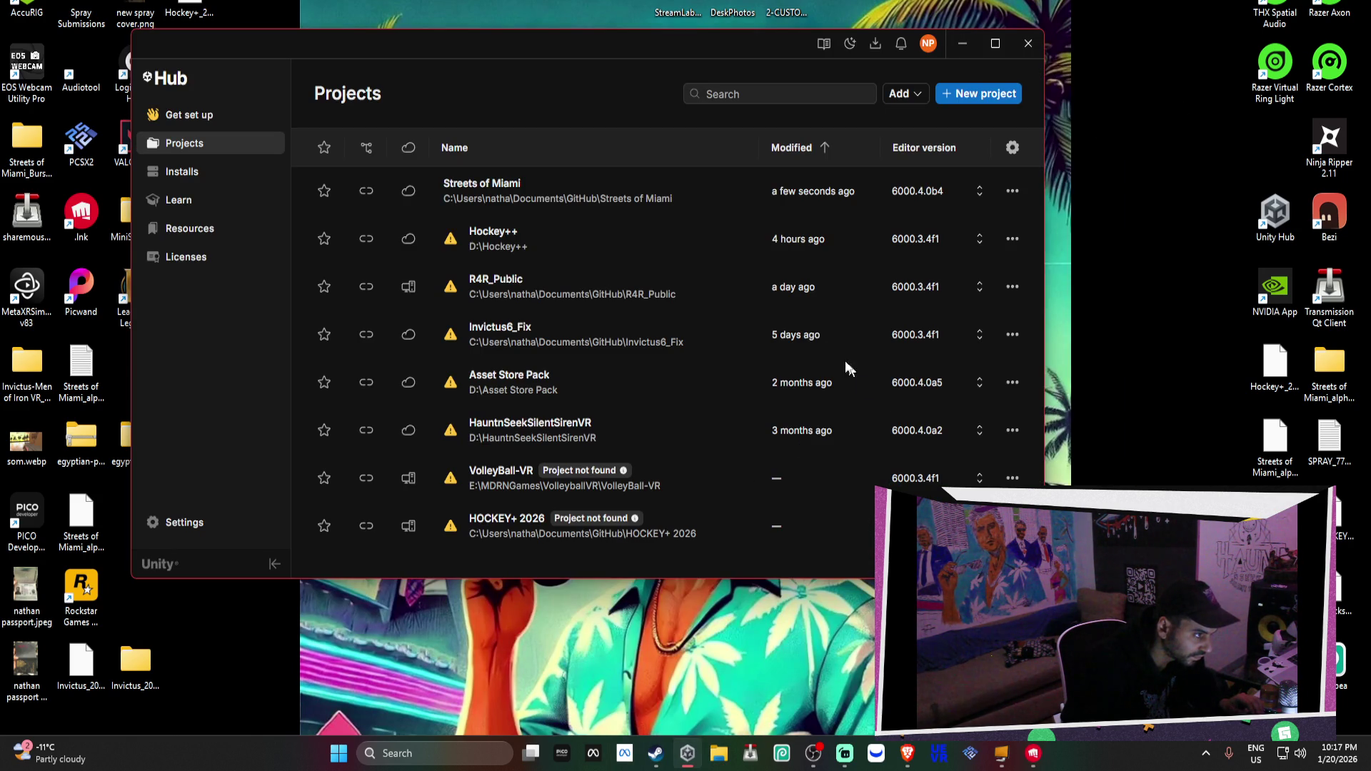
Open Streets of Miami from the Unity Hub Projects list in Unity 6000.4.0b4
click(651, 201)
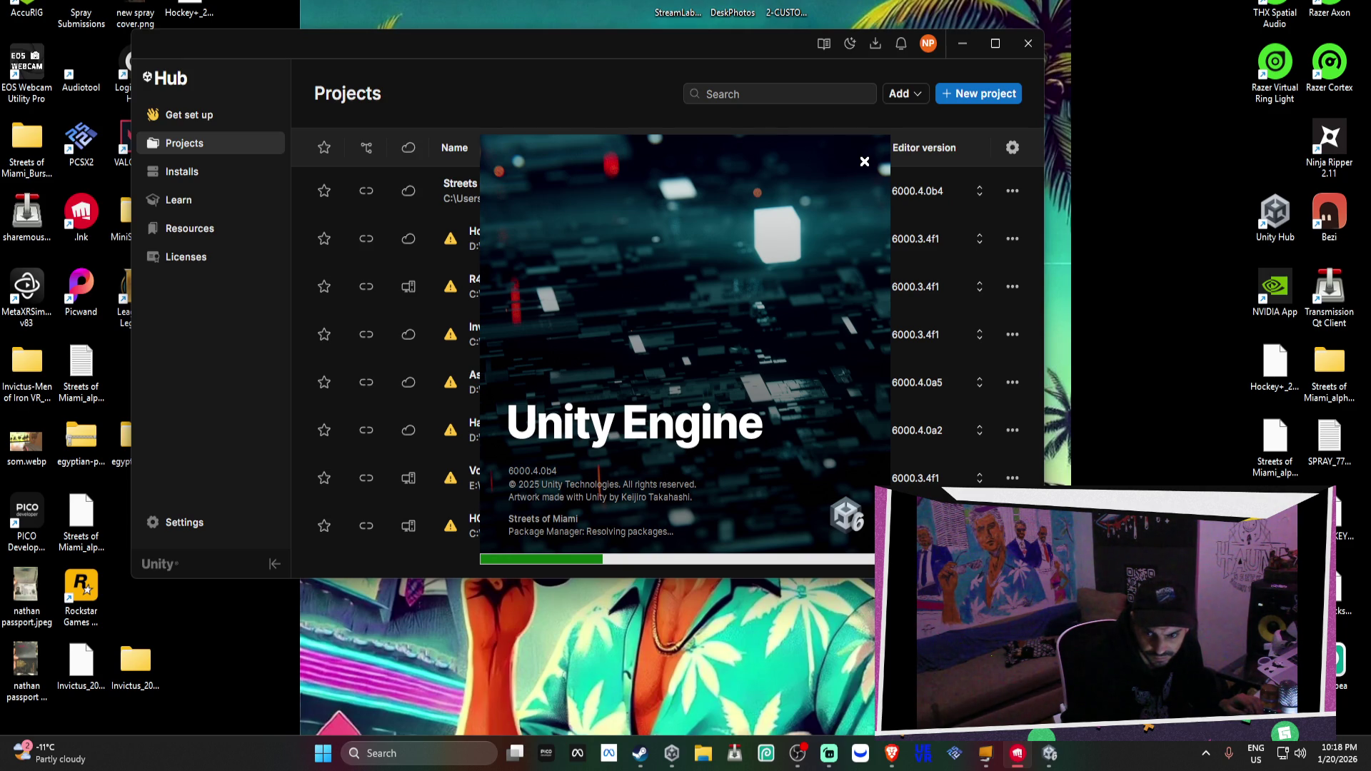
Move the Unity loading splash left, then bring up the Meta Horizon analytics in Brave
key(super+Tab)
key(Escape)
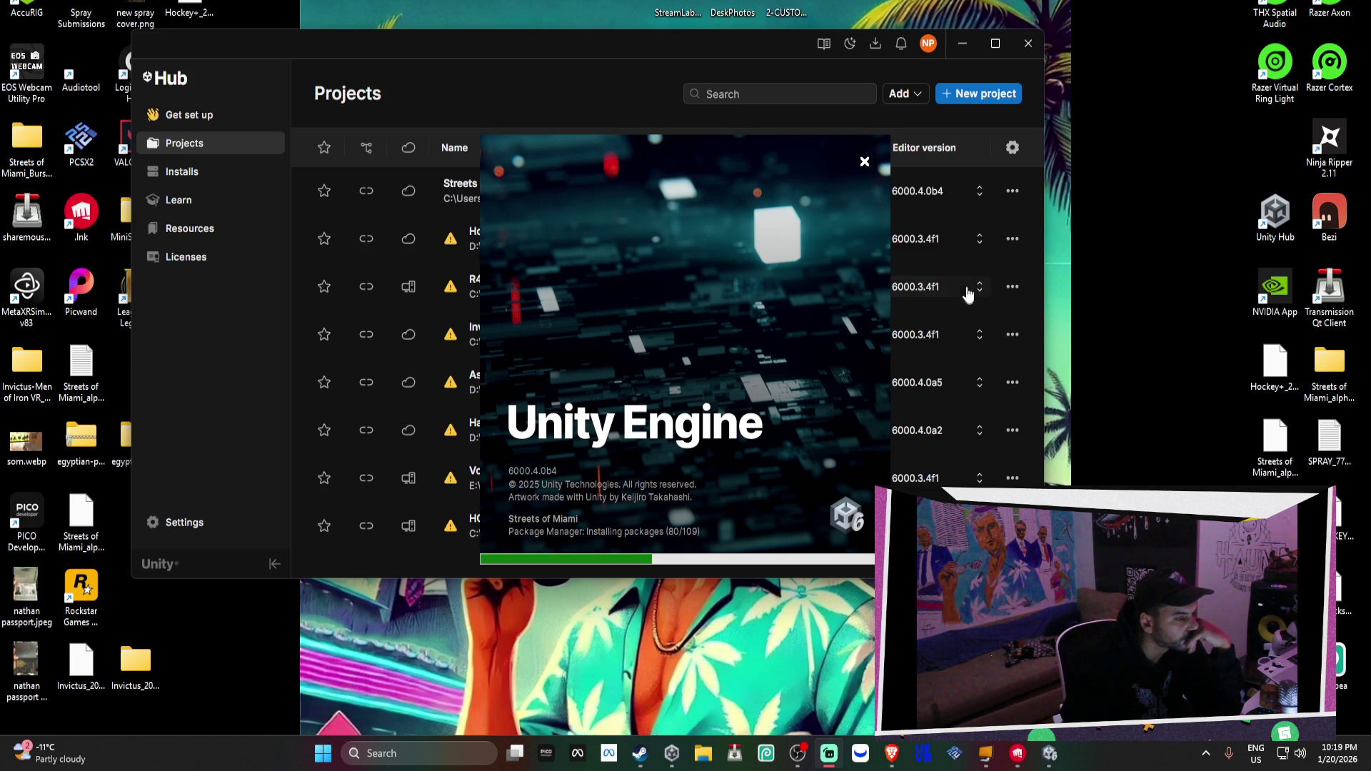
mouse_move(650, 222)
mouse_down()
mouse_move(499, 224)
mouse_move(602, 199)
mouse_move(573, 200)
mouse_move(608, 179)
mouse_move(571, 178)
mouse_up()
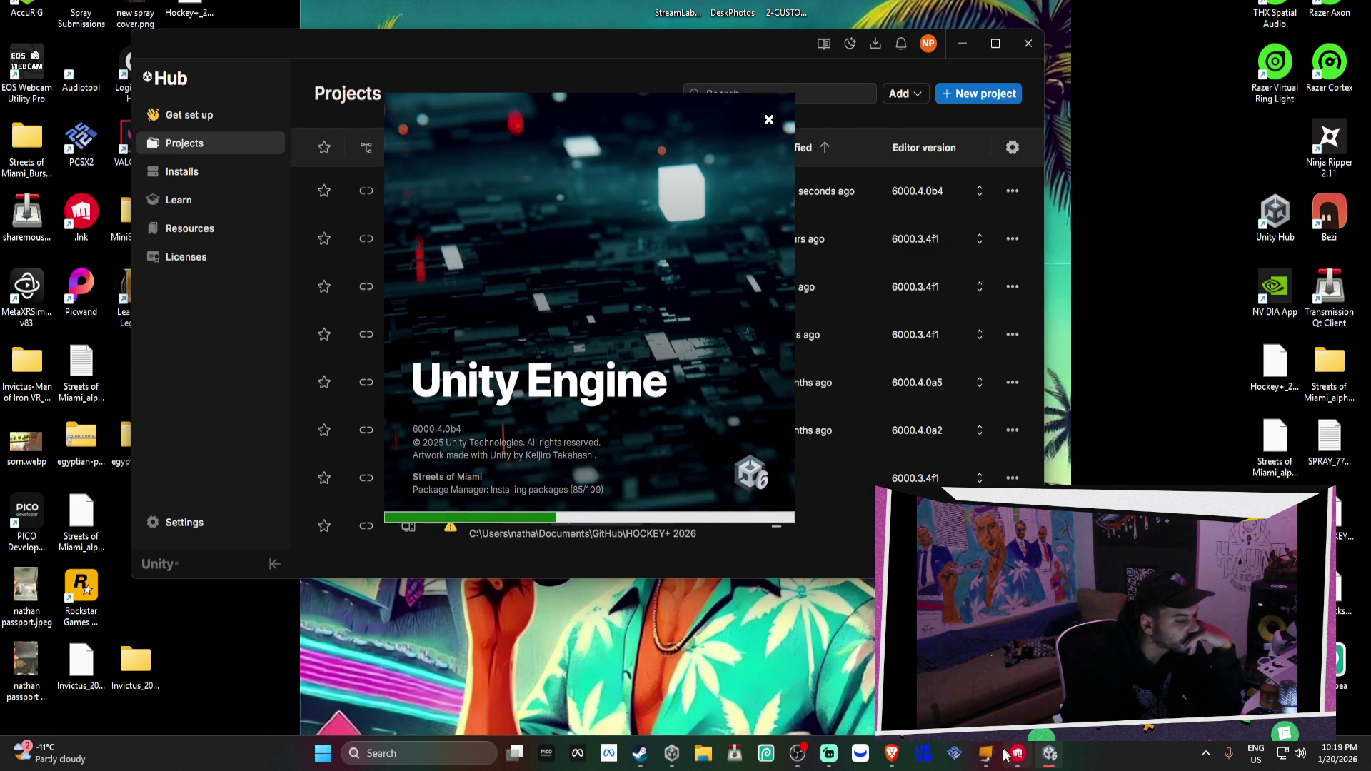
mouse_move(888, 756)
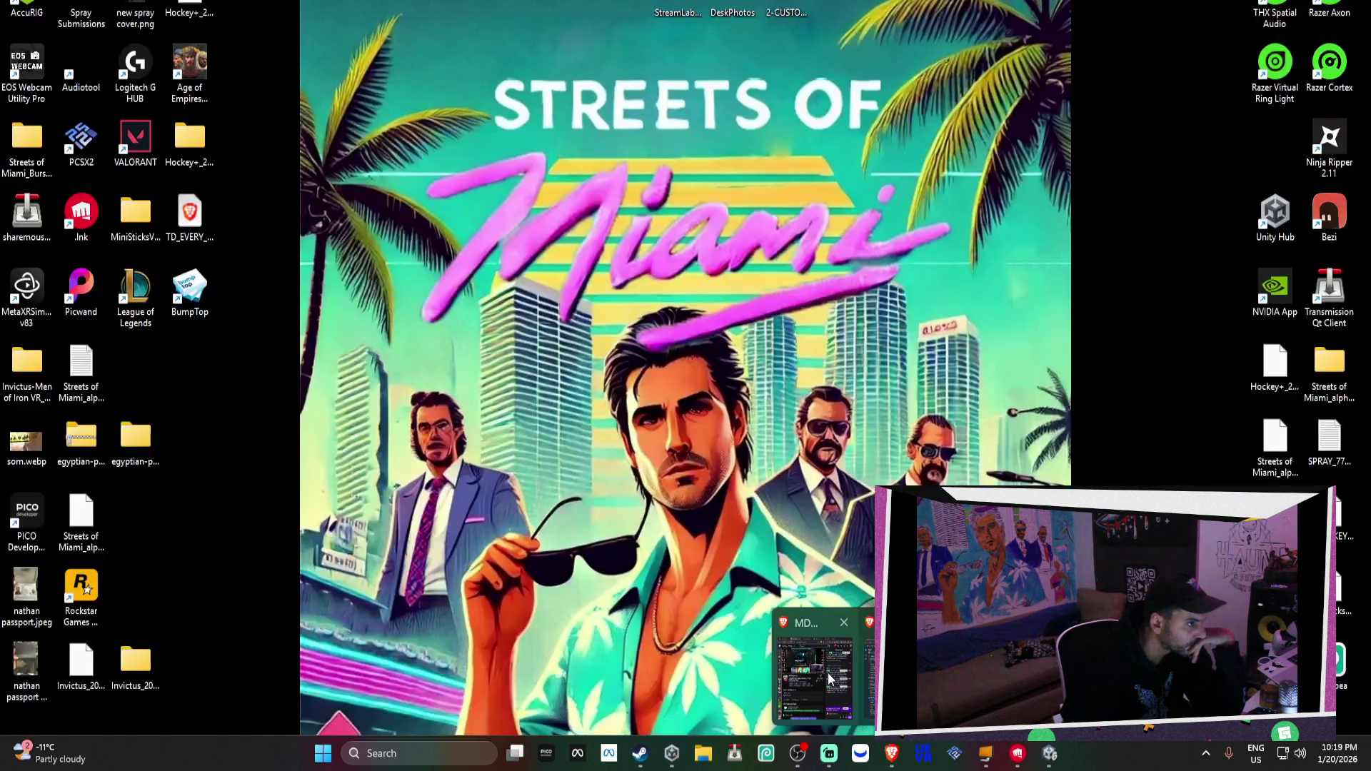
click(828, 672)
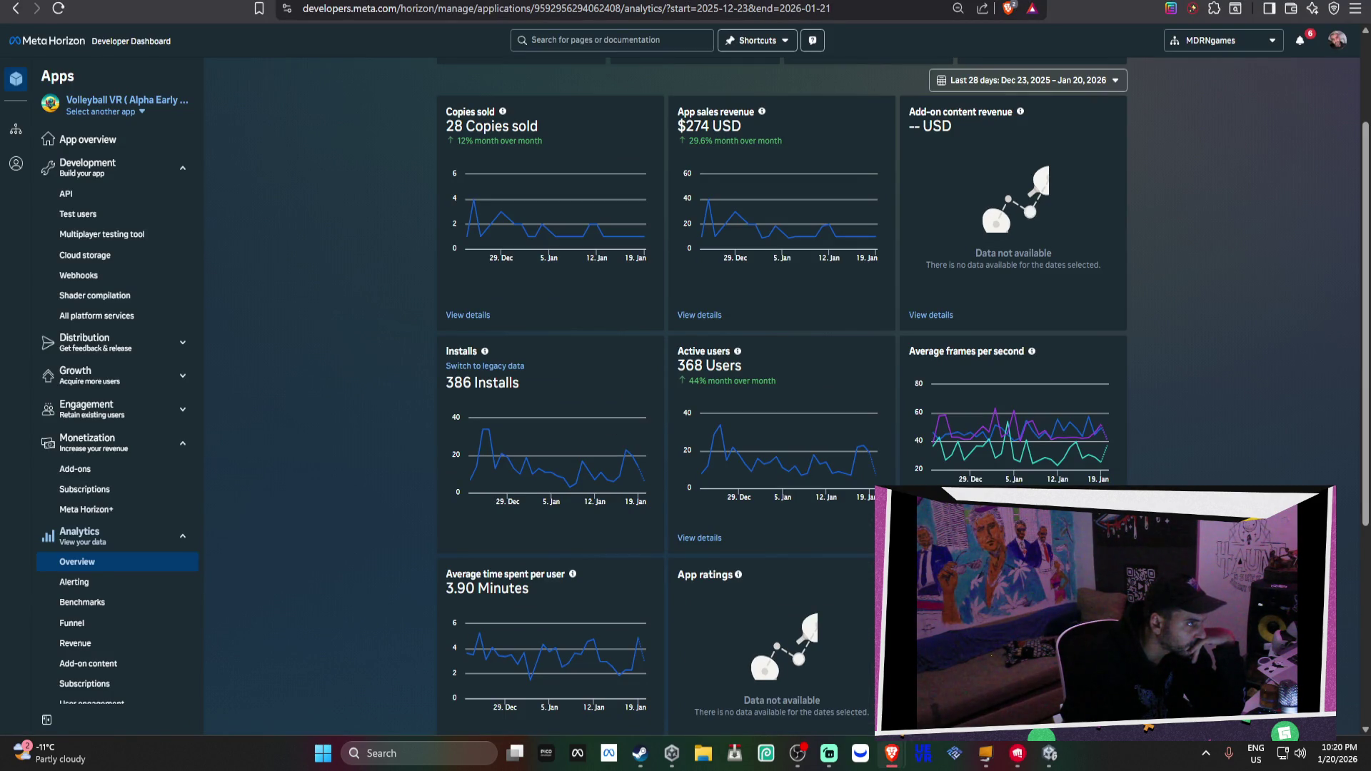
Open a new blank browser tab
key(ctrl+t)
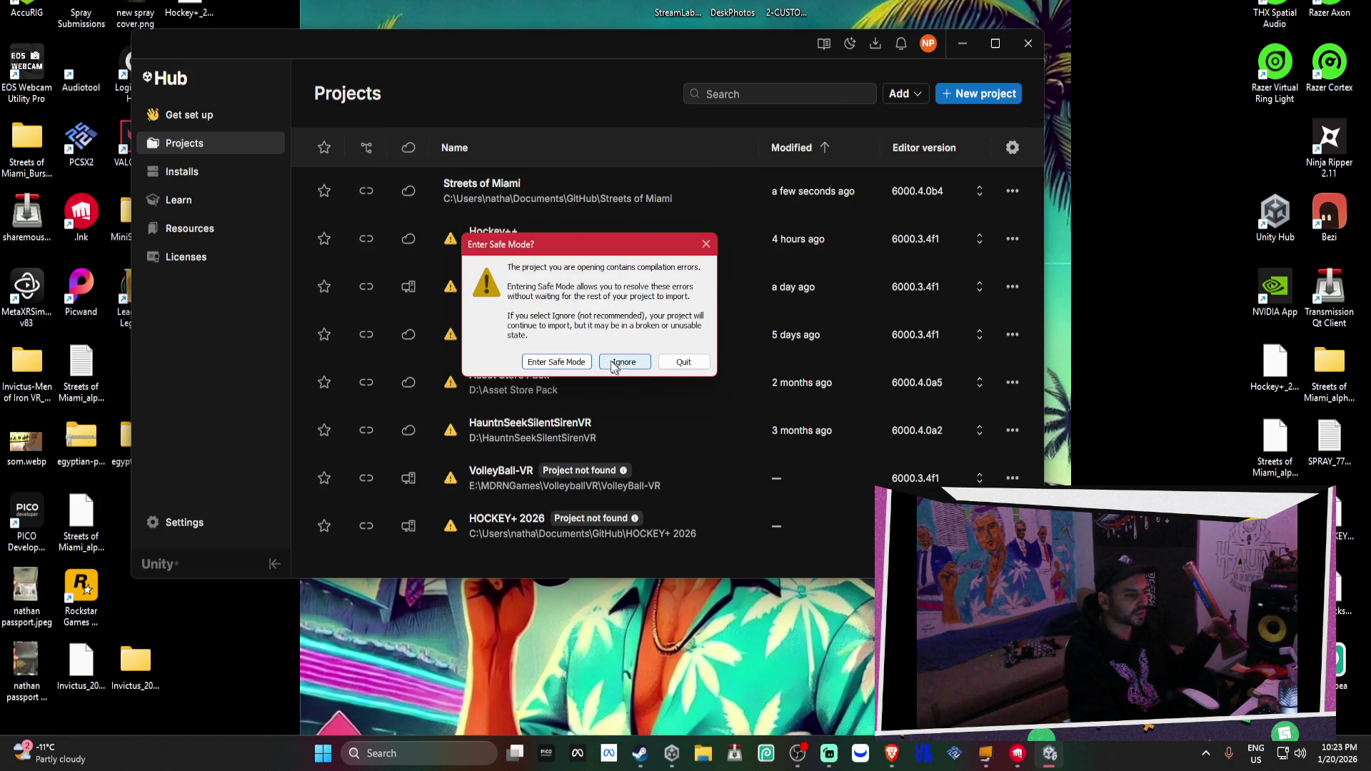
Open the project in Safe Mode and read the CS0103 'XRSettings' console error
click(564, 362)
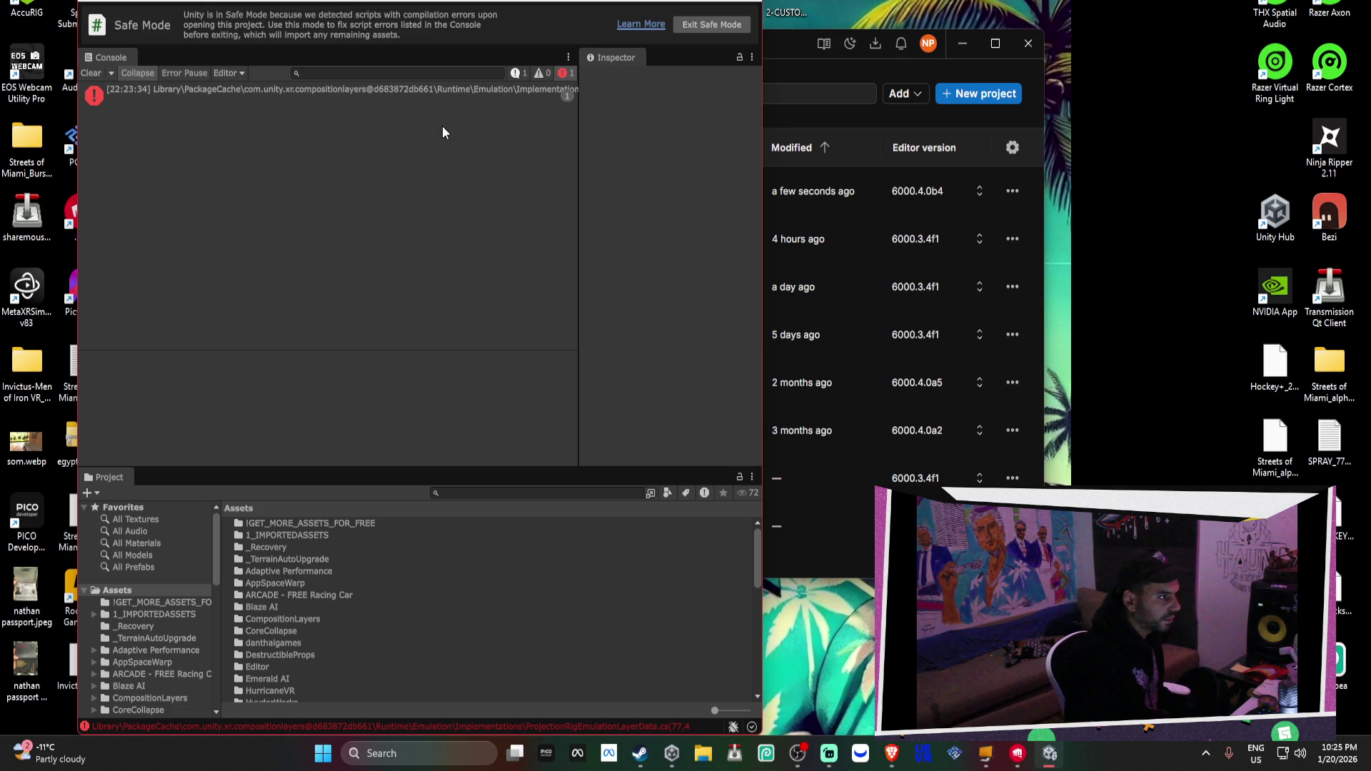
click(429, 96)
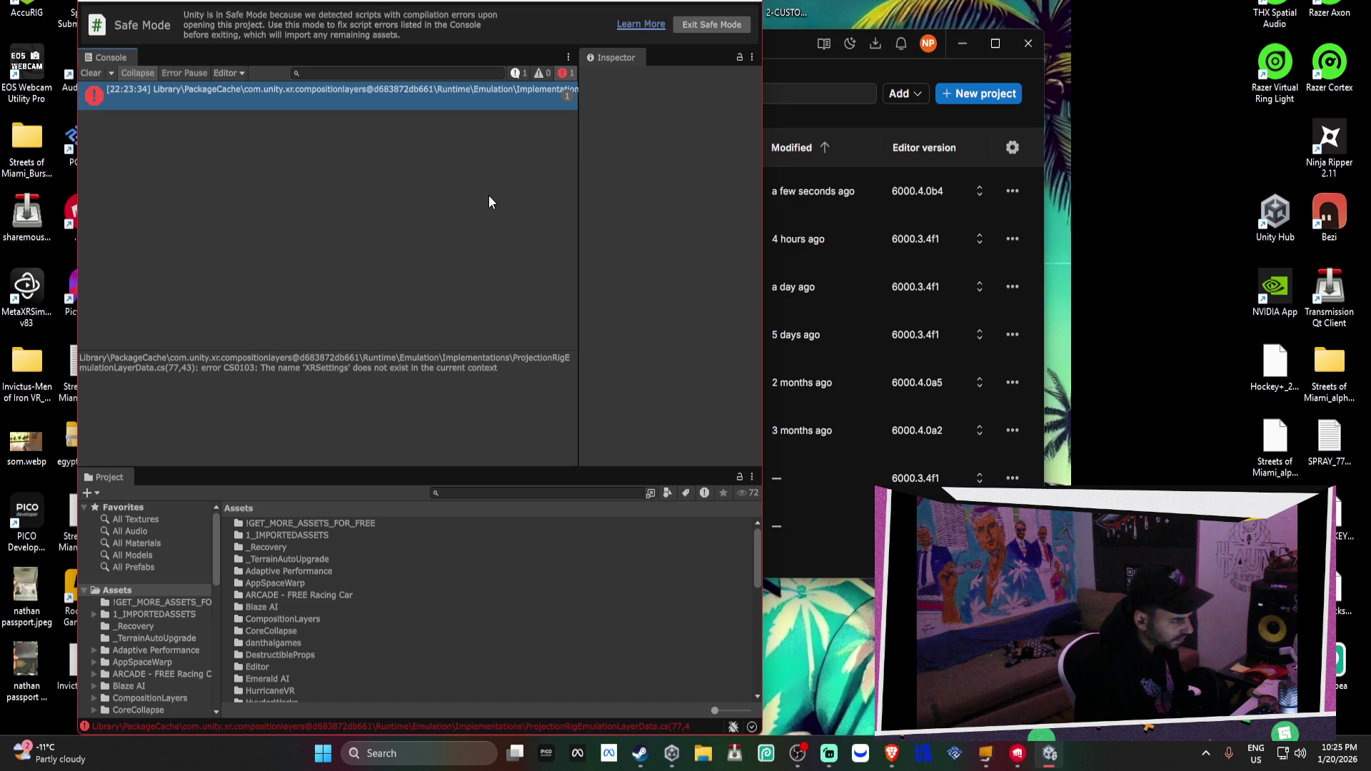
click(269, 6)
Open the Package Manager, search 'meta' in My Assets, and view Meta XR All-in-One SDK
mouse_move(358, 107)
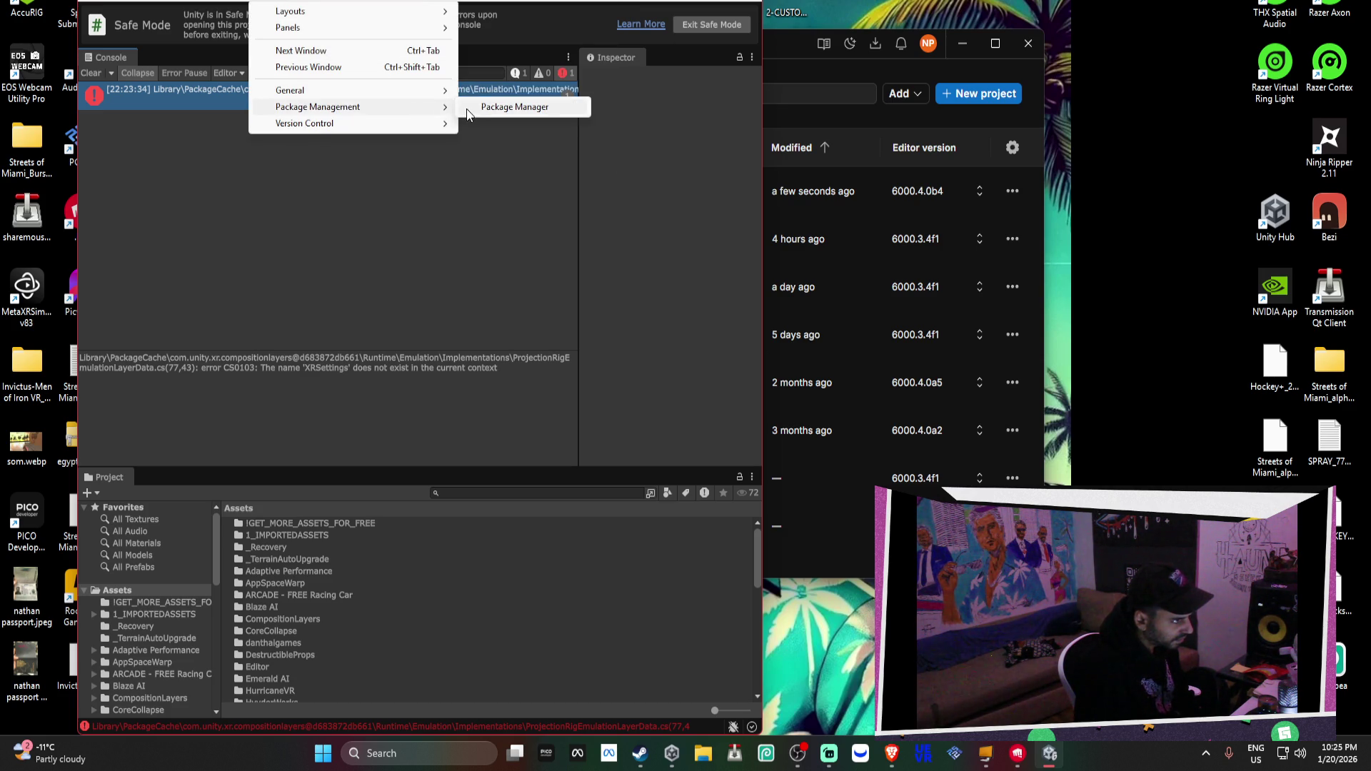
click(492, 107)
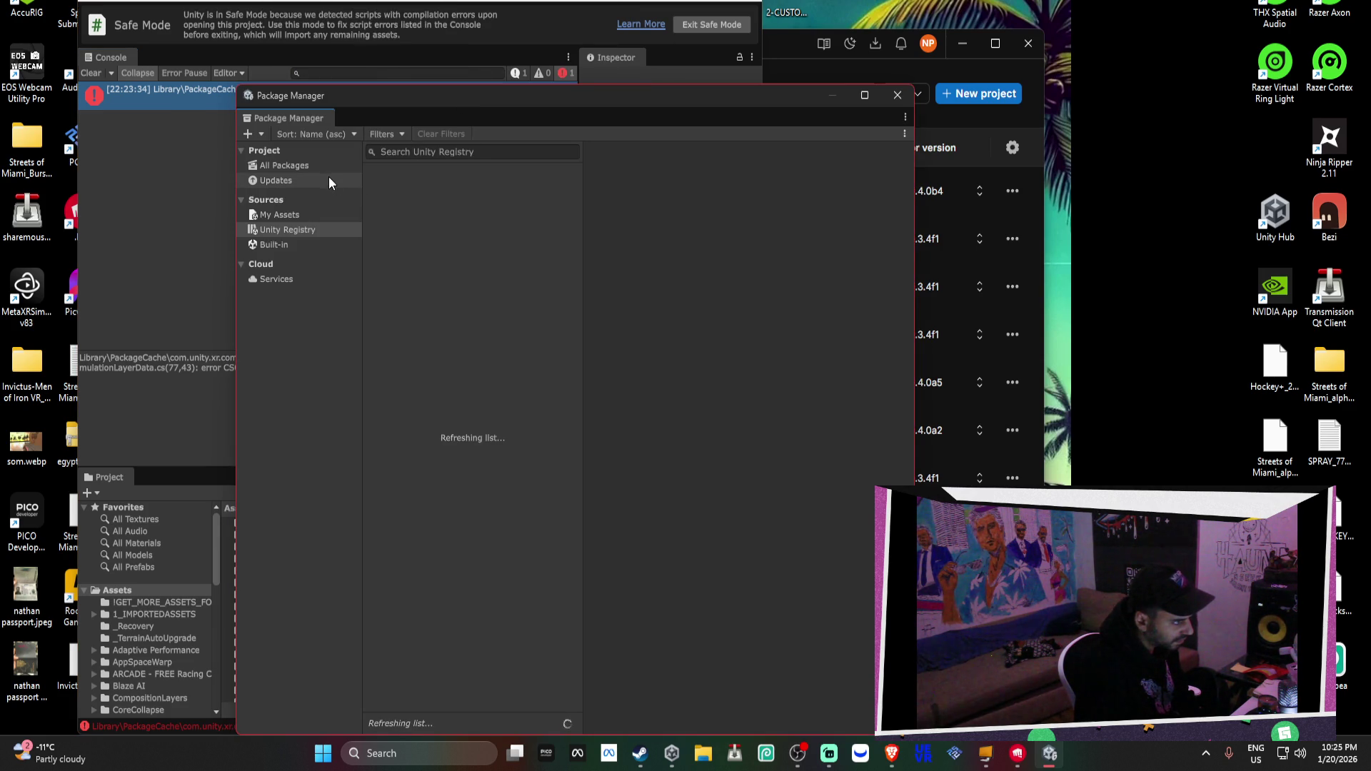
click(330, 168)
click(402, 152)
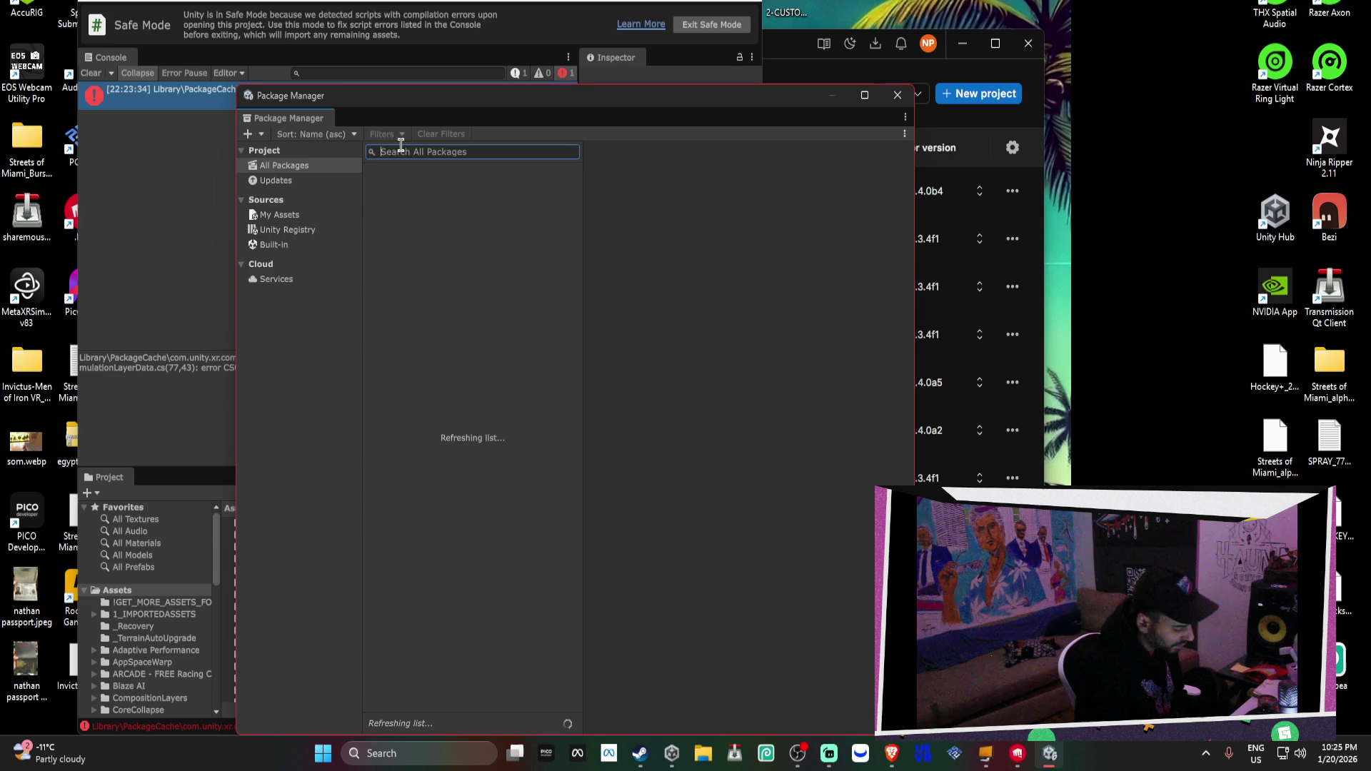
click(298, 216)
click(442, 152)
text(meta)
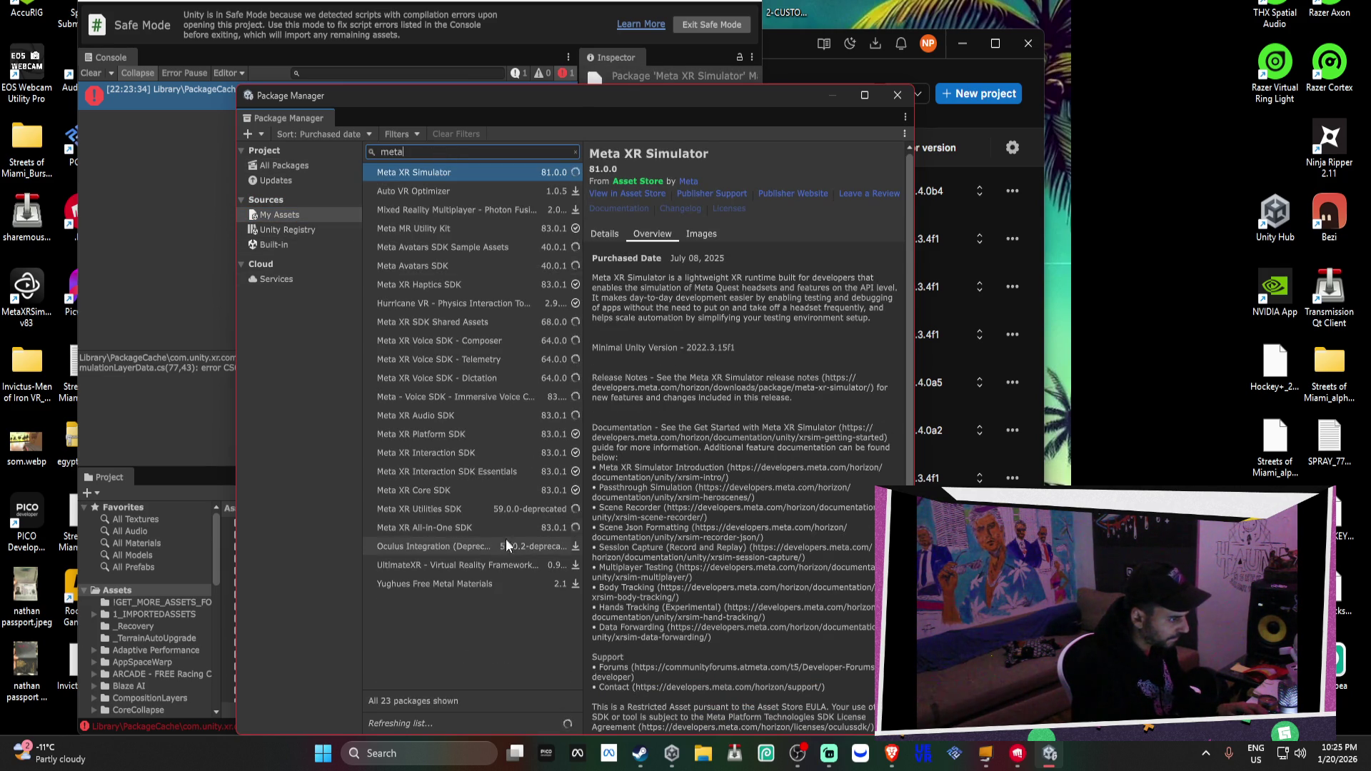
click(490, 534)
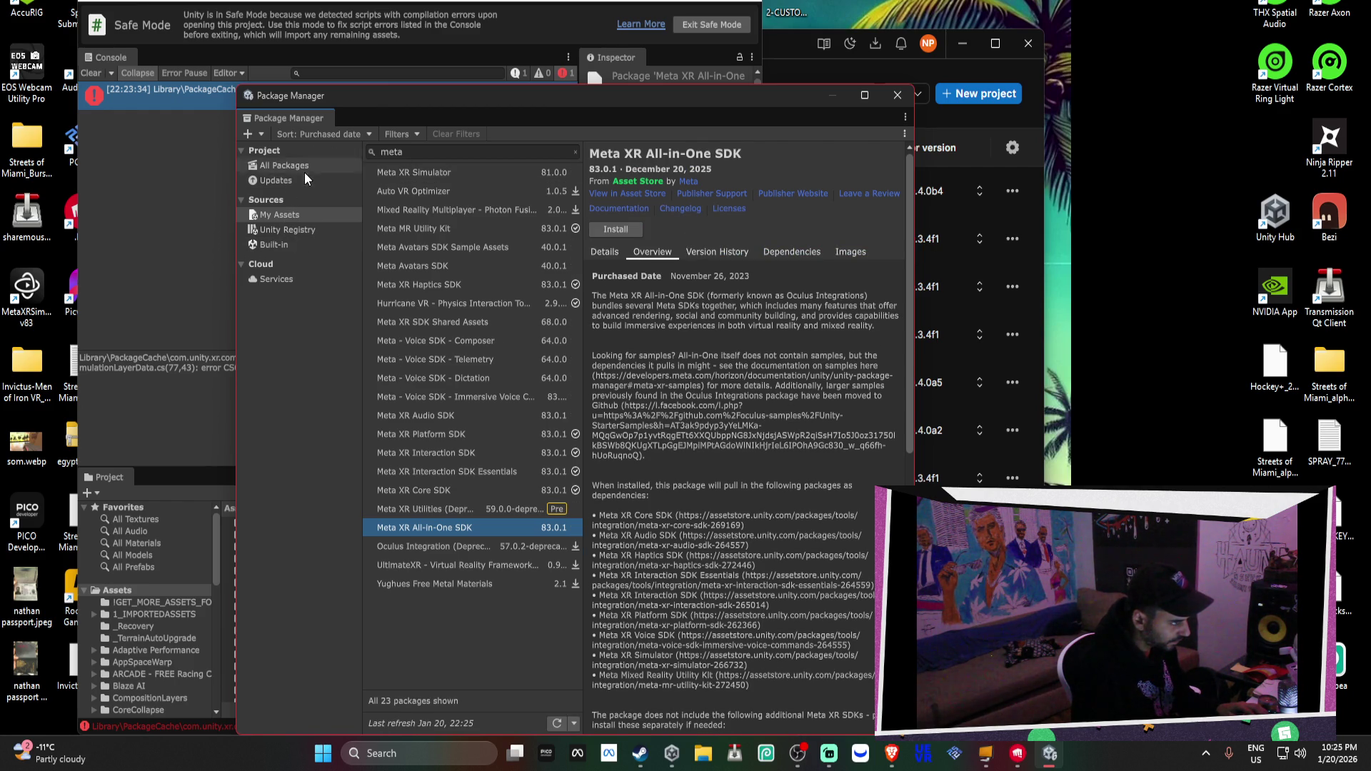
Search 'meta' in Unity Registry, apply a Manage change to Unity OpenXR Meta, and list all packages
click(289, 243)
click(289, 230)
click(413, 152)
text(meta)
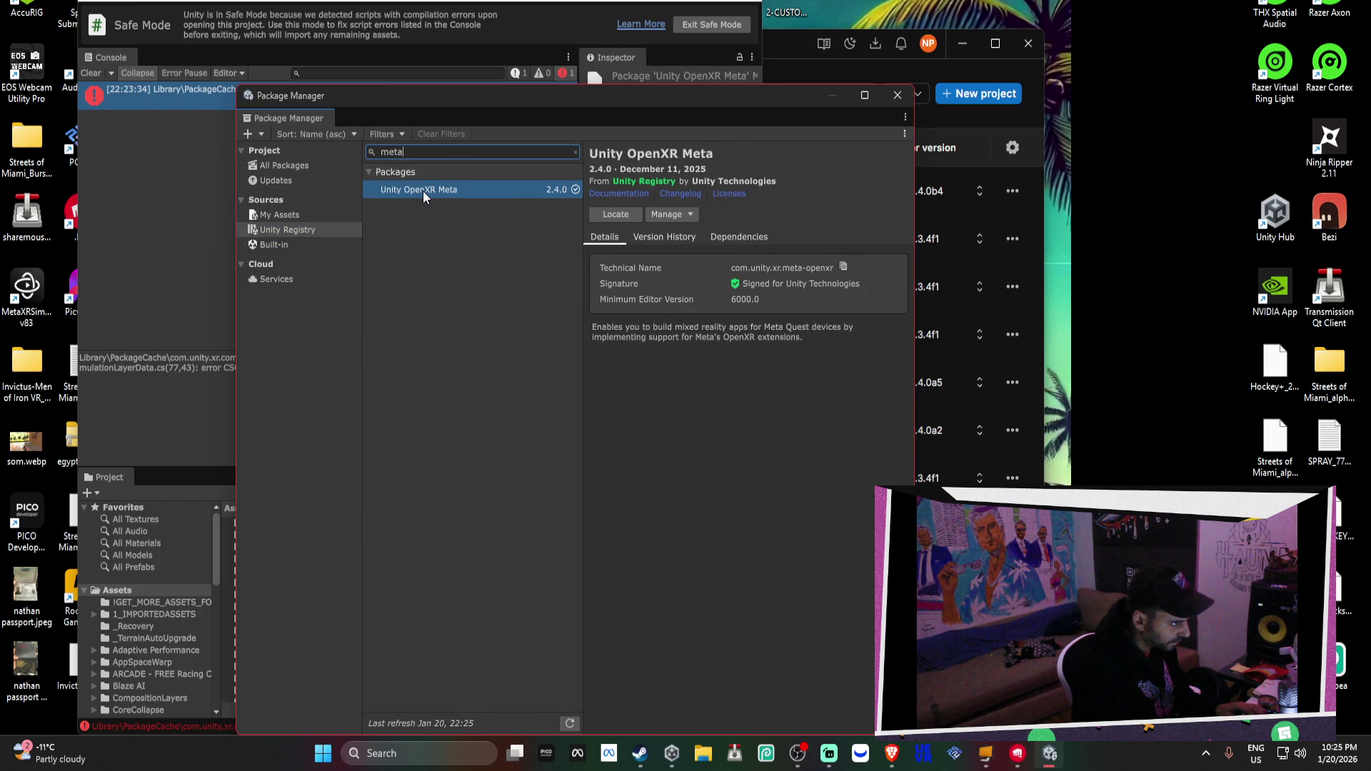
click(427, 194)
click(661, 217)
click(664, 277)
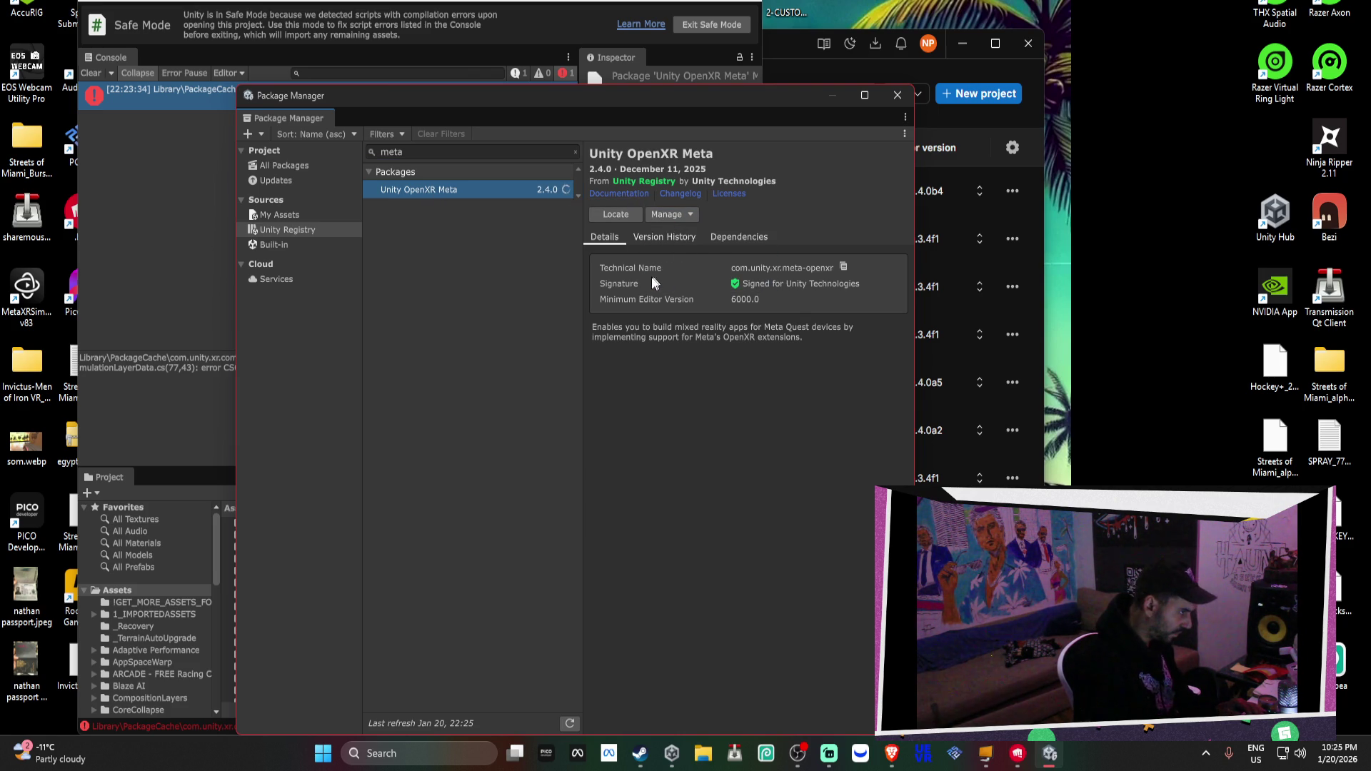
click(301, 171)
scroll(482, 374, down, 10)
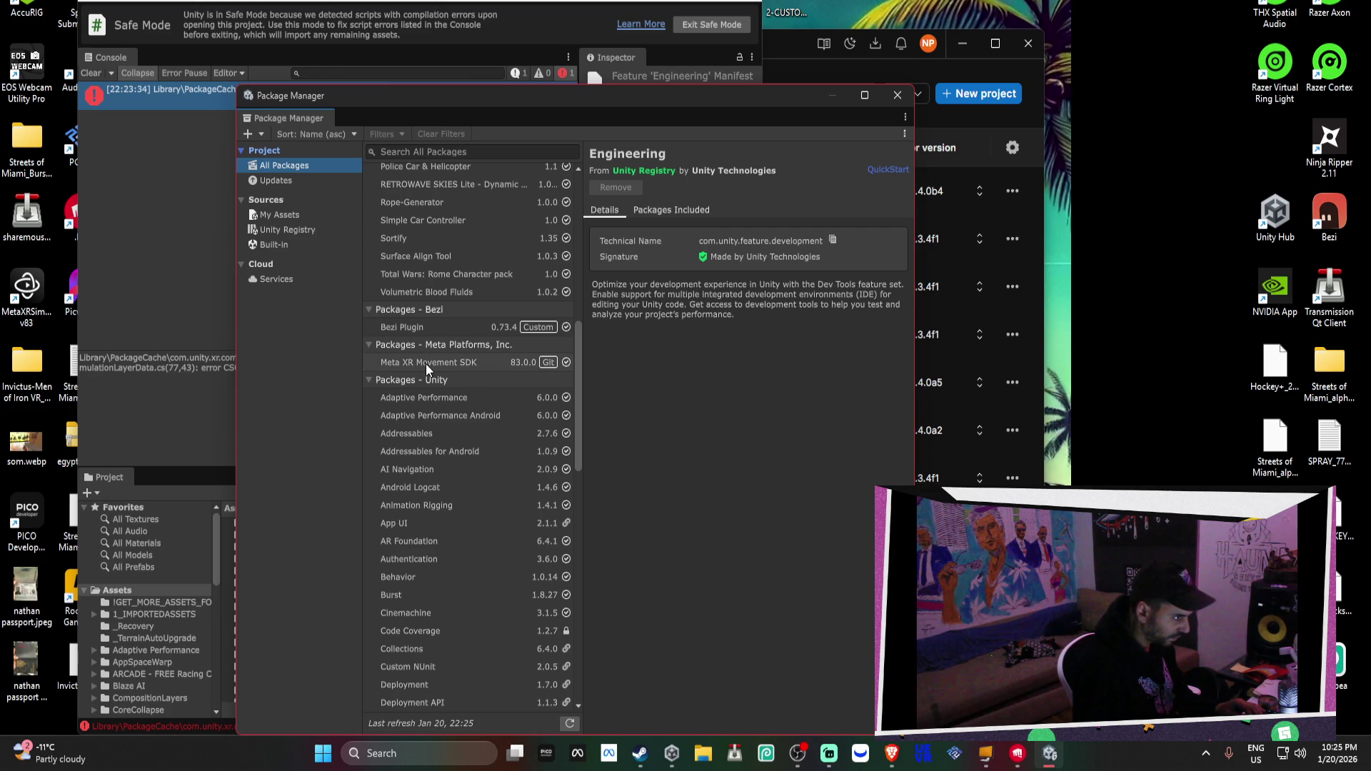
Scroll back up the All Packages list while package resolution finishes, then focus the search field
scroll(378, 301, up, 5)
scroll(378, 301, up, 5)
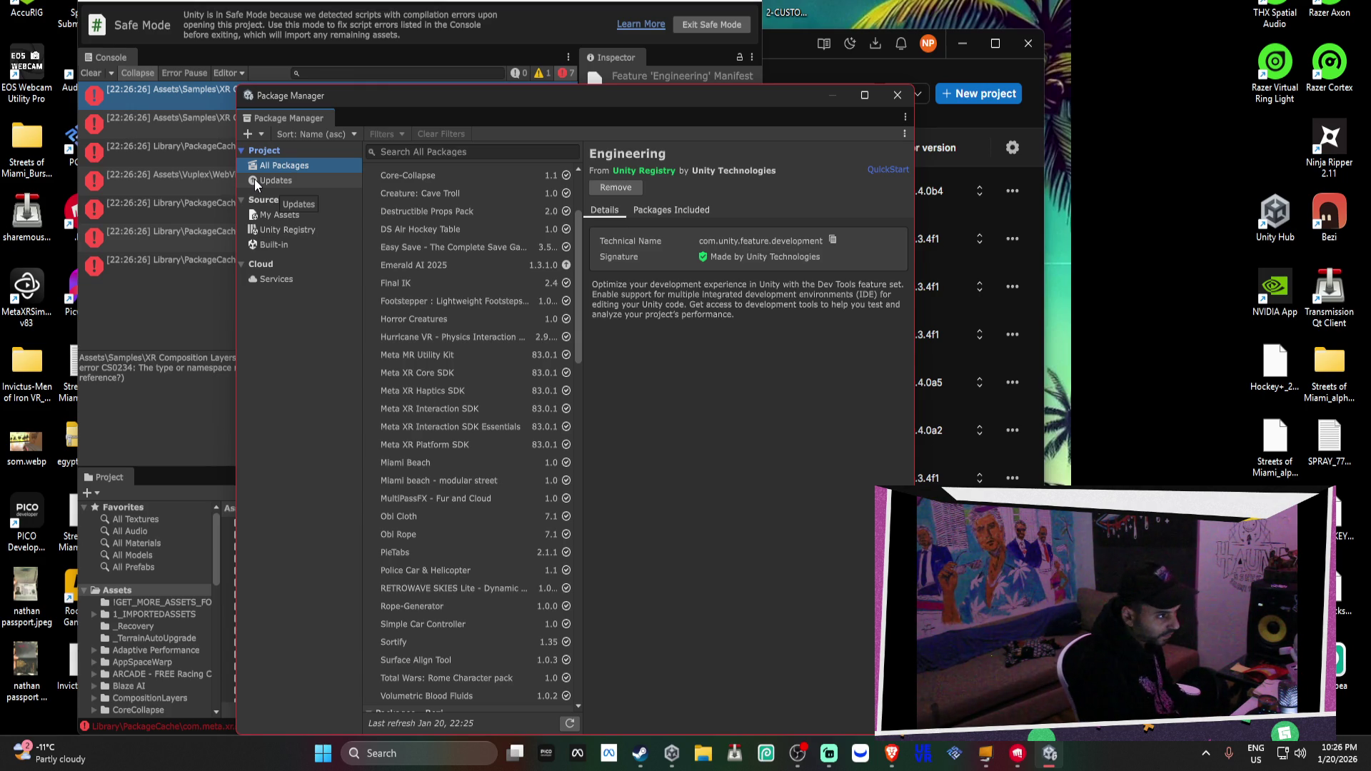
click(400, 152)
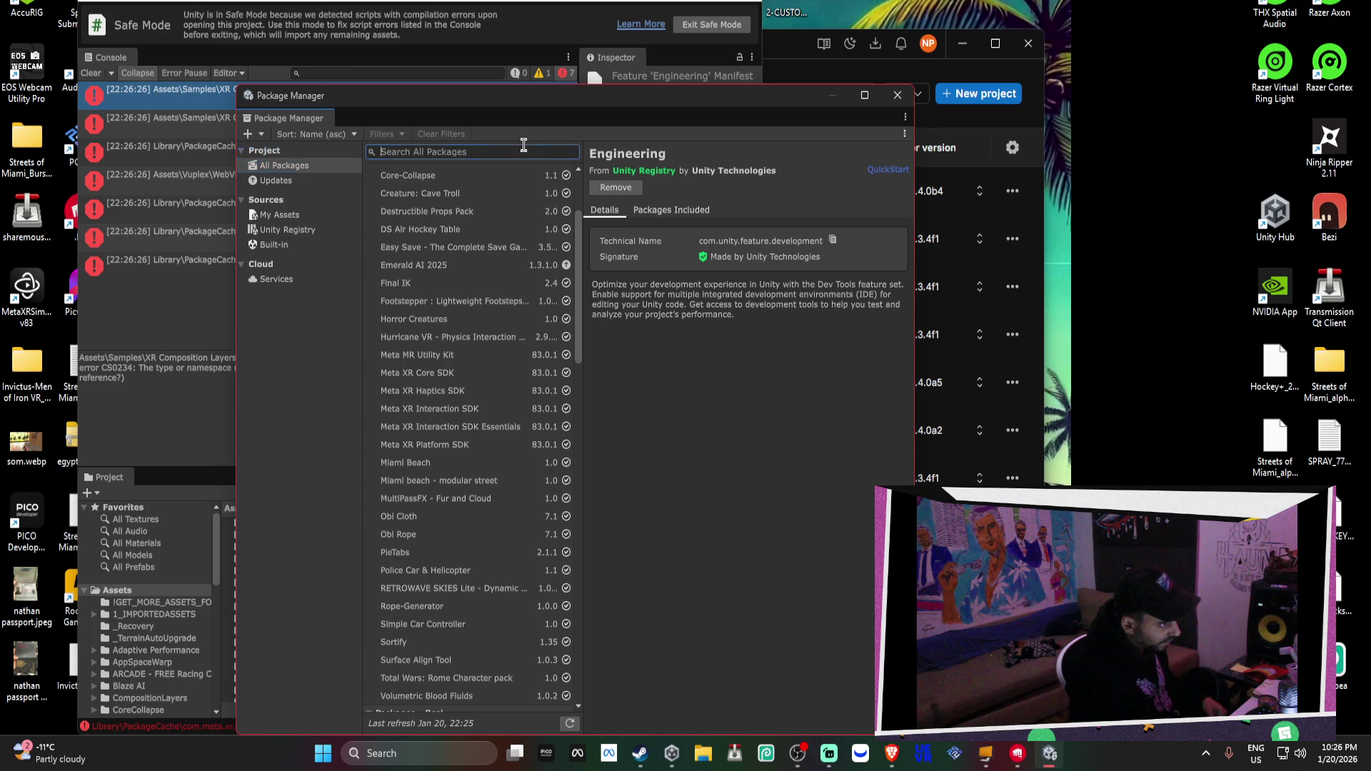
Install the XR Composition Layers package from Unity Registry, then switch to the Bezi chat
click(325, 227)
click(446, 152)
text(comp)
click(618, 216)
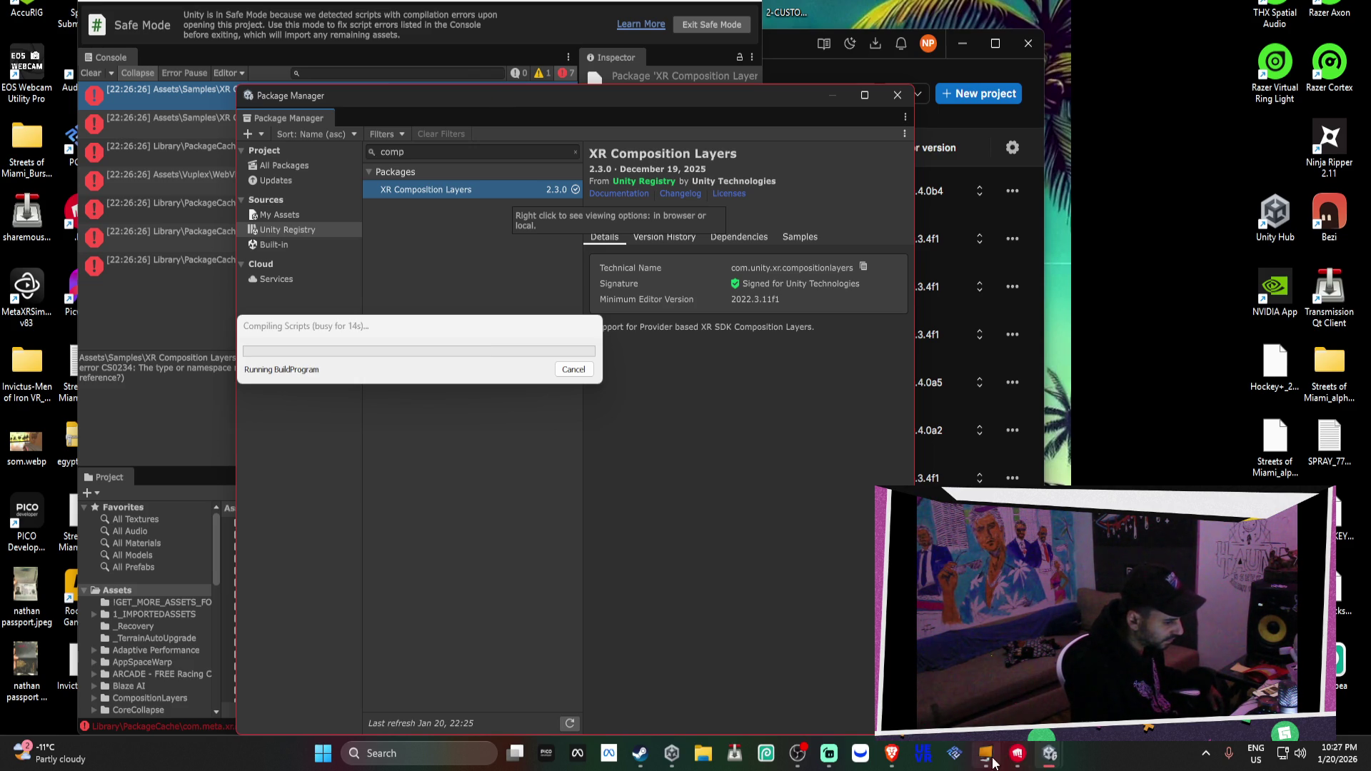
click(425, 757)
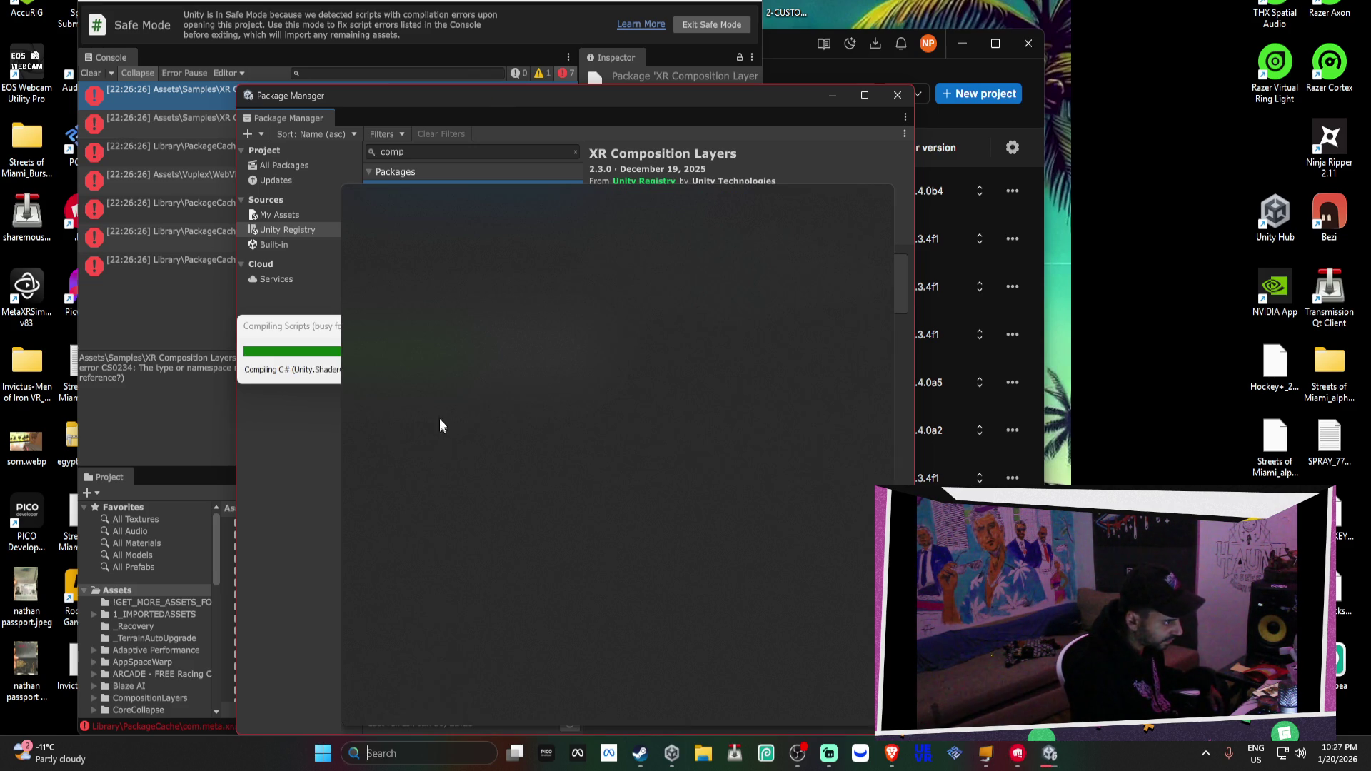
click(418, 346)
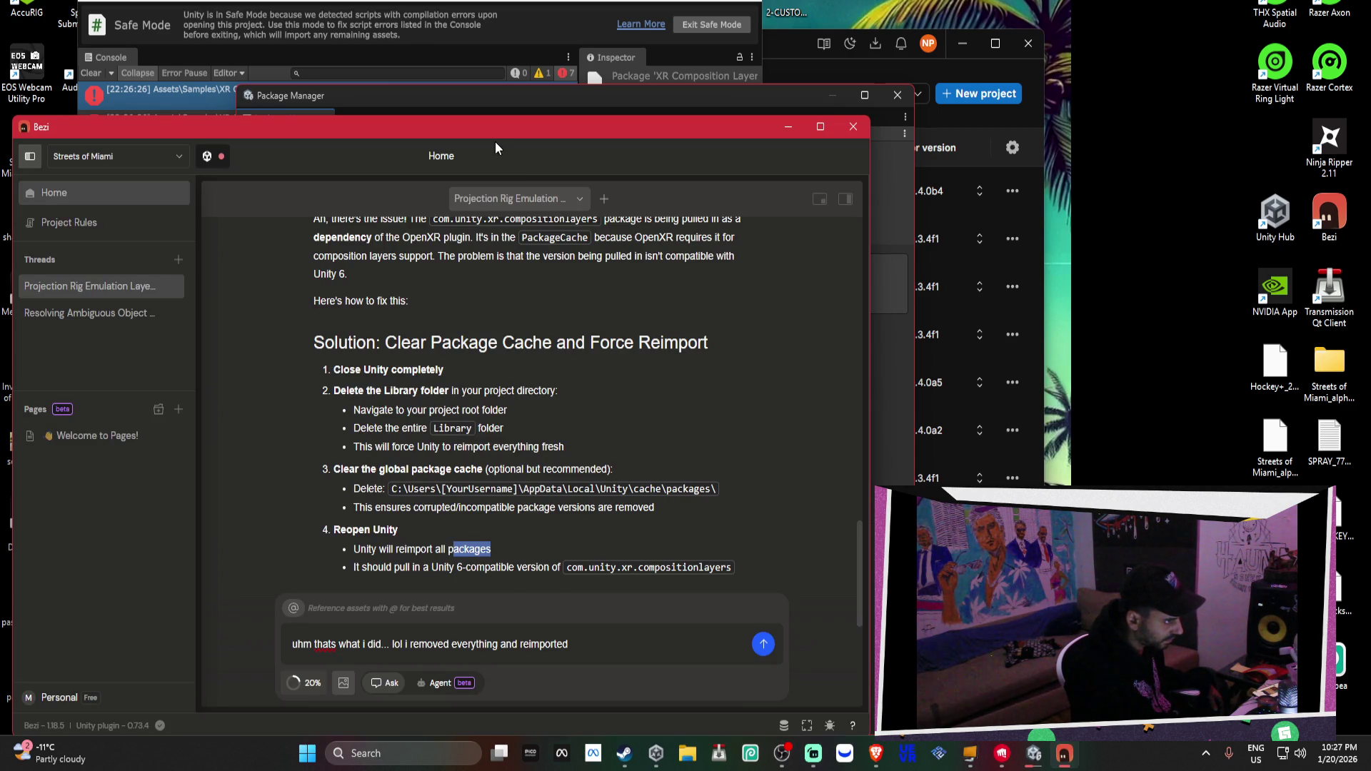
Highlight the manifest.json instruction and the 1.2.1 version in Bezi's reply
scroll(536, 404, down, 3)
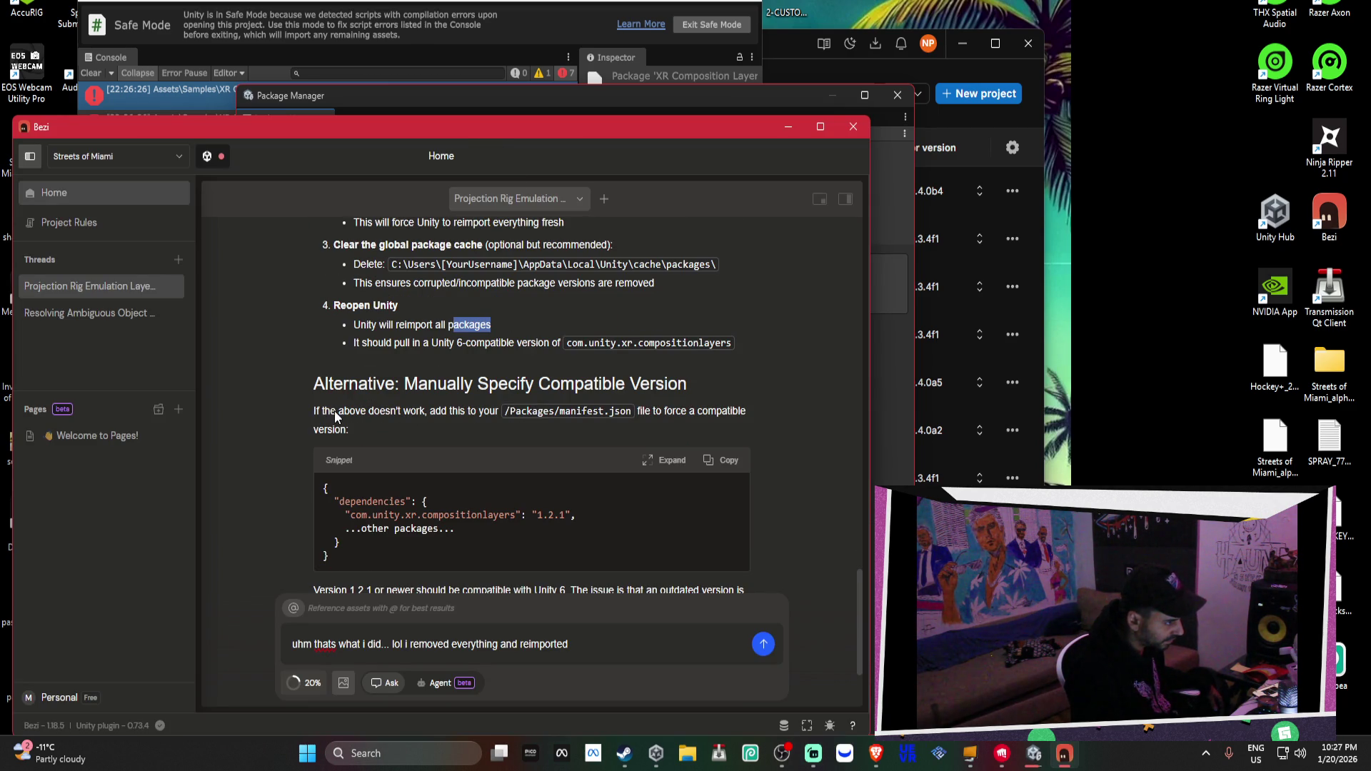
drag(308, 416, 574, 422)
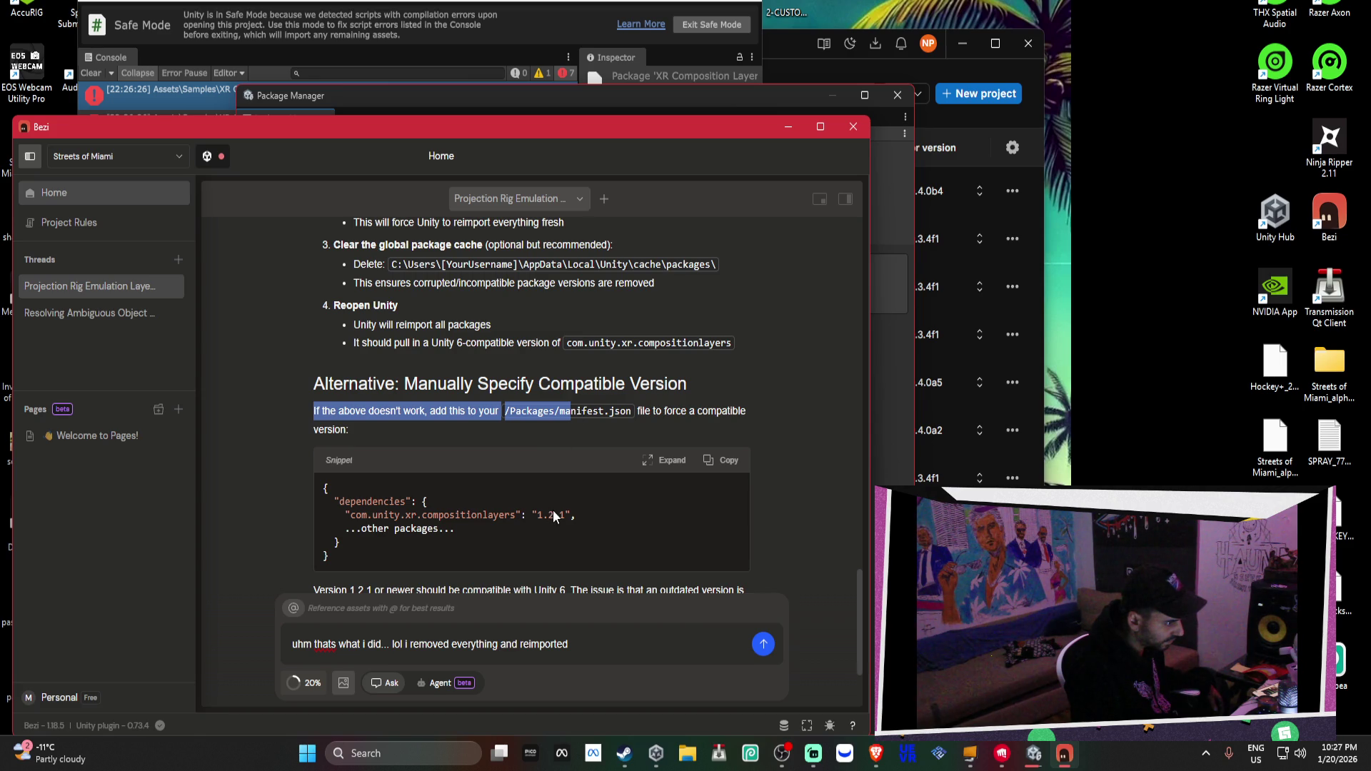
drag(538, 516, 566, 519)
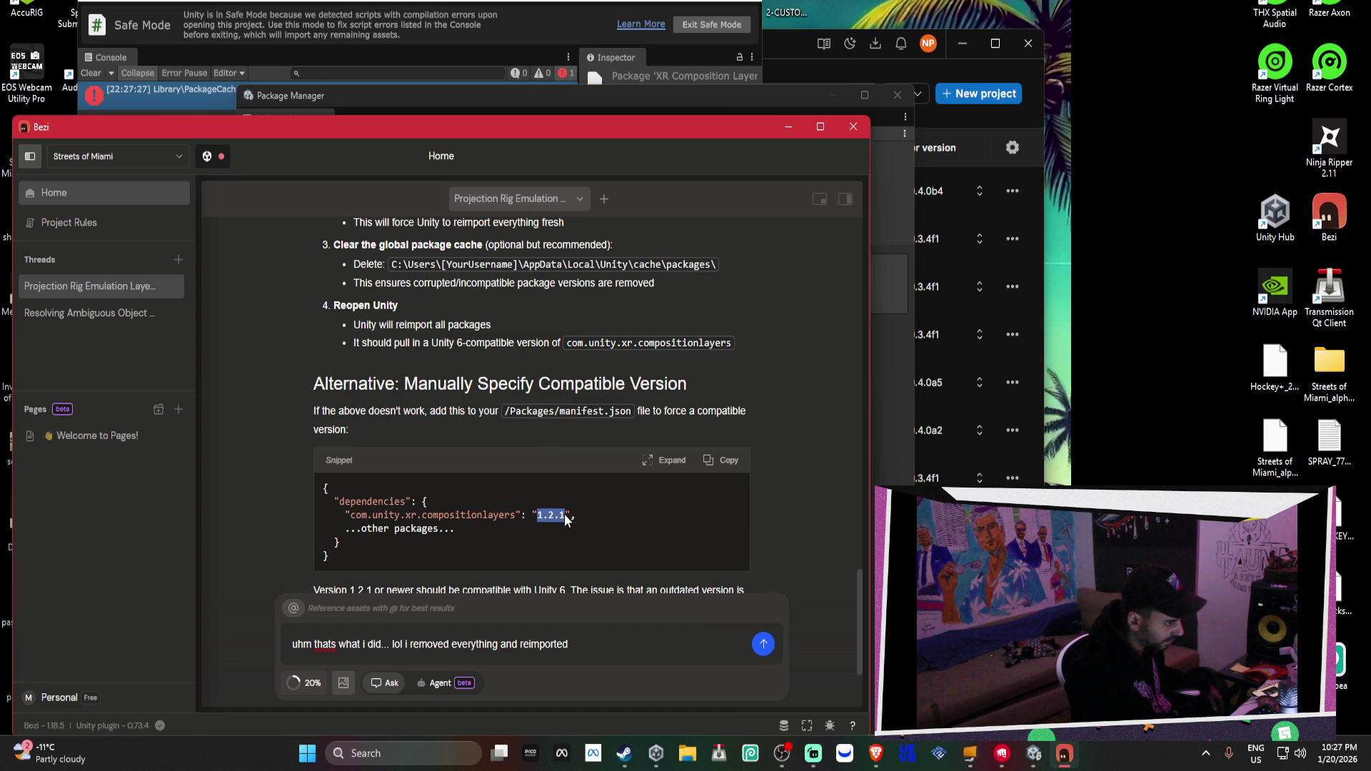
Read down to Recommended Action, highlight the Option 3 package-cache file path, and open File Explorer
scroll(569, 521, down, 1)
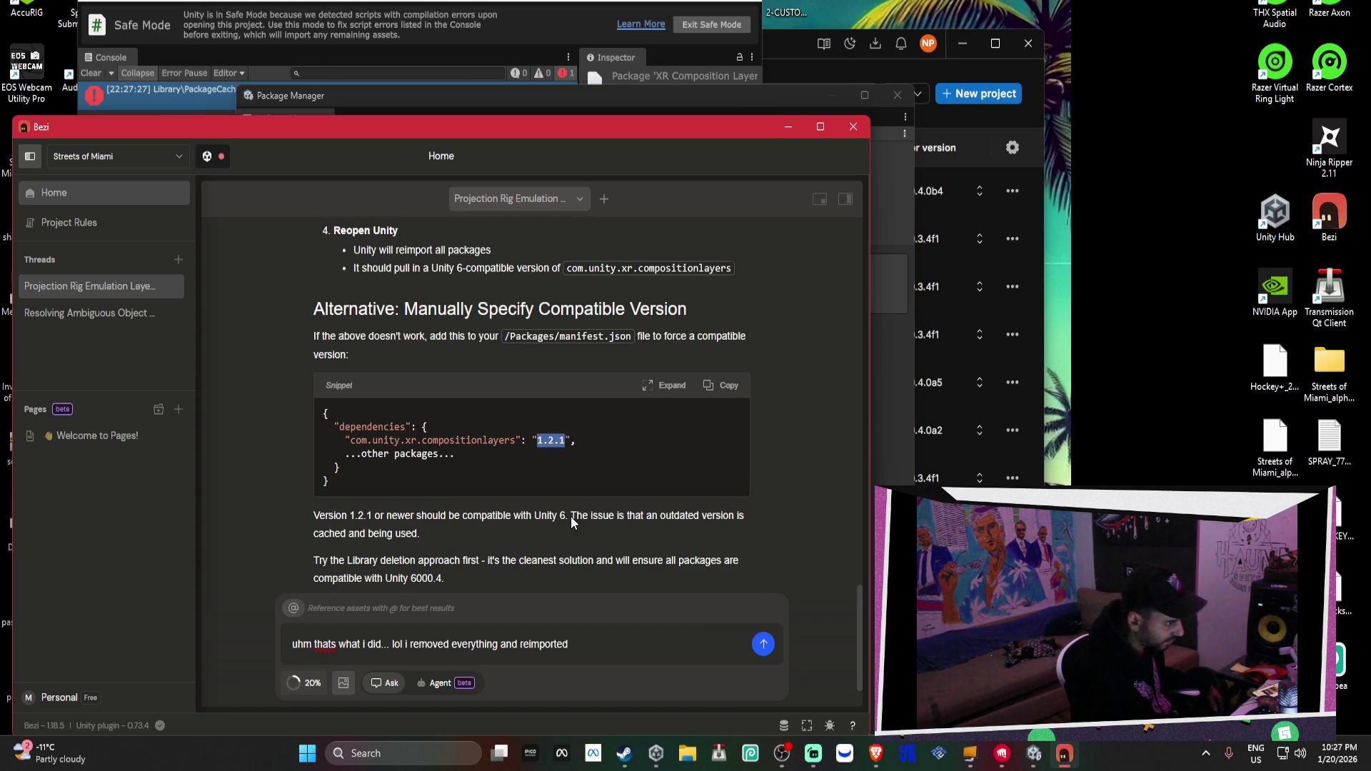
scroll(572, 521, down, 1)
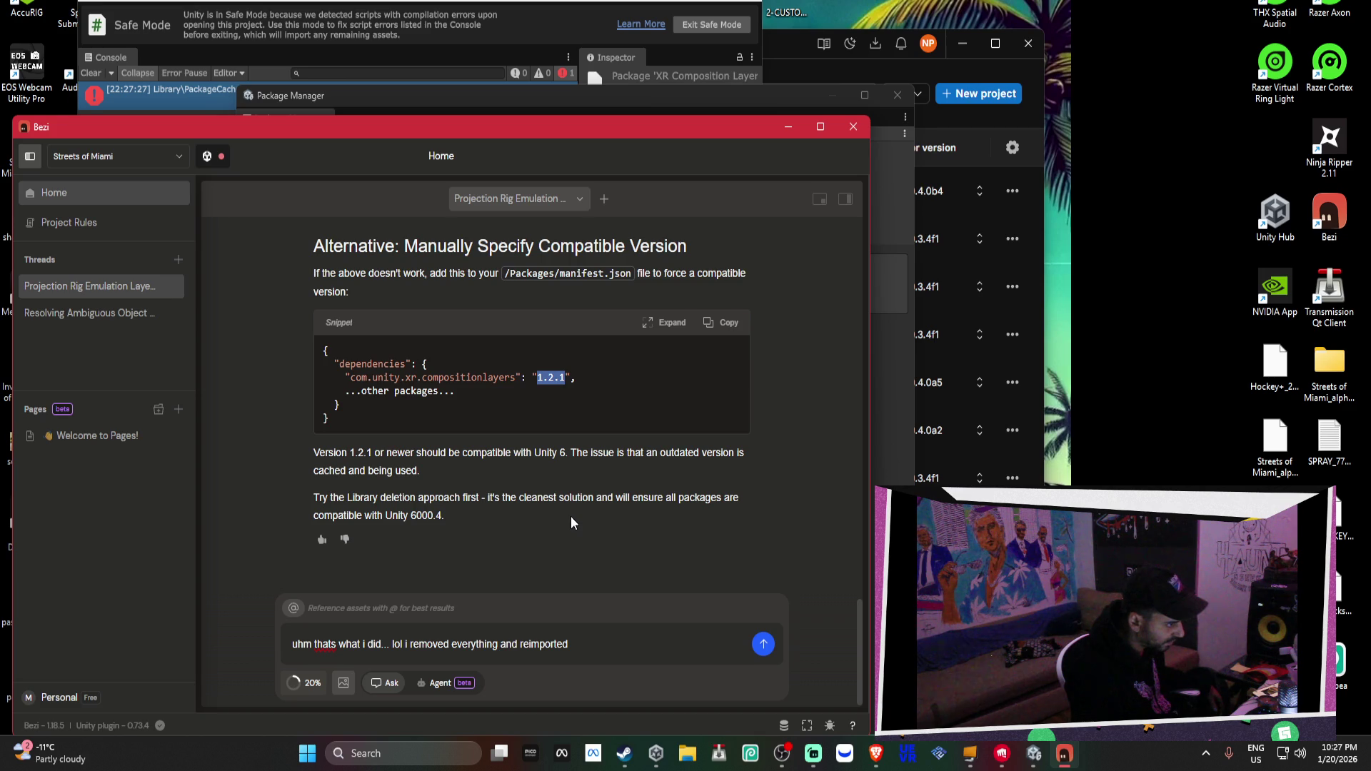
scroll(571, 522, up, 8)
scroll(571, 522, down, 1)
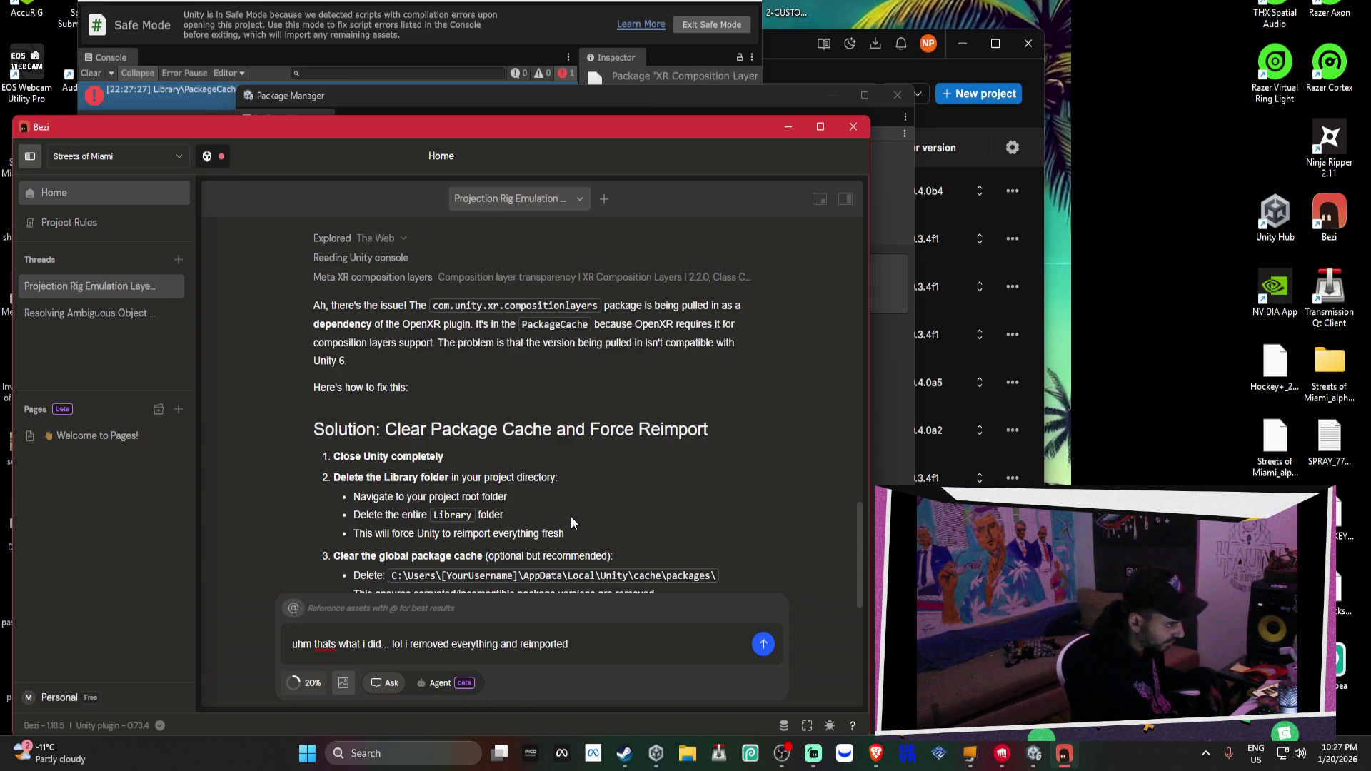
scroll(571, 522, down, 2)
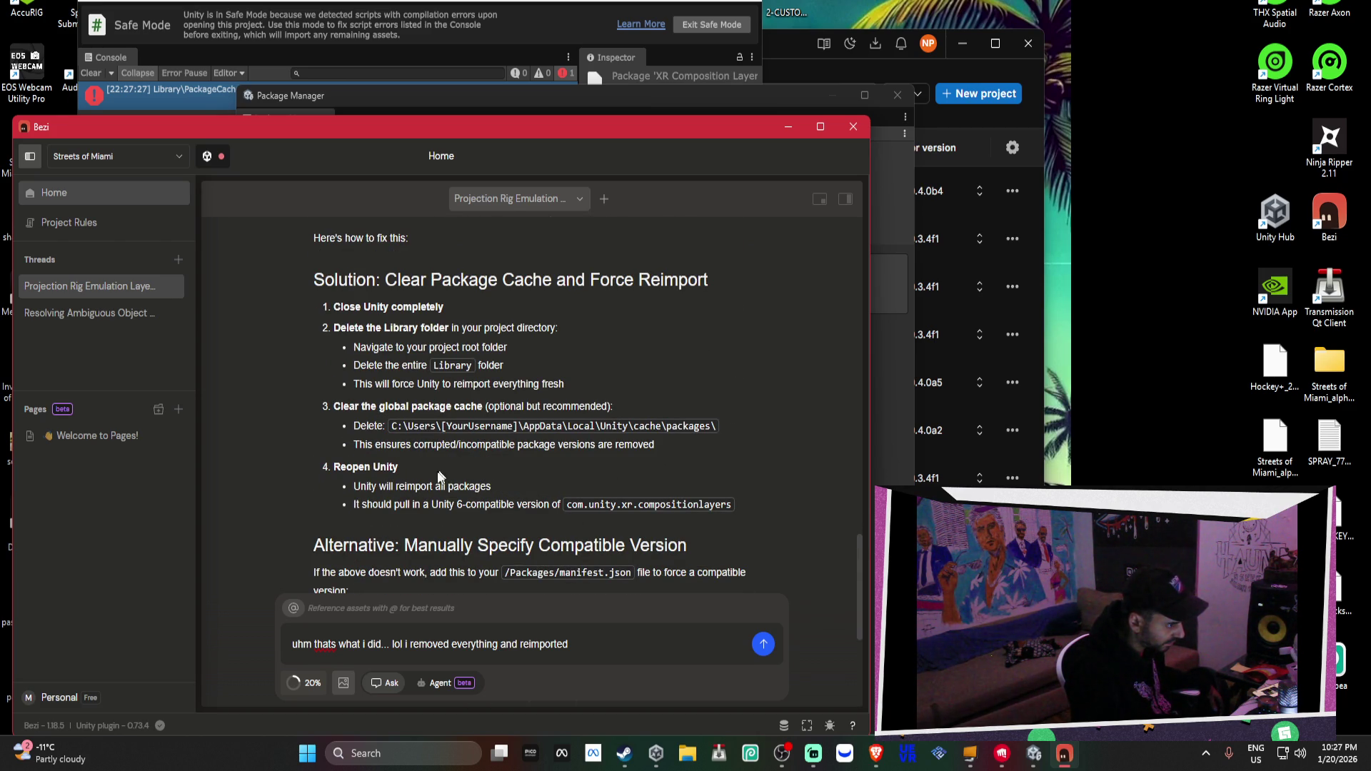
scroll(409, 497, down, 1)
drag(376, 479, 594, 488)
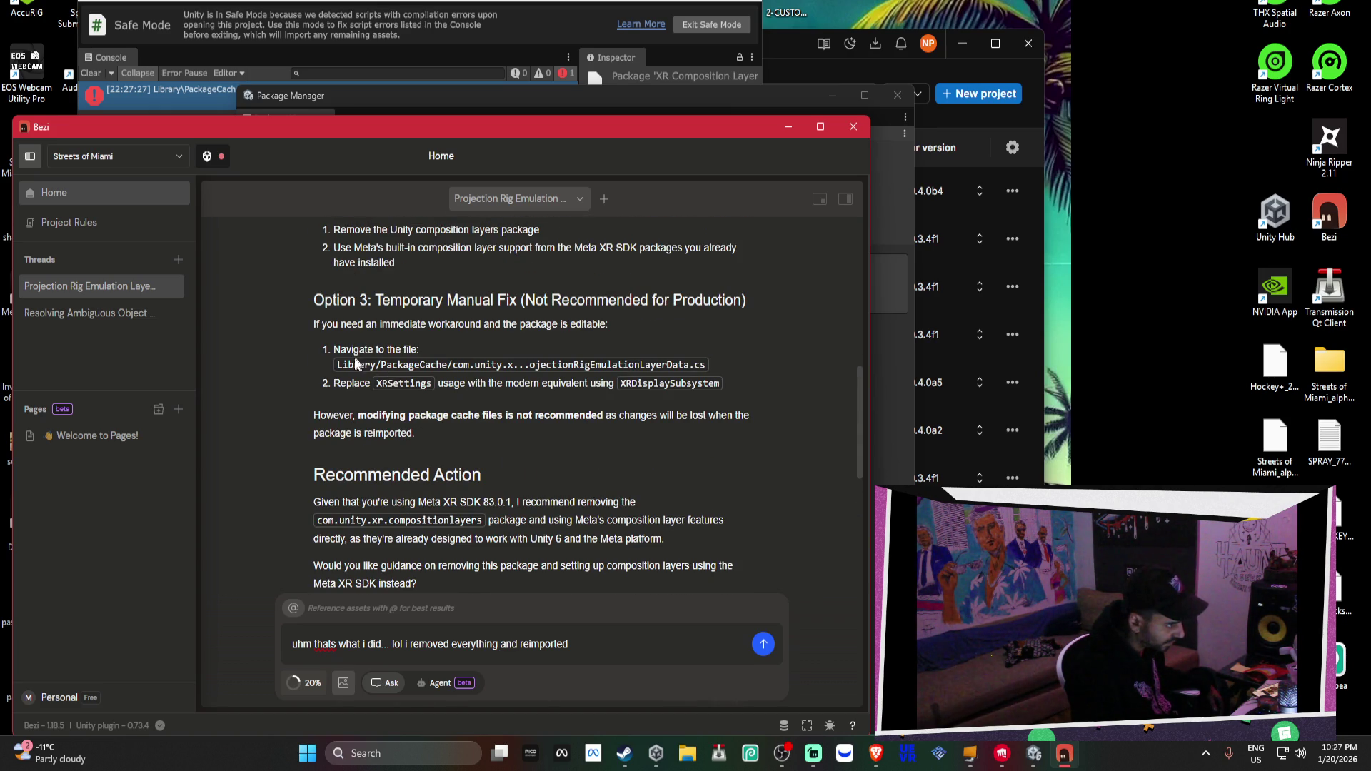
drag(333, 350, 421, 359)
click(425, 366)
mouse_move(335, 364)
mouse_down()
mouse_move(426, 384)
mouse_move(727, 376)
mouse_up()
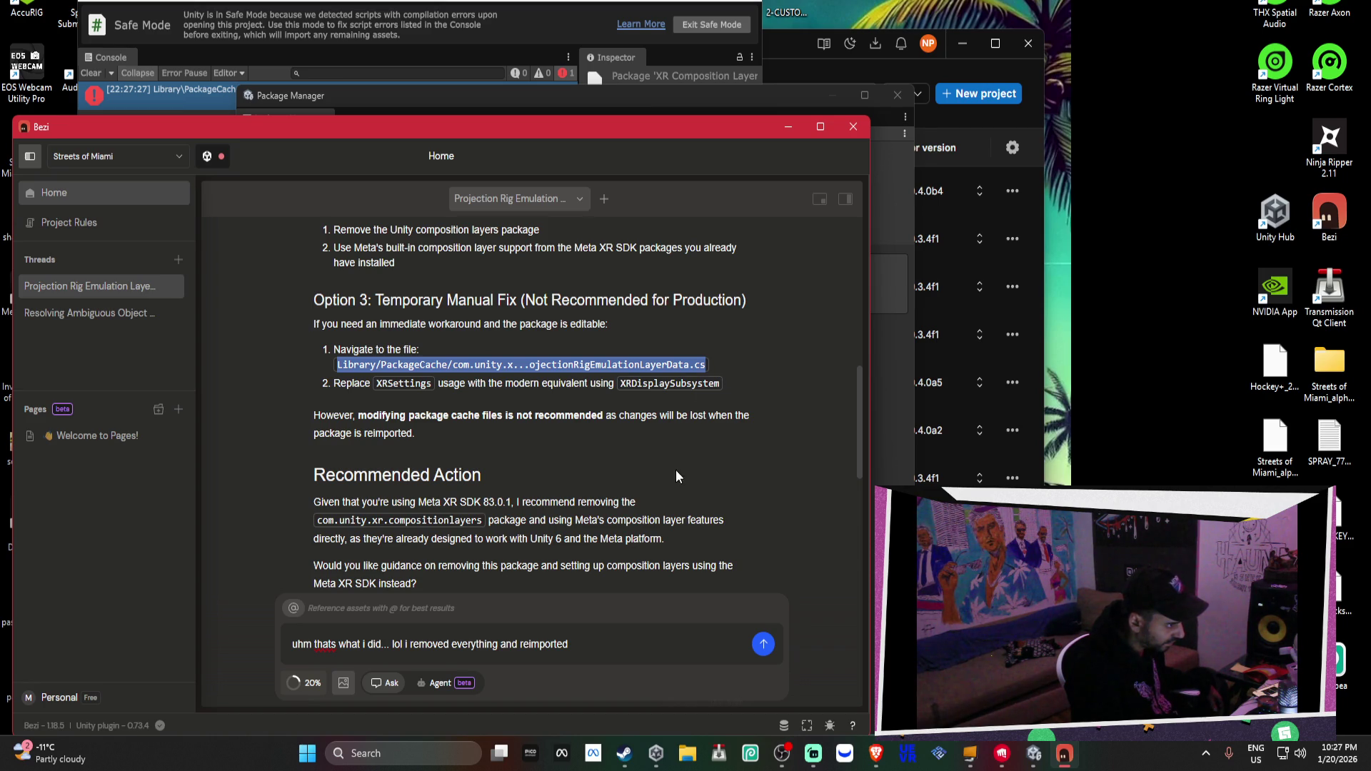
click(691, 755)
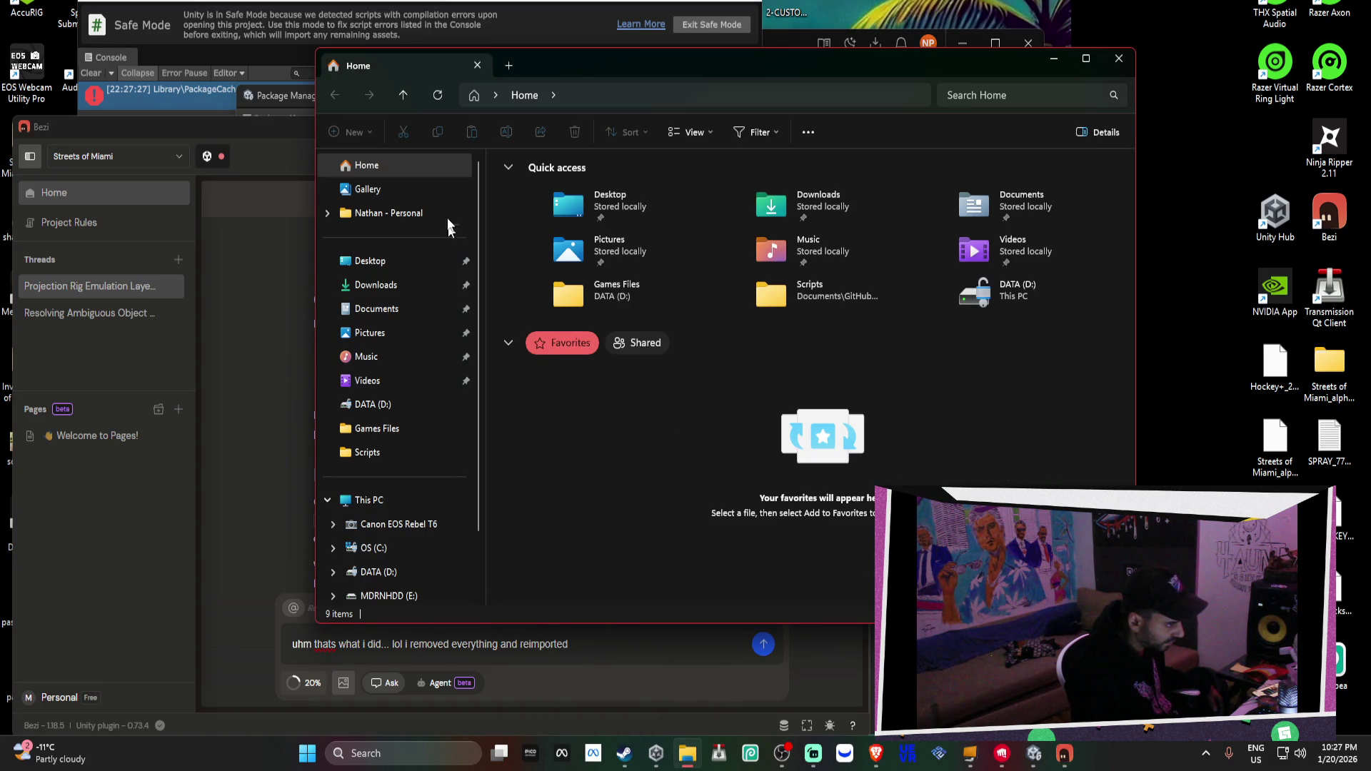
Close File Explorer, return to the Unity editor, and move the Package Manager window down-right
click(1118, 58)
click(524, 19)
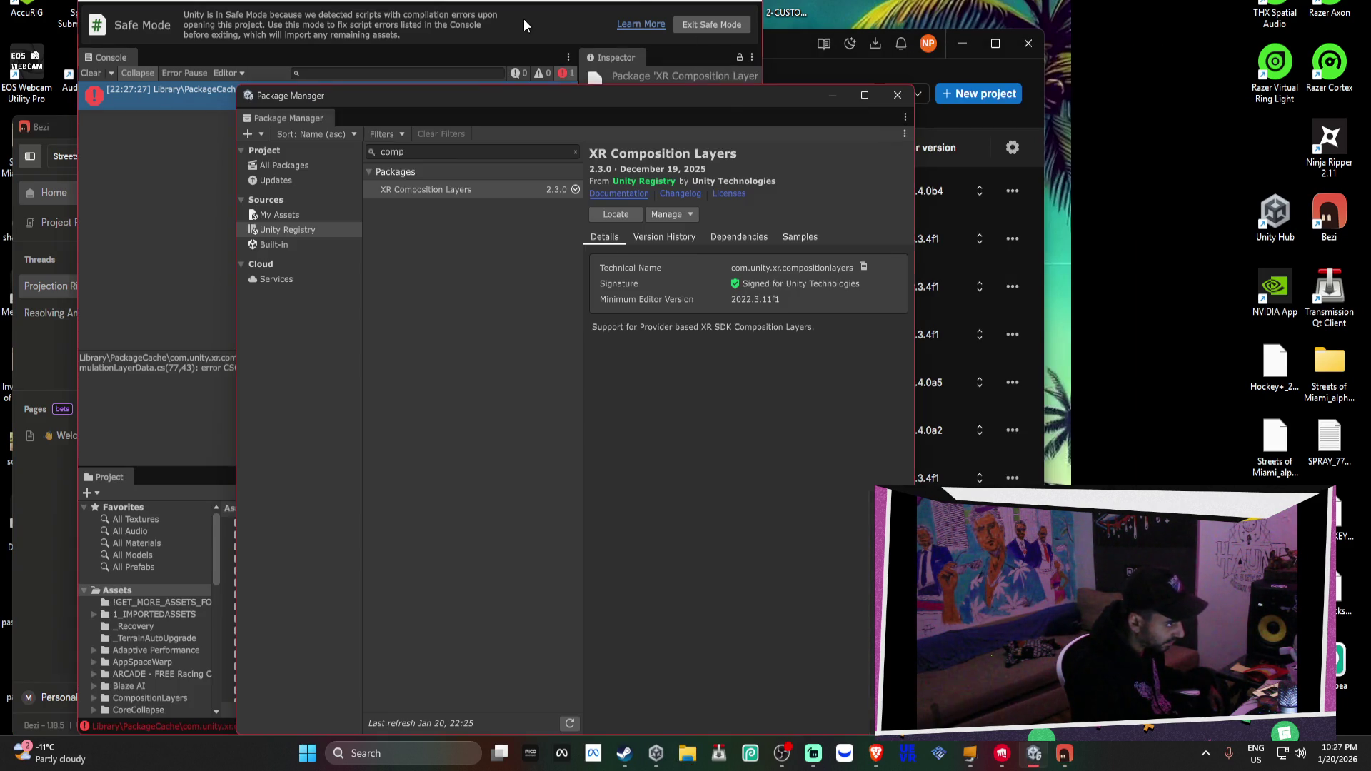
click(212, 125)
drag(299, 97, 374, 182)
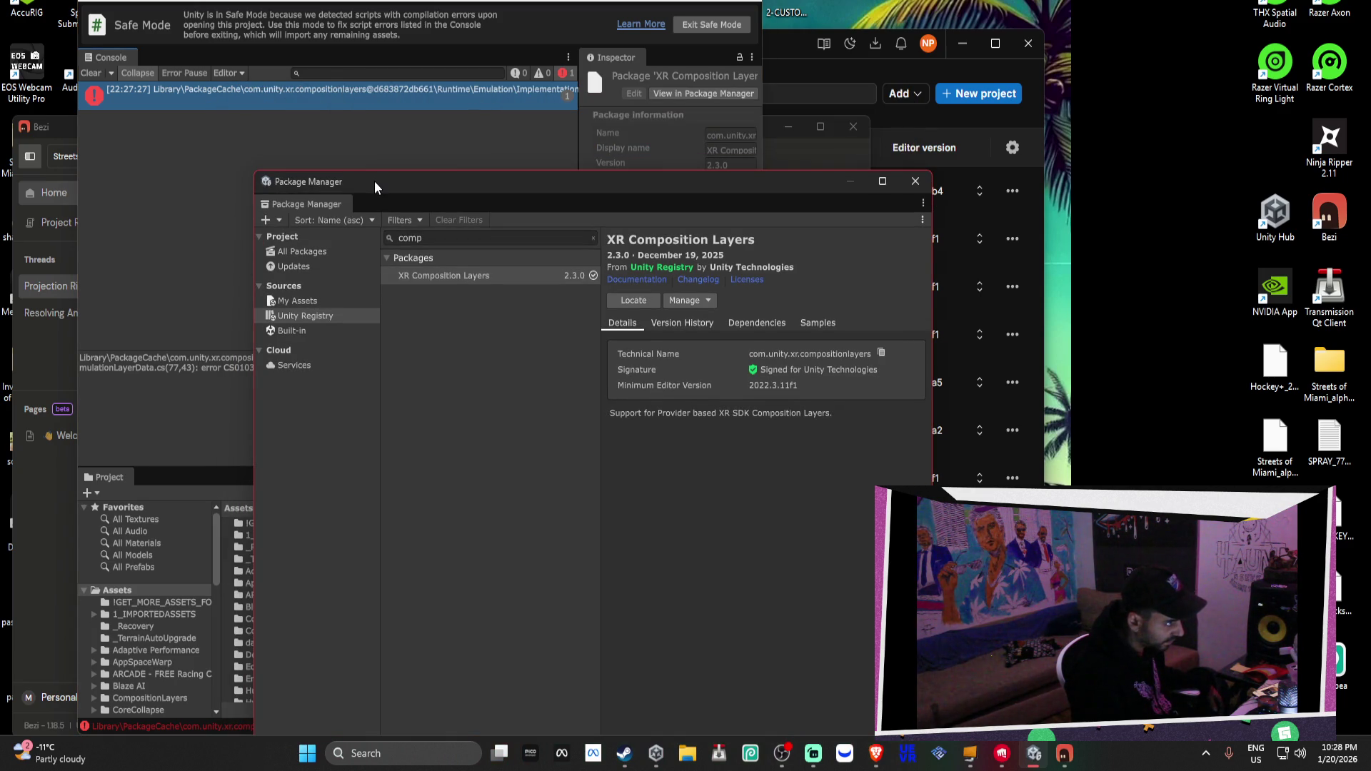
Search Unity Registry for 'meta' and install the Unity OpenXR Meta package
click(592, 238)
text(mert)
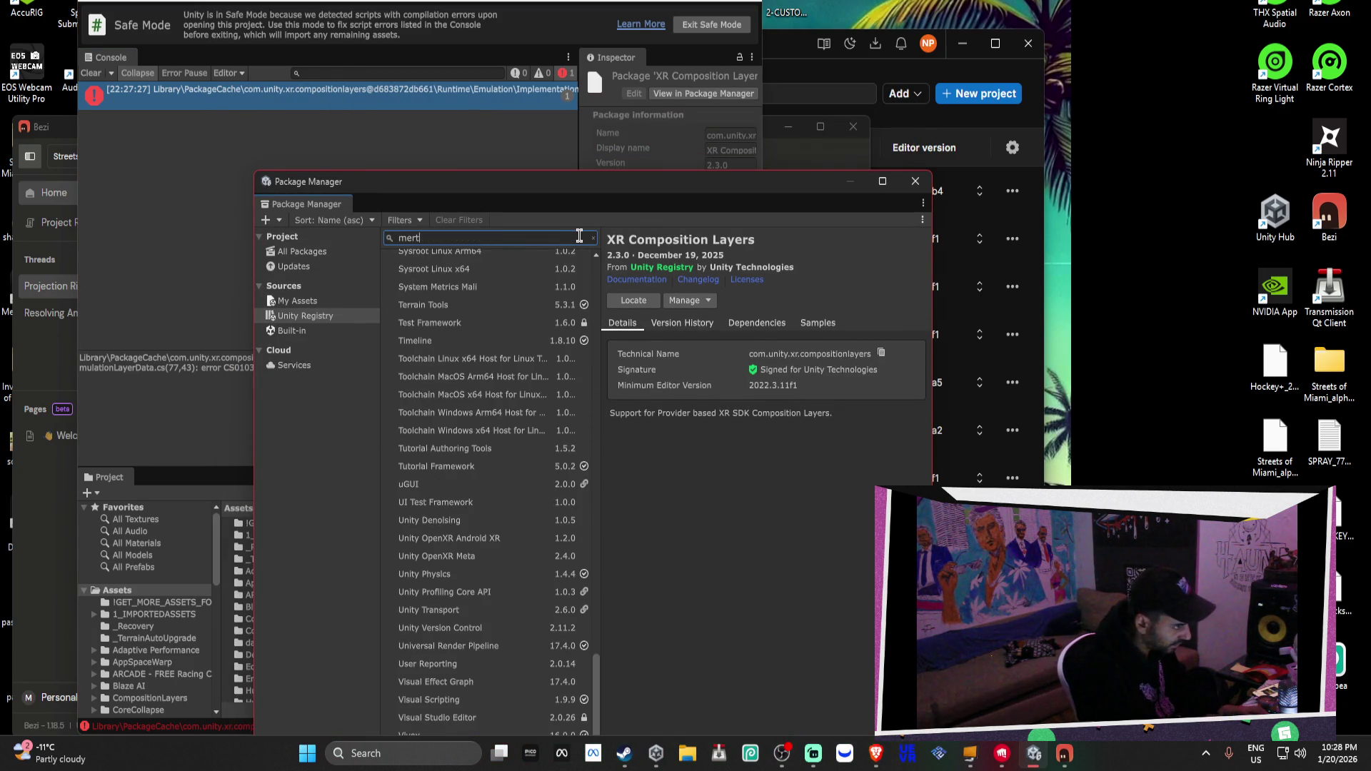
key(BackSpace)
key(BackSpace)
text(ta)
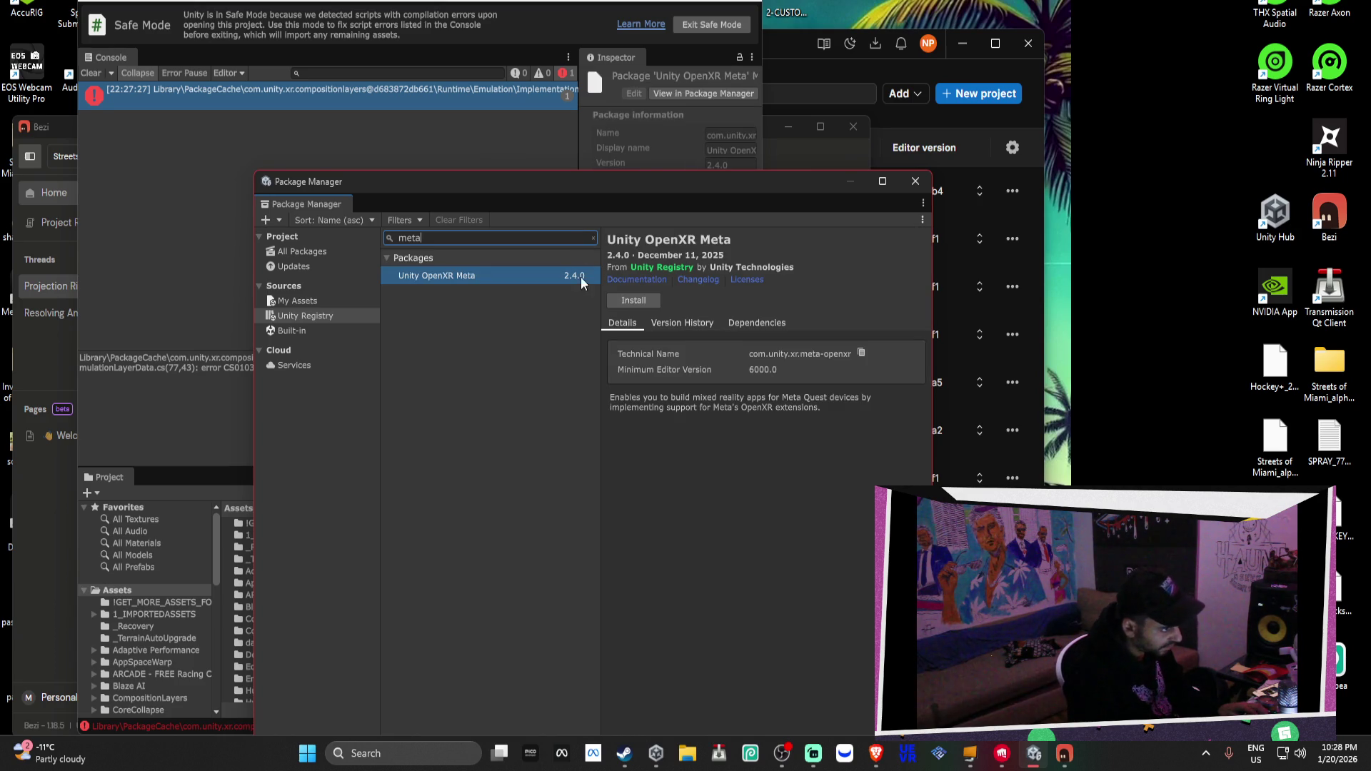
click(629, 301)
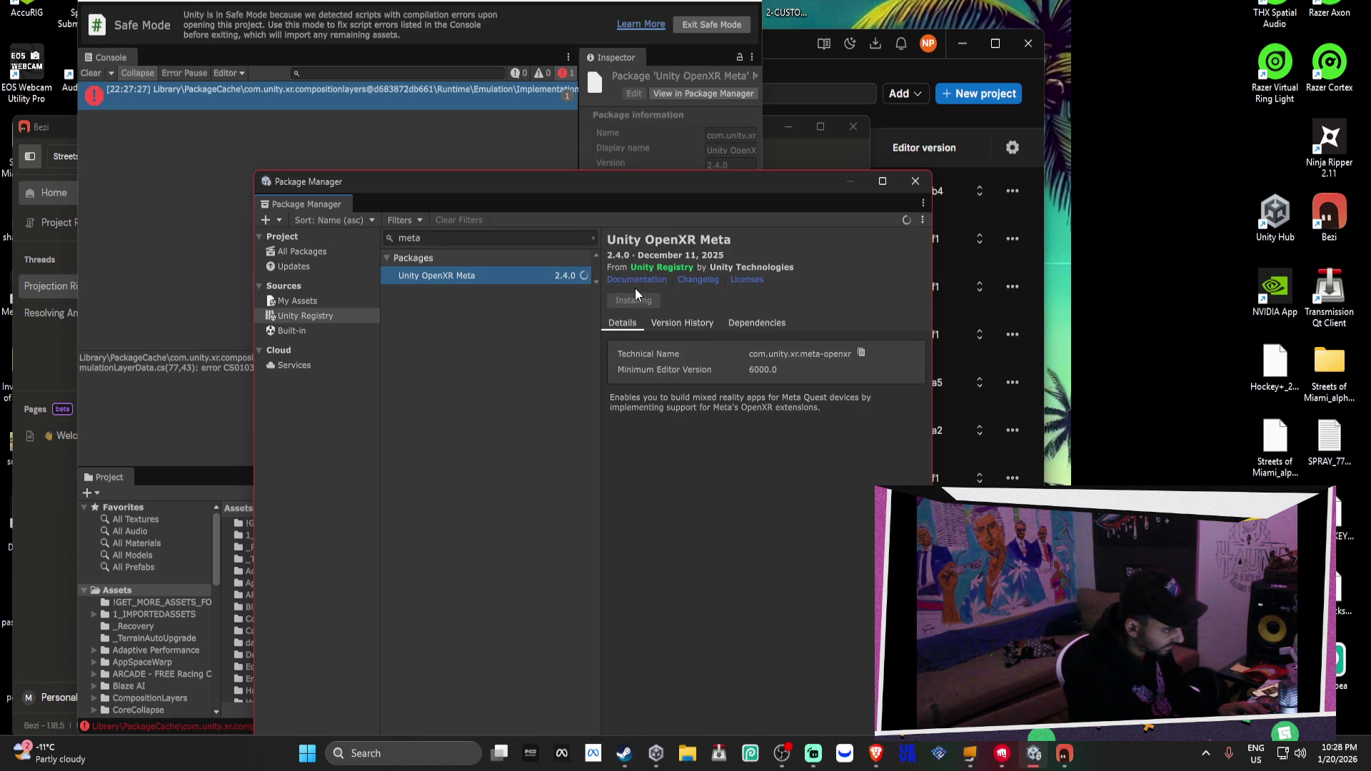
Check Unity OpenXR Meta's 2.4.0 changelog and dependencies, then return to the Bezi chat
click(661, 317)
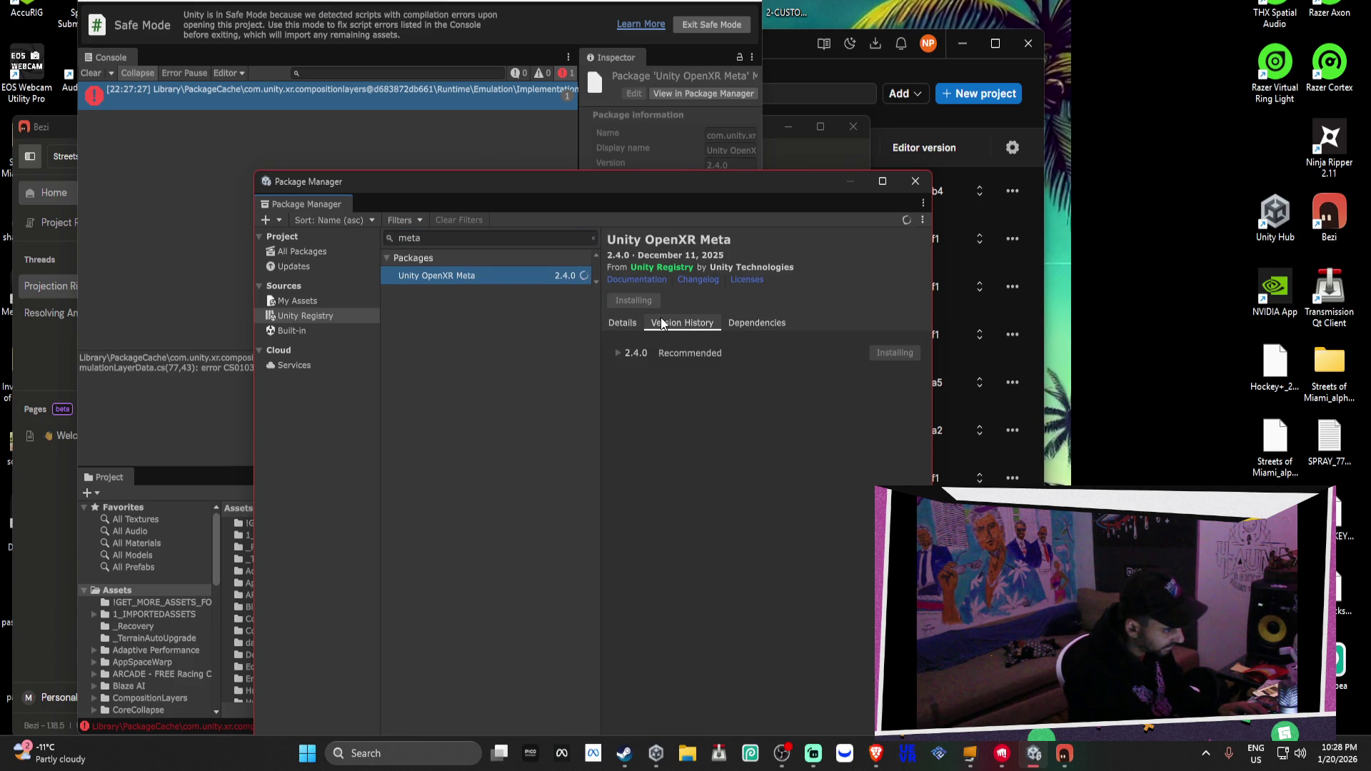
click(618, 353)
click(617, 352)
click(730, 323)
click(672, 322)
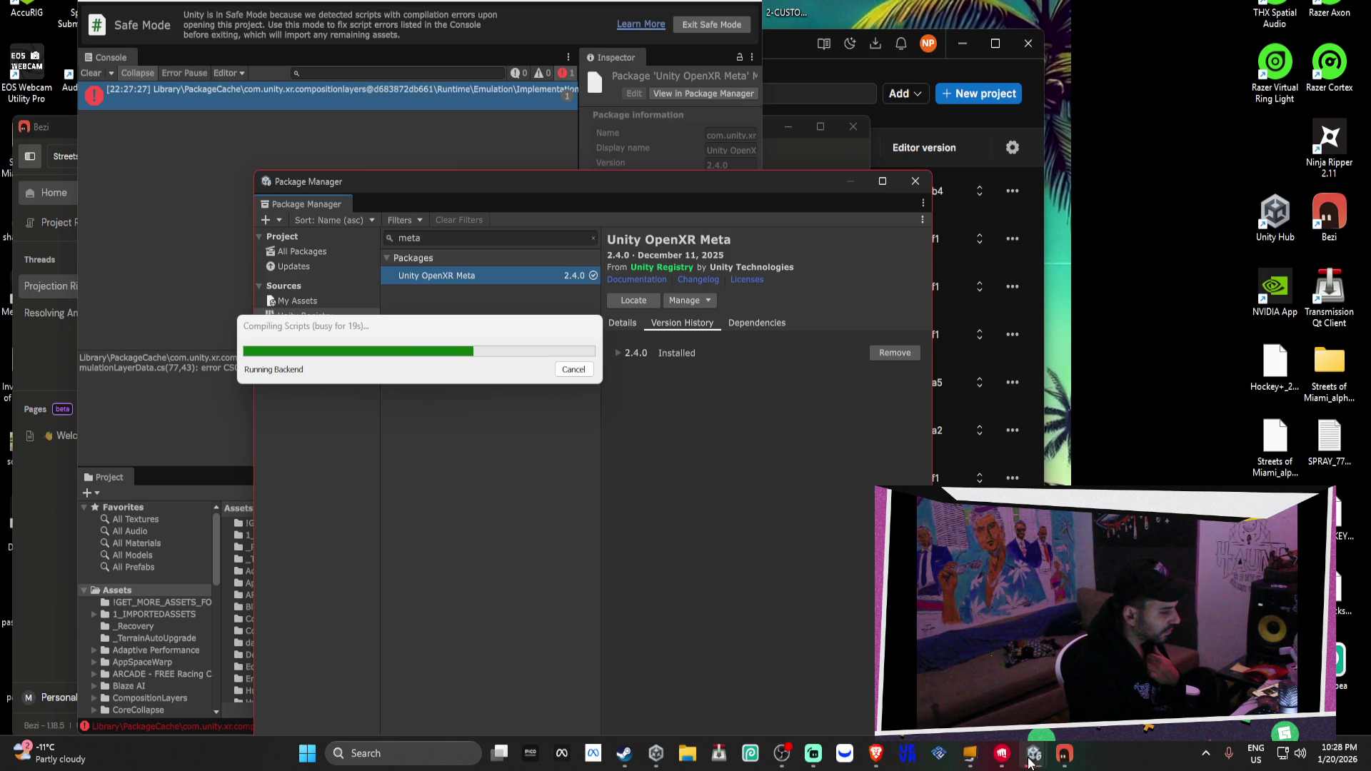
click(1059, 757)
scroll(621, 523, up, 1)
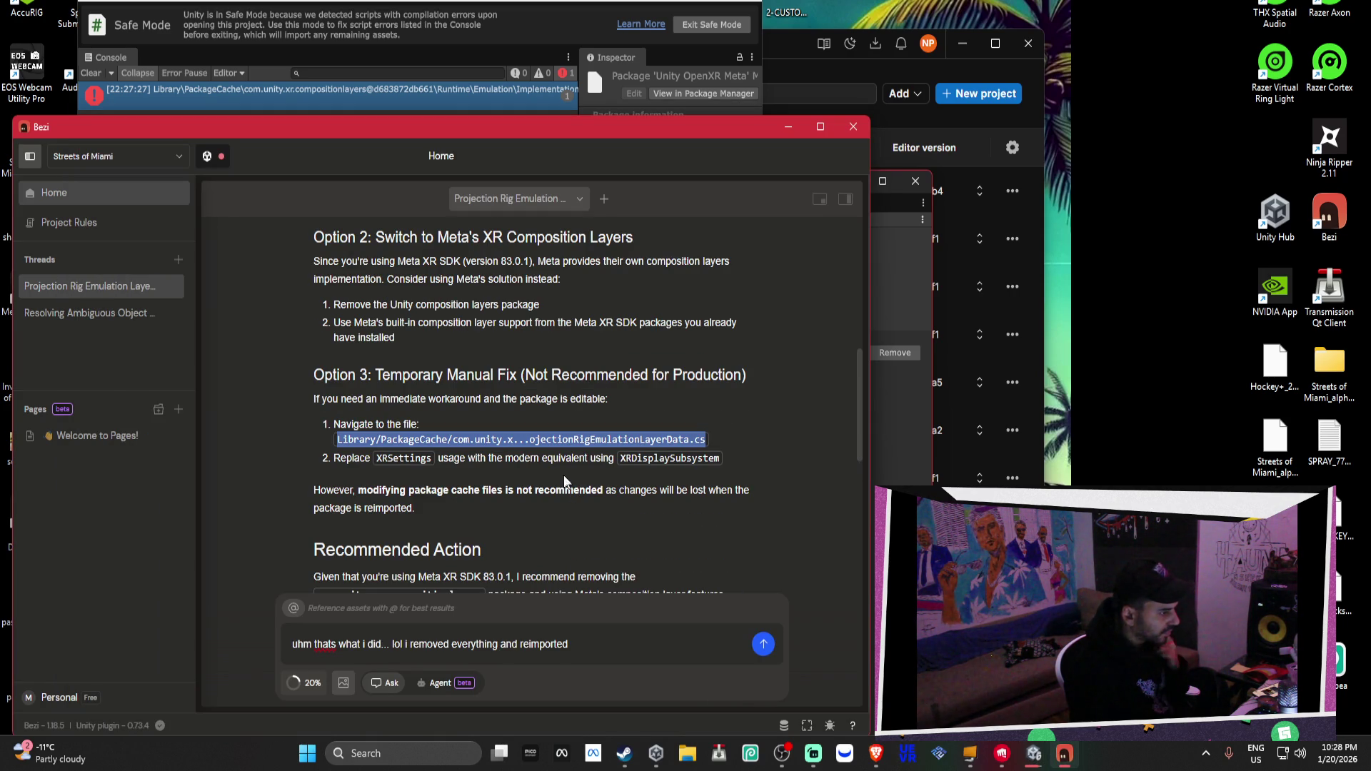
Browse File Explorer to Documents > GitHub > Streets of Miami > Library > PackageCache
click(687, 754)
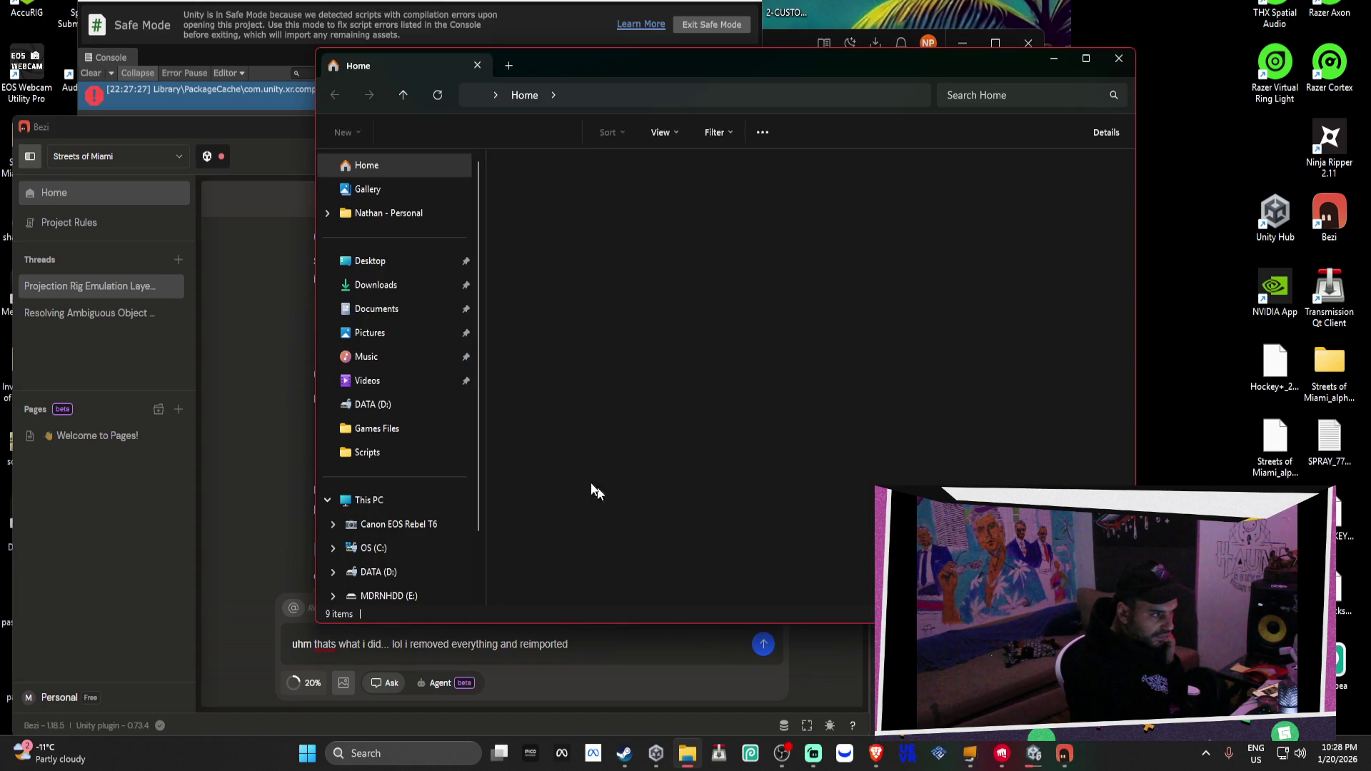
click(371, 308)
double_click(566, 221)
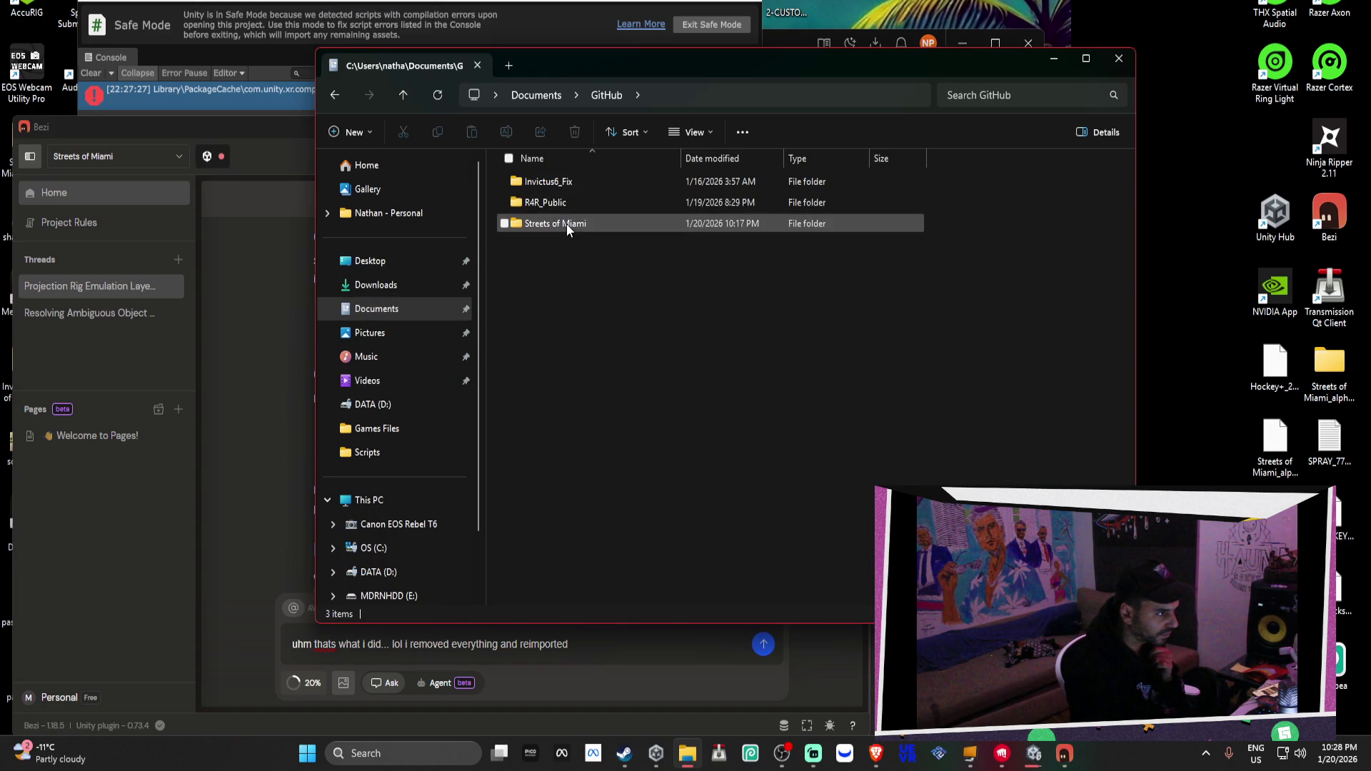
double_click(566, 223)
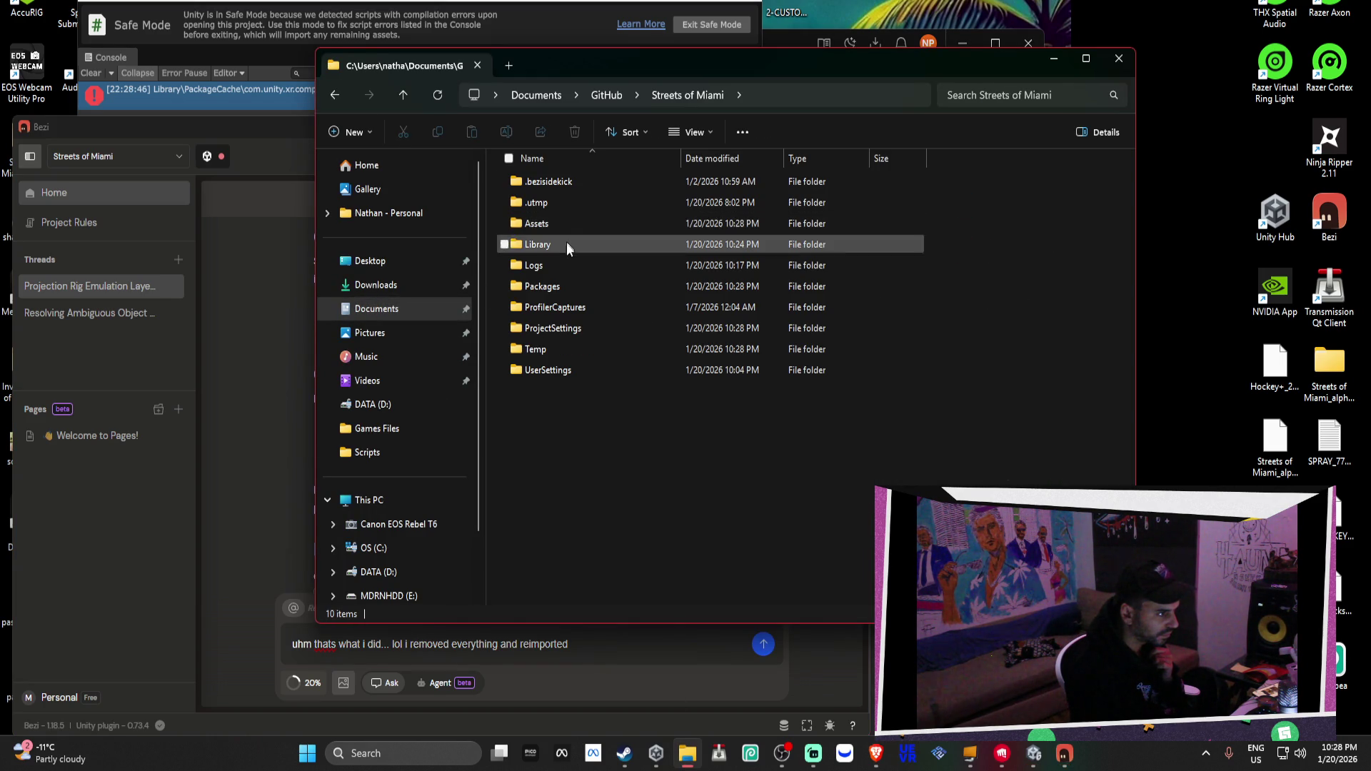
double_click(568, 245)
double_click(569, 266)
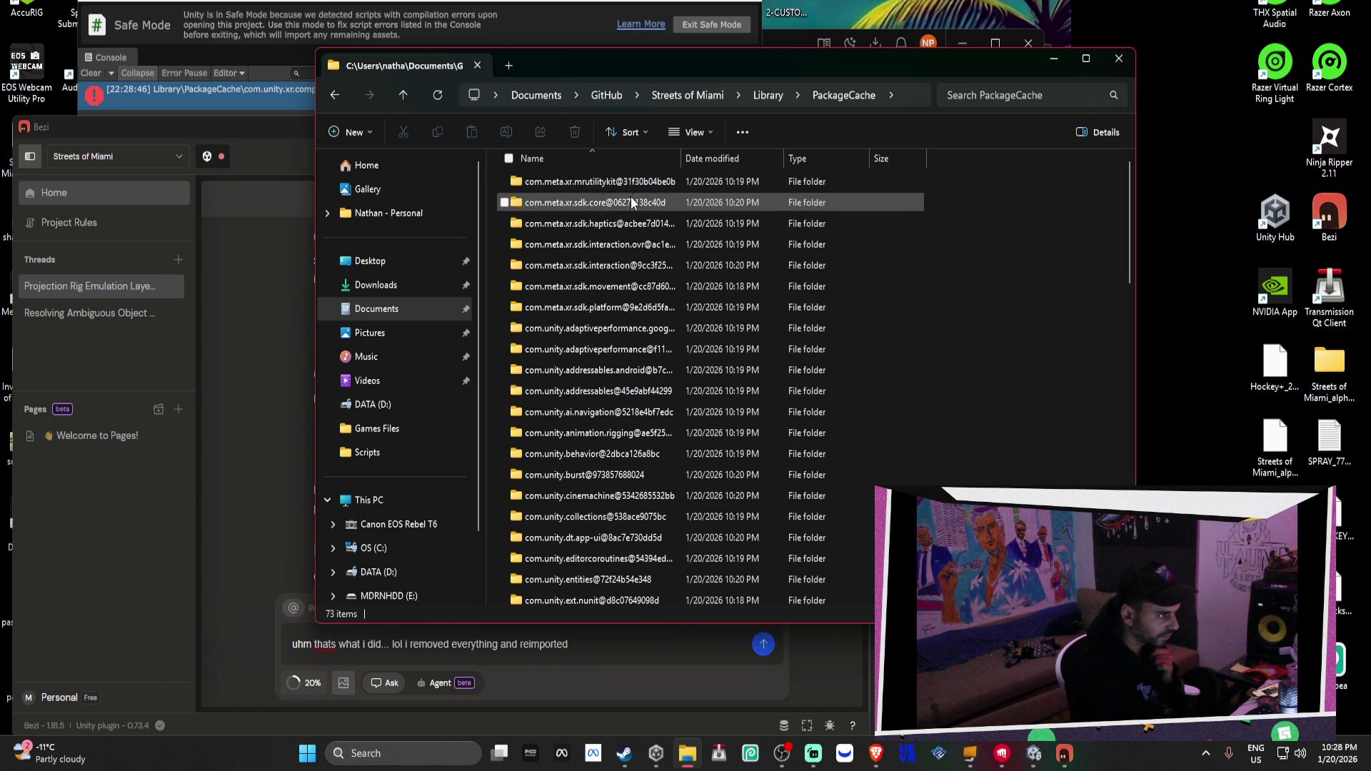
scroll(631, 202, down, 1)
scroll(629, 260, up, 1)
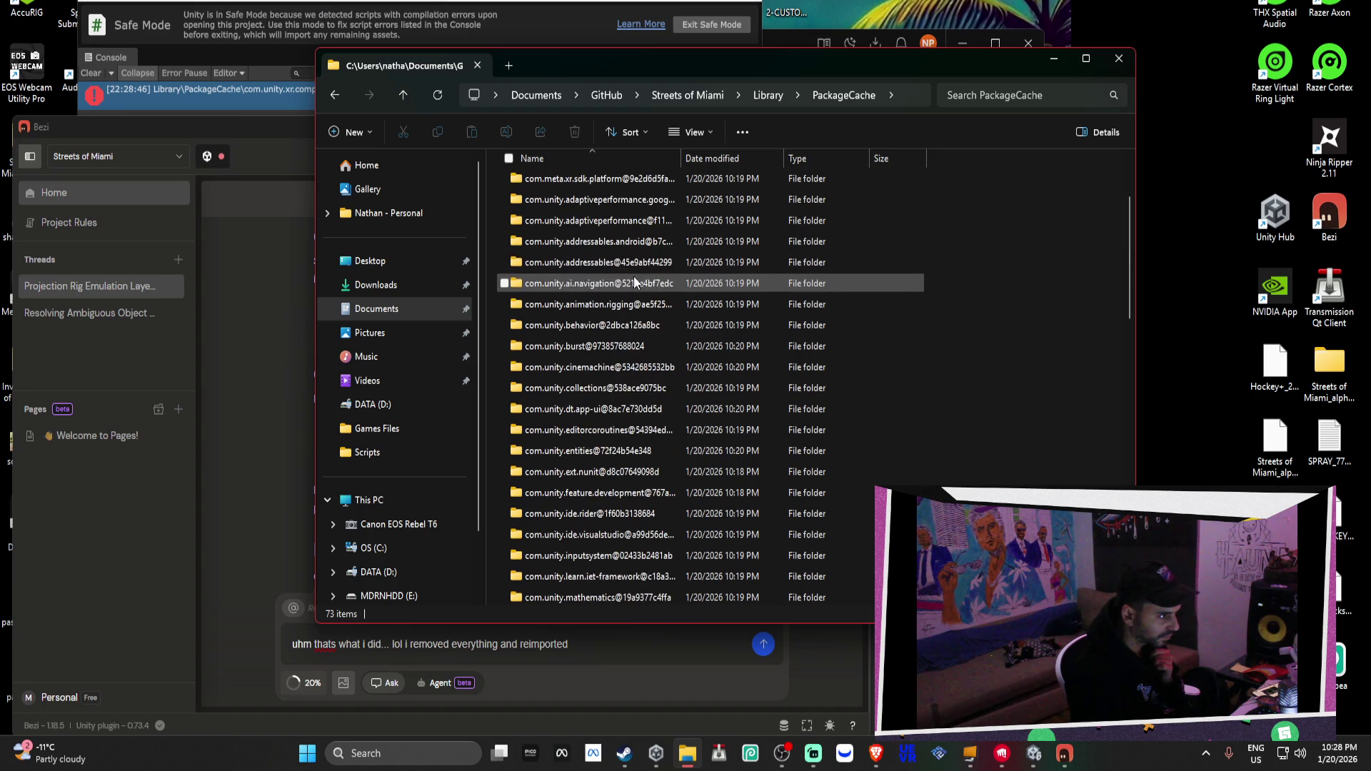
Sort by name descending and open com.unity.xr.compositionlayers > Runtime > Emulation > Implementations
click(602, 158)
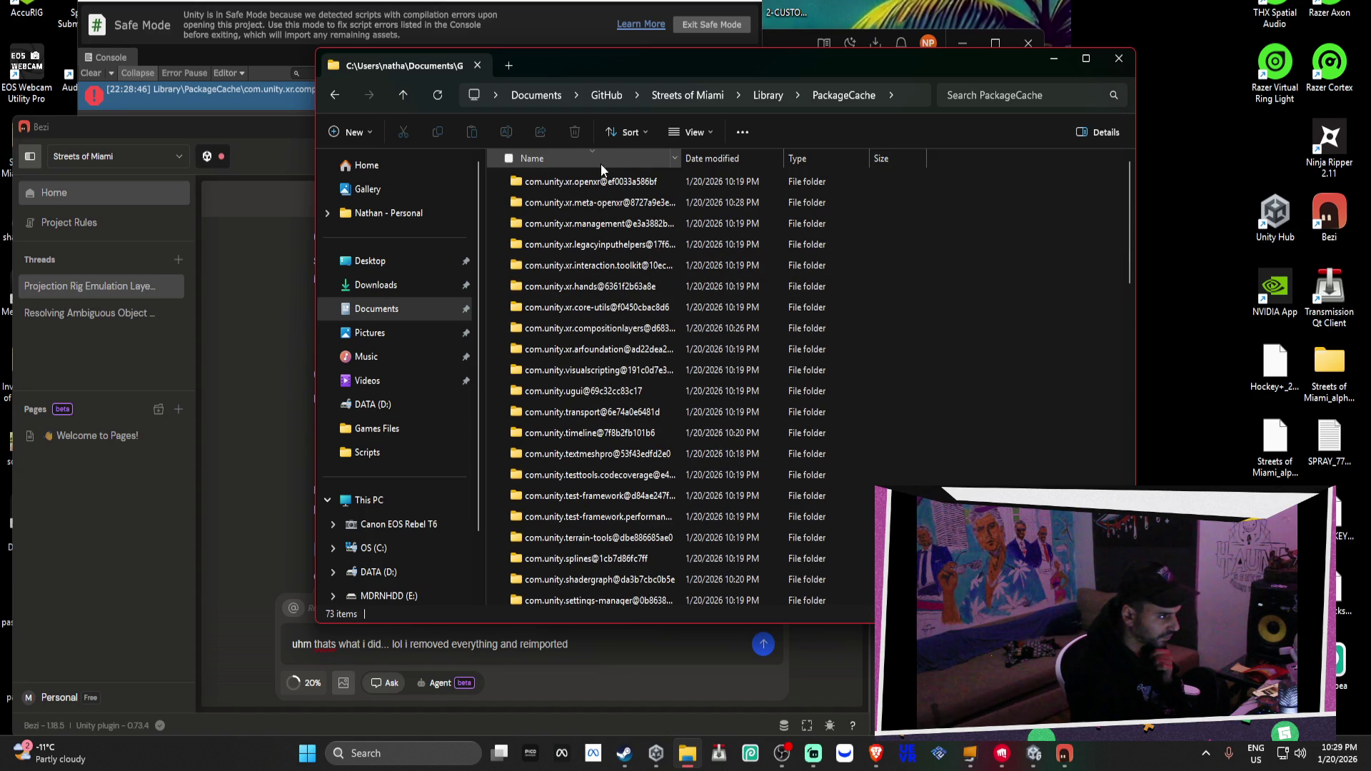
double_click(620, 328)
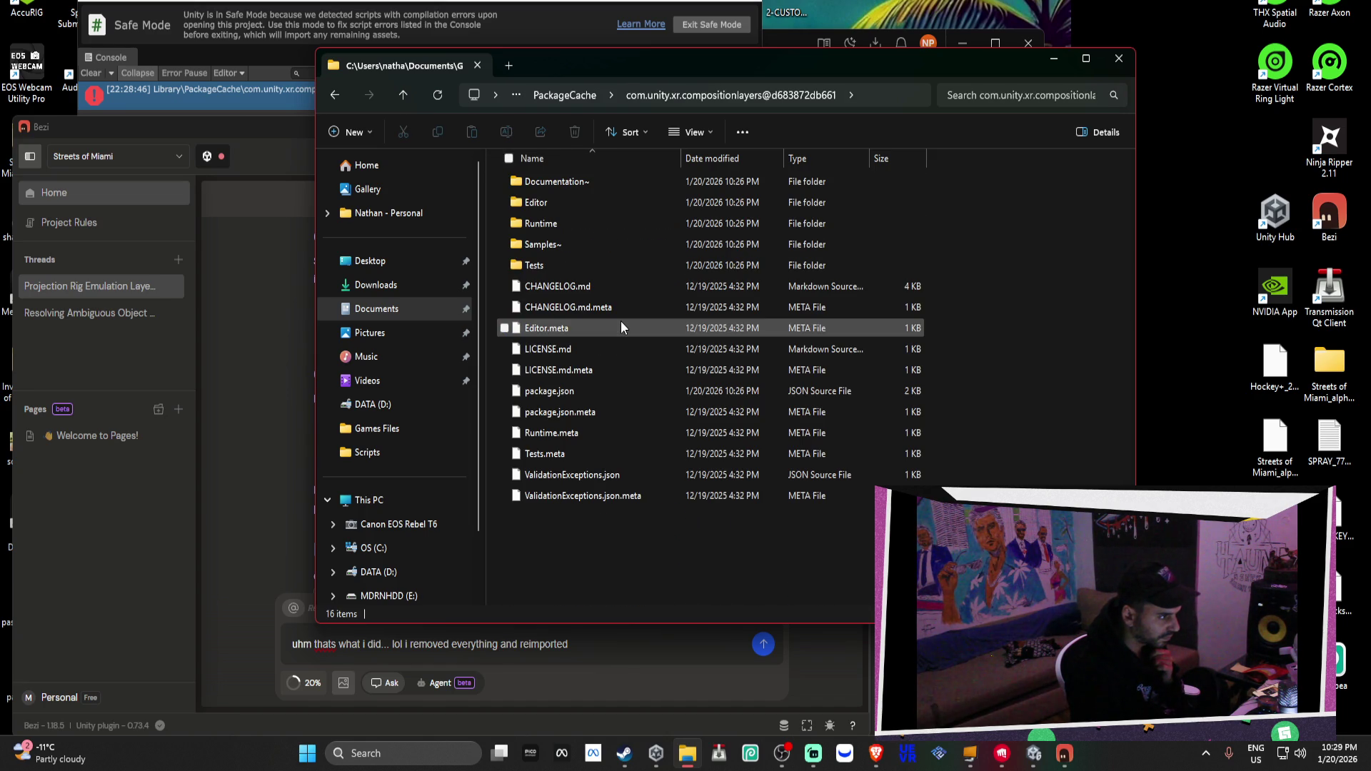
mouse_move(623, 66)
mouse_down()
mouse_move(658, 213)
mouse_move(464, 173)
mouse_up()
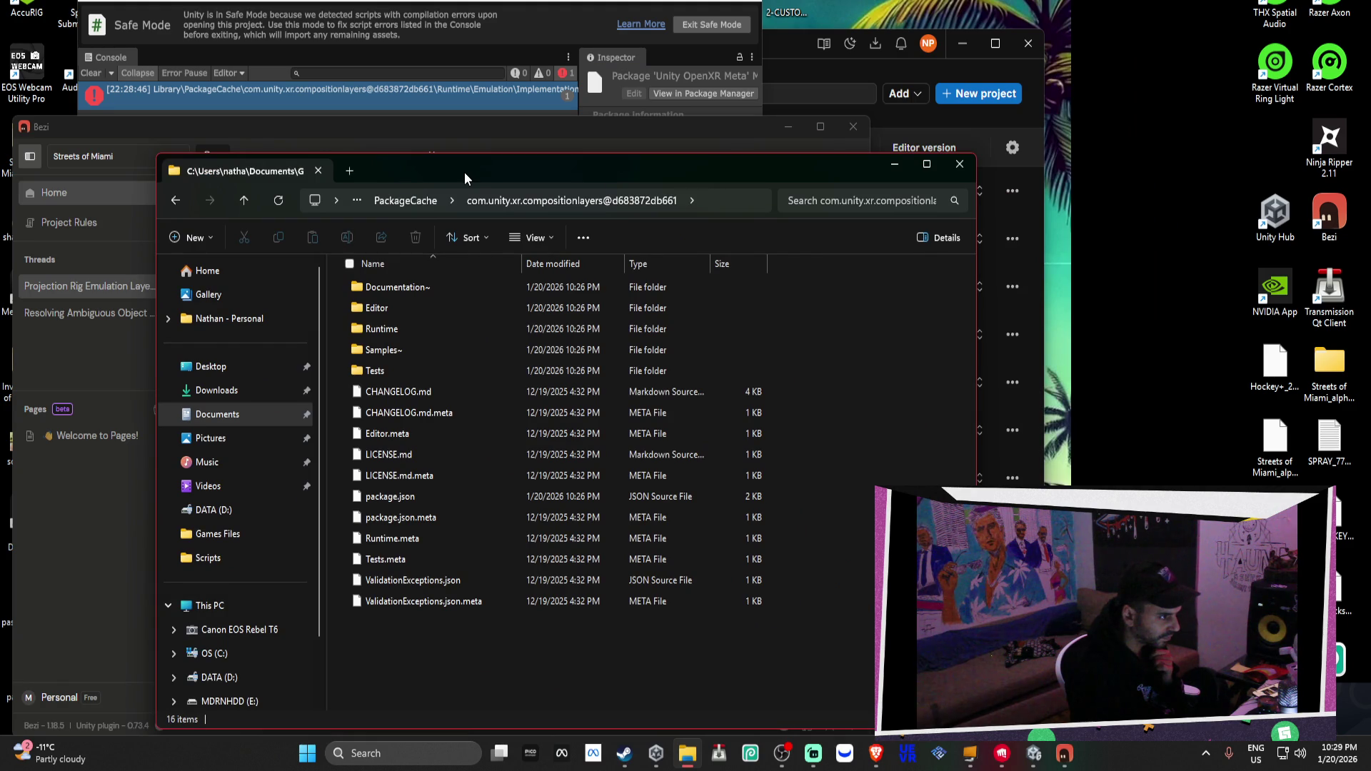
double_click(419, 326)
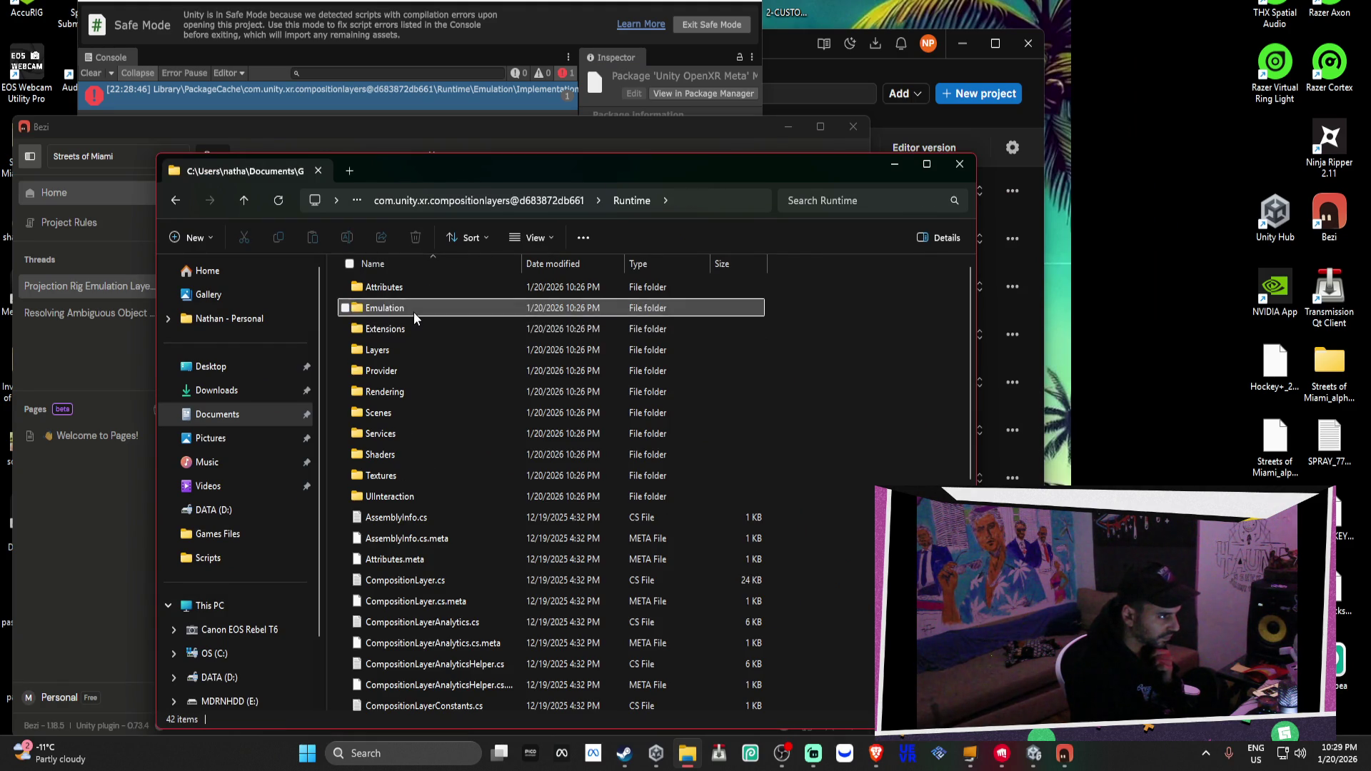
double_click(413, 311)
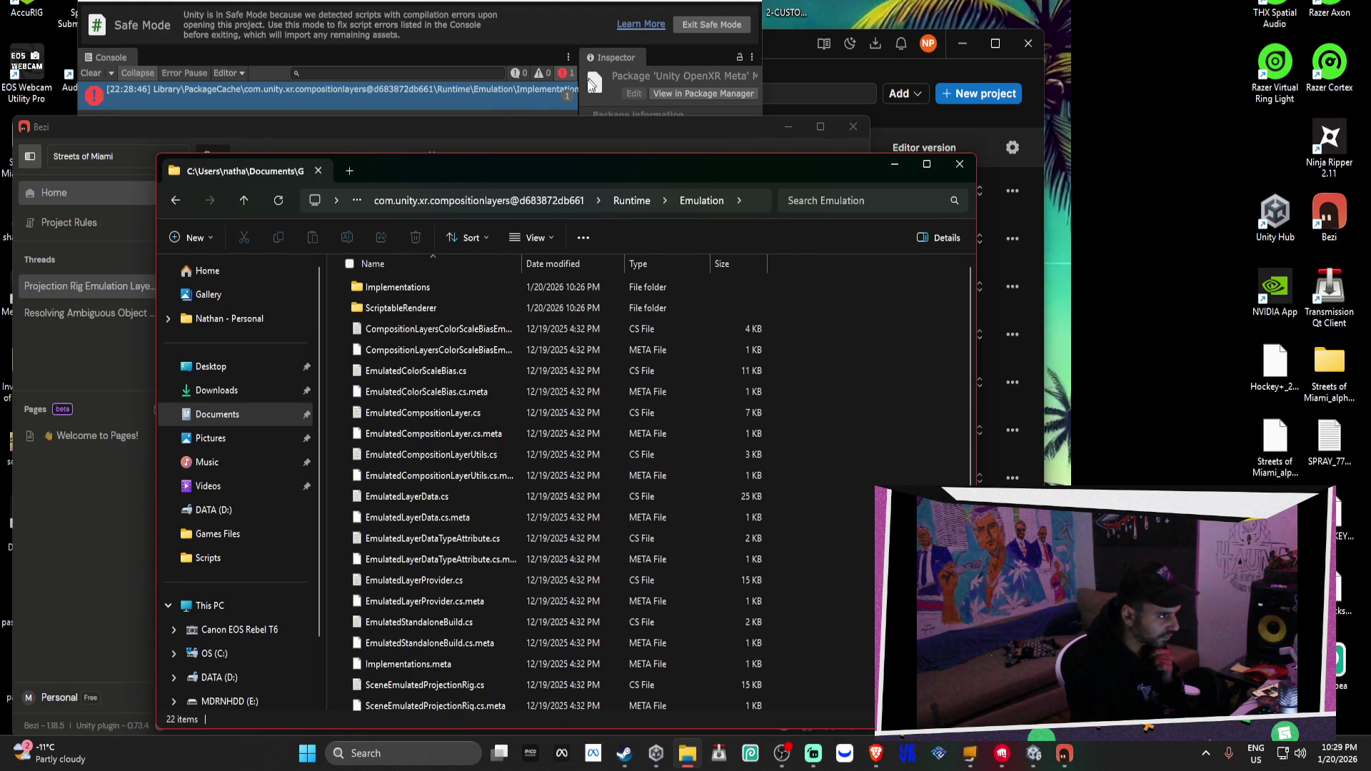
drag(504, 126, 515, 252)
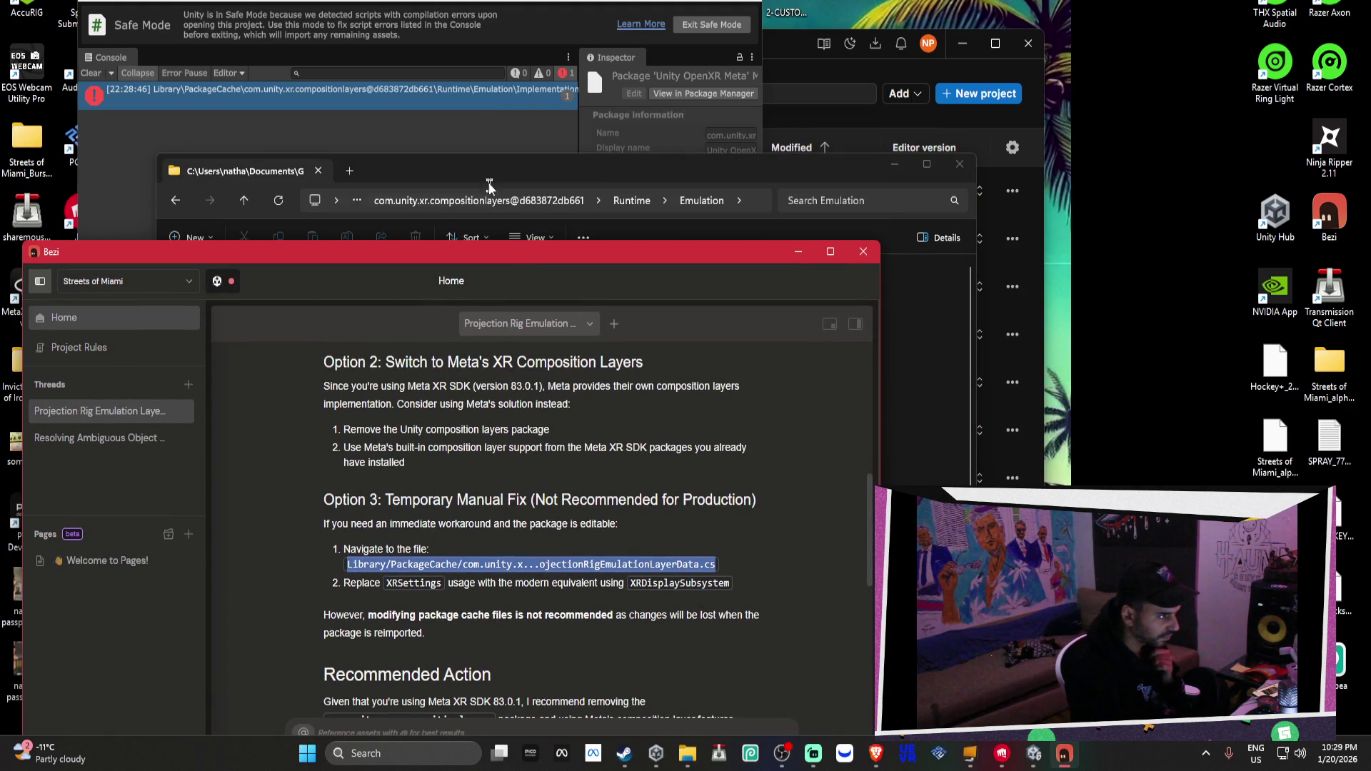
drag(448, 167, 711, 161)
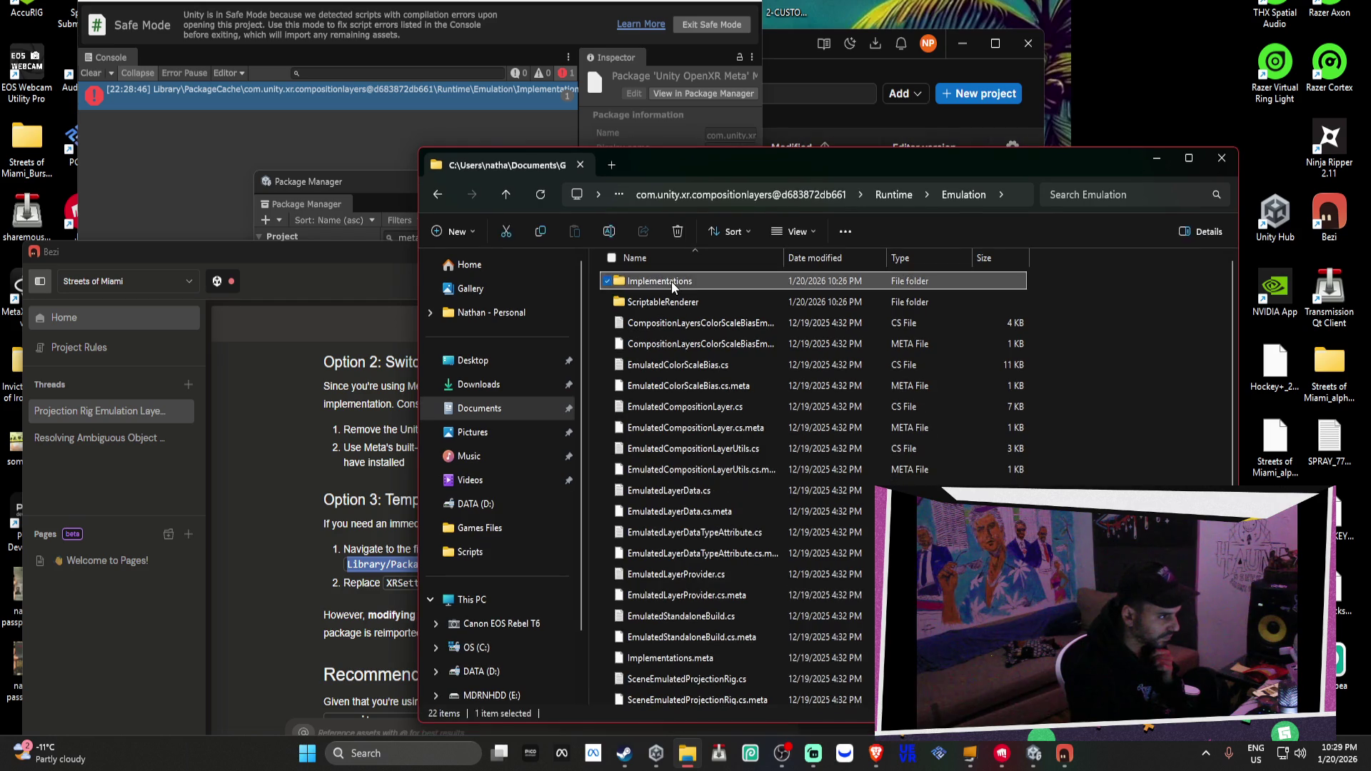
double_click(672, 281)
mouse_move(357, 252)
mouse_down()
mouse_move(535, 227)
mouse_move(731, 133)
mouse_up()
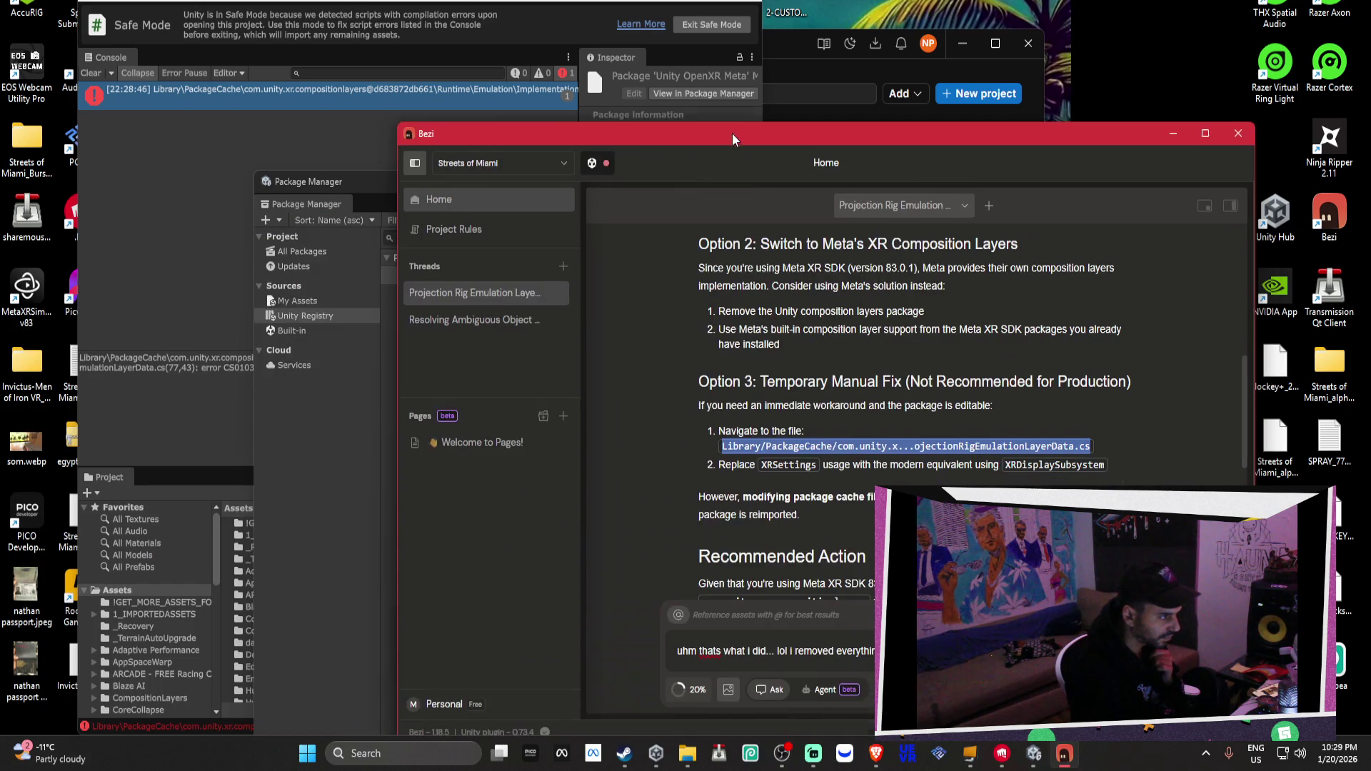
Select the full Unity console error message and move the Package Manager window lower
click(183, 383)
triple_click(191, 360)
mouse_move(568, 182)
mouse_down()
mouse_move(588, 273)
mouse_move(581, 512)
mouse_move(566, 511)
mouse_up()
click(473, 366)
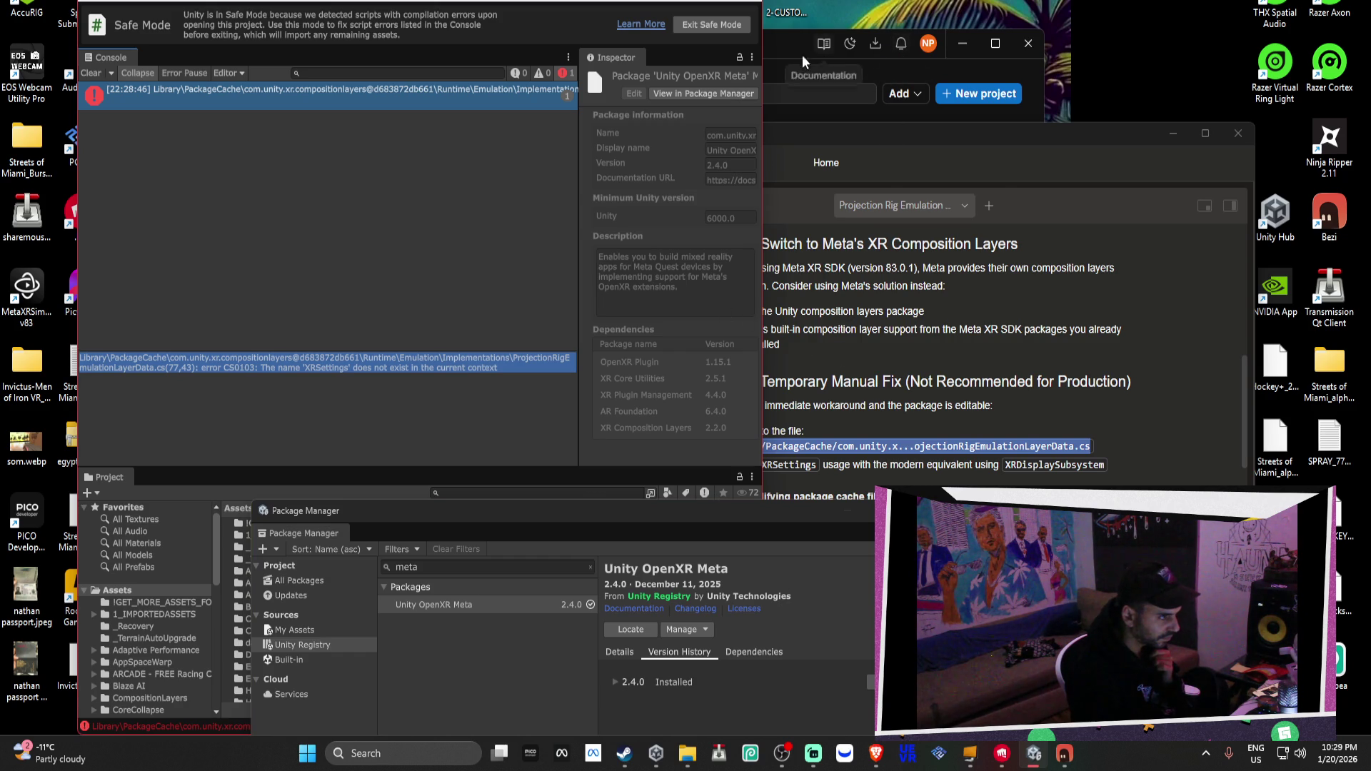
click(777, 48)
click(962, 43)
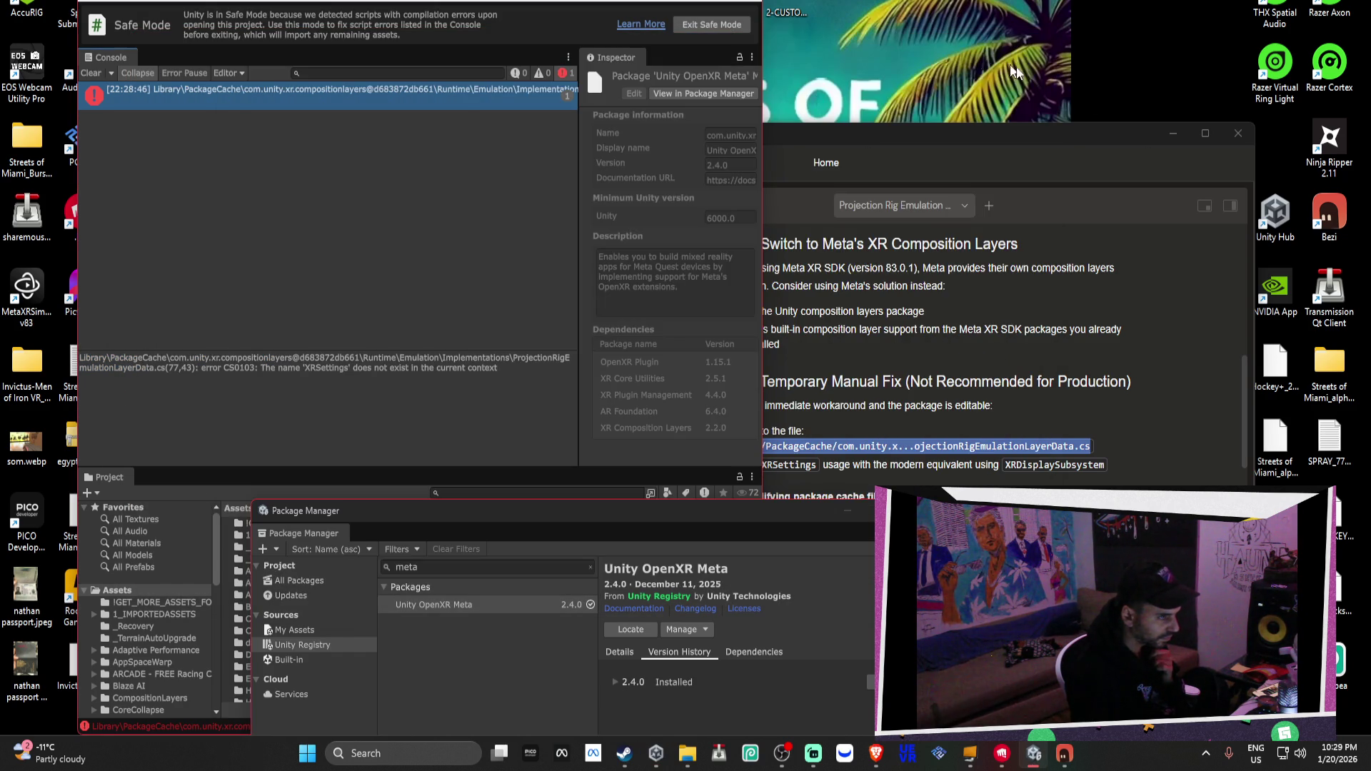
Select XRDisplaySubsystem in Bezi's answer and bring the Implementations folder back
drag(1120, 138, 1094, 123)
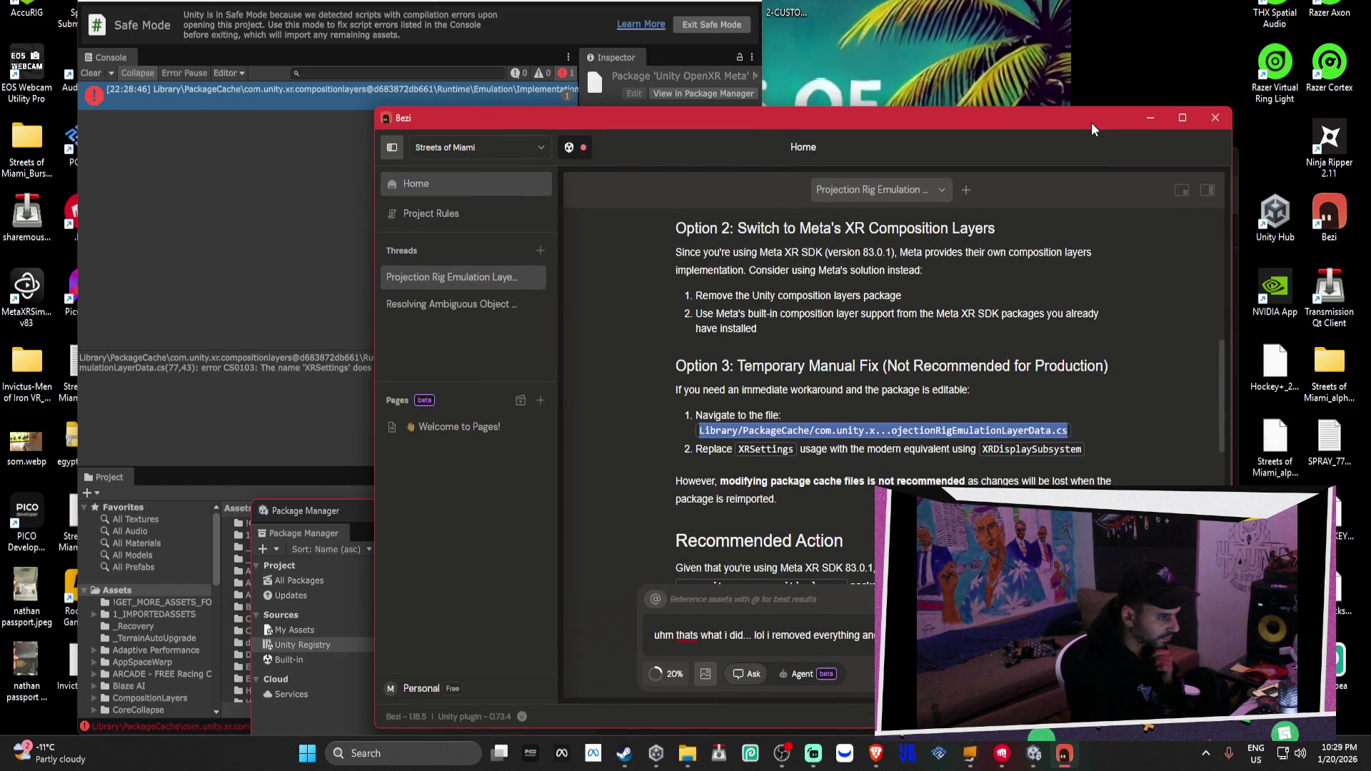
mouse_move(980, 450)
mouse_down()
mouse_move(1078, 453)
mouse_move(1009, 462)
mouse_up()
double_click(1000, 450)
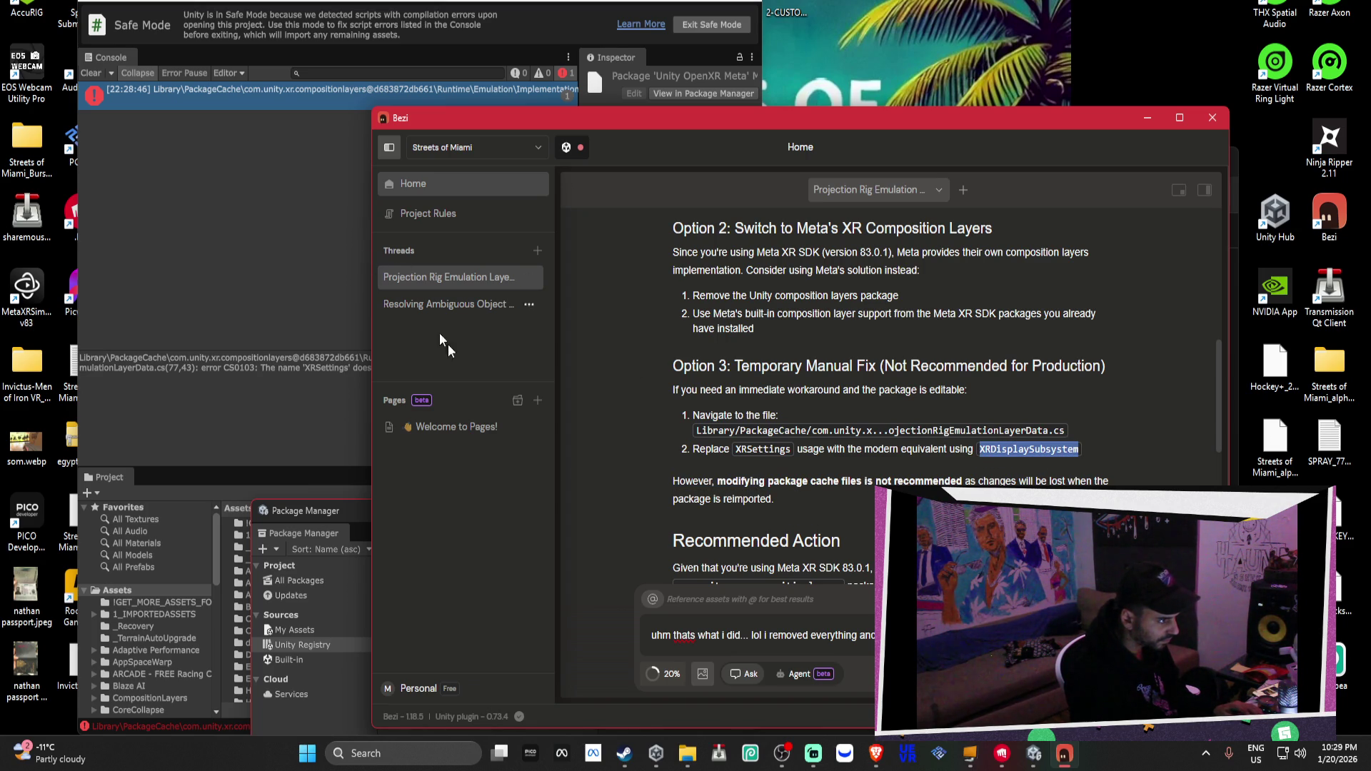
click(688, 753)
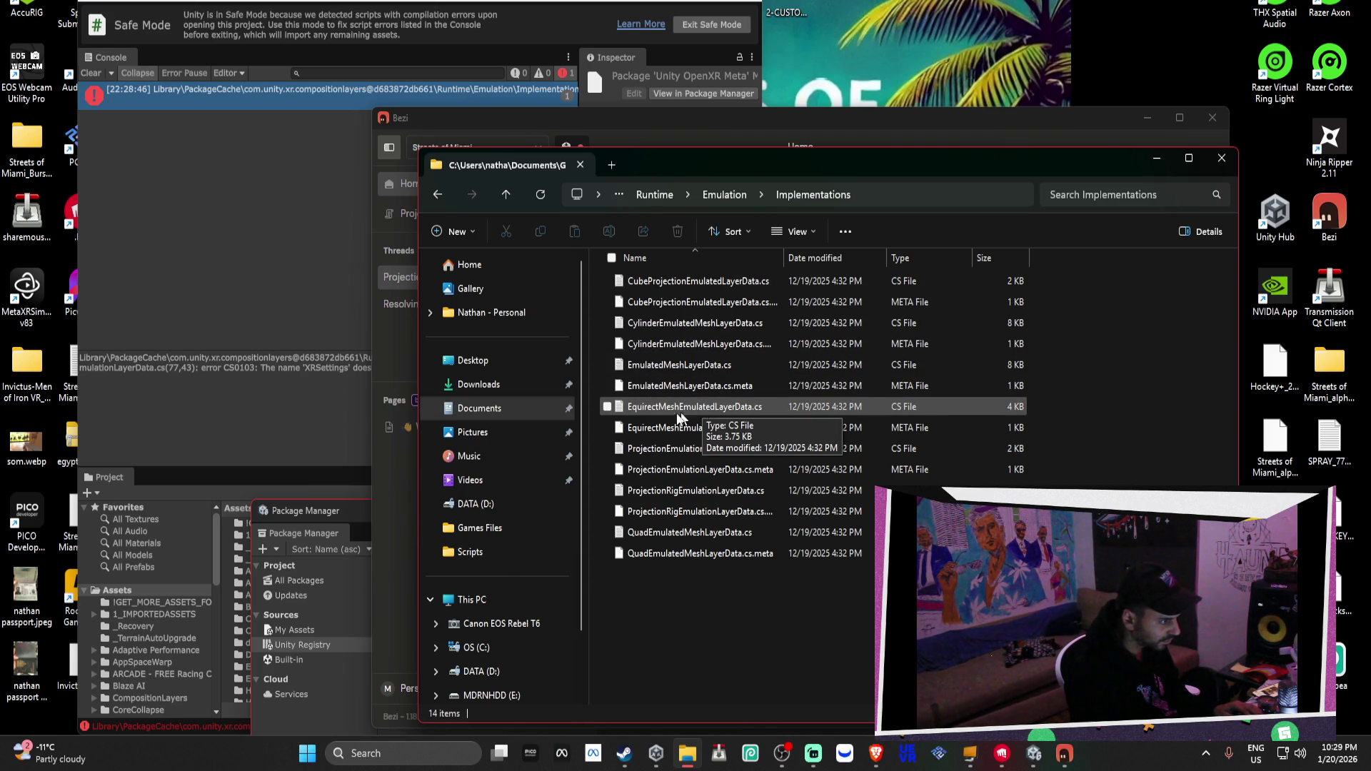
Open ProjectionEmulationLayerData.cs from the Implementations folder with Notepad
click(307, 372)
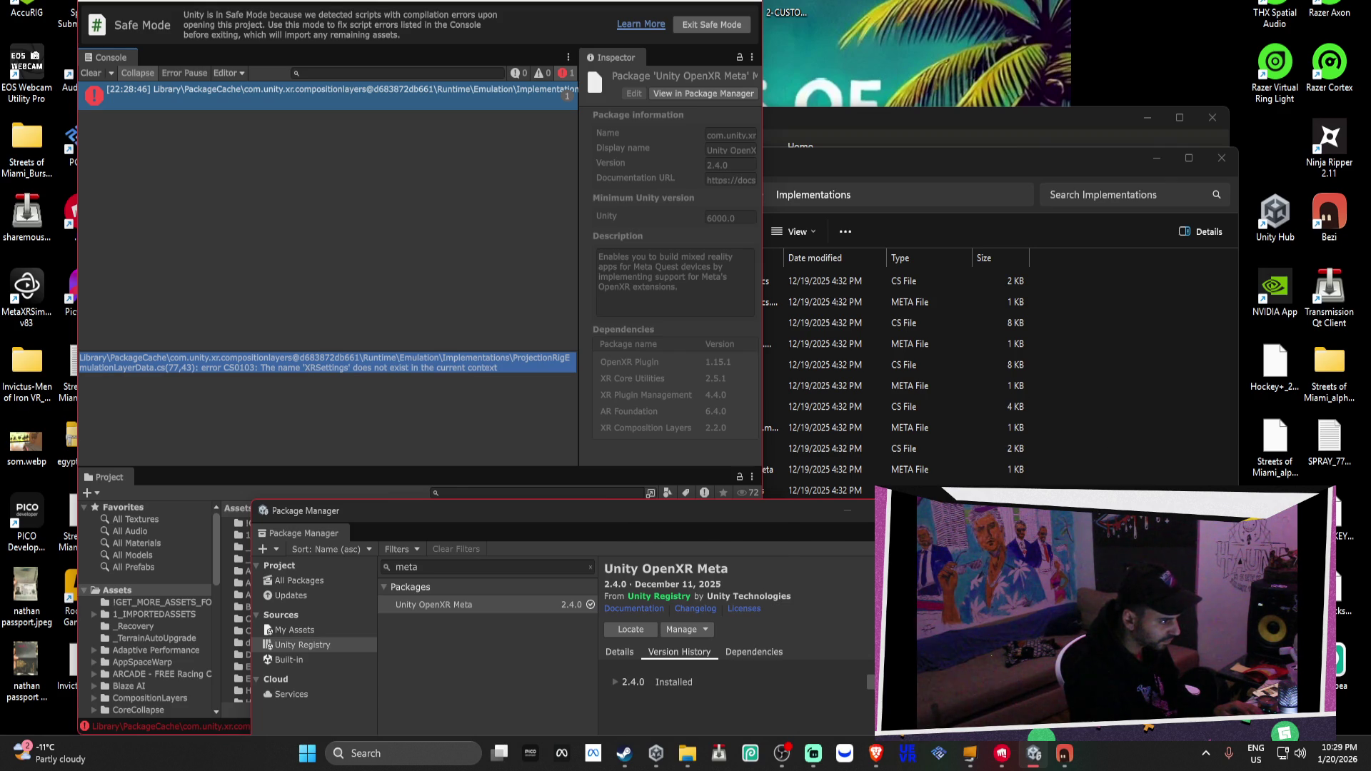
click(686, 754)
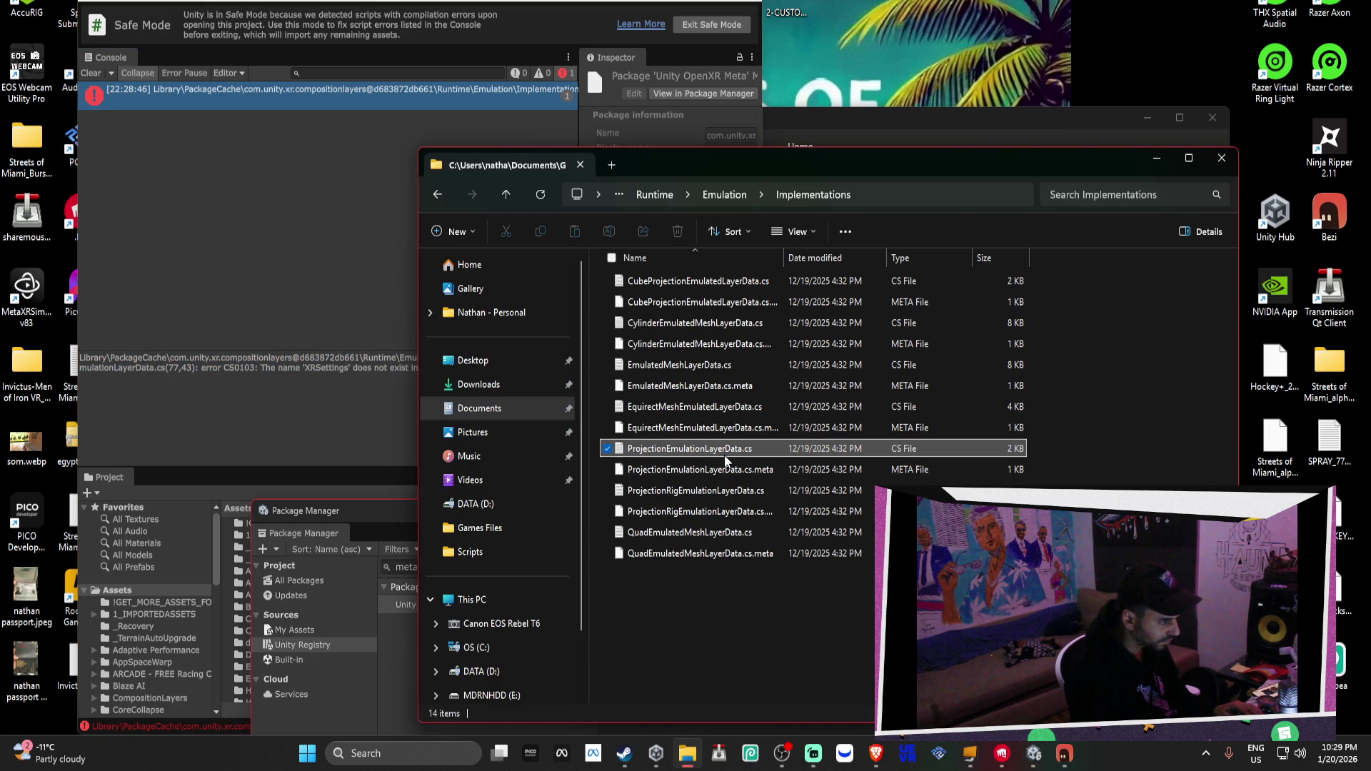
right_click(729, 450)
mouse_move(806, 237)
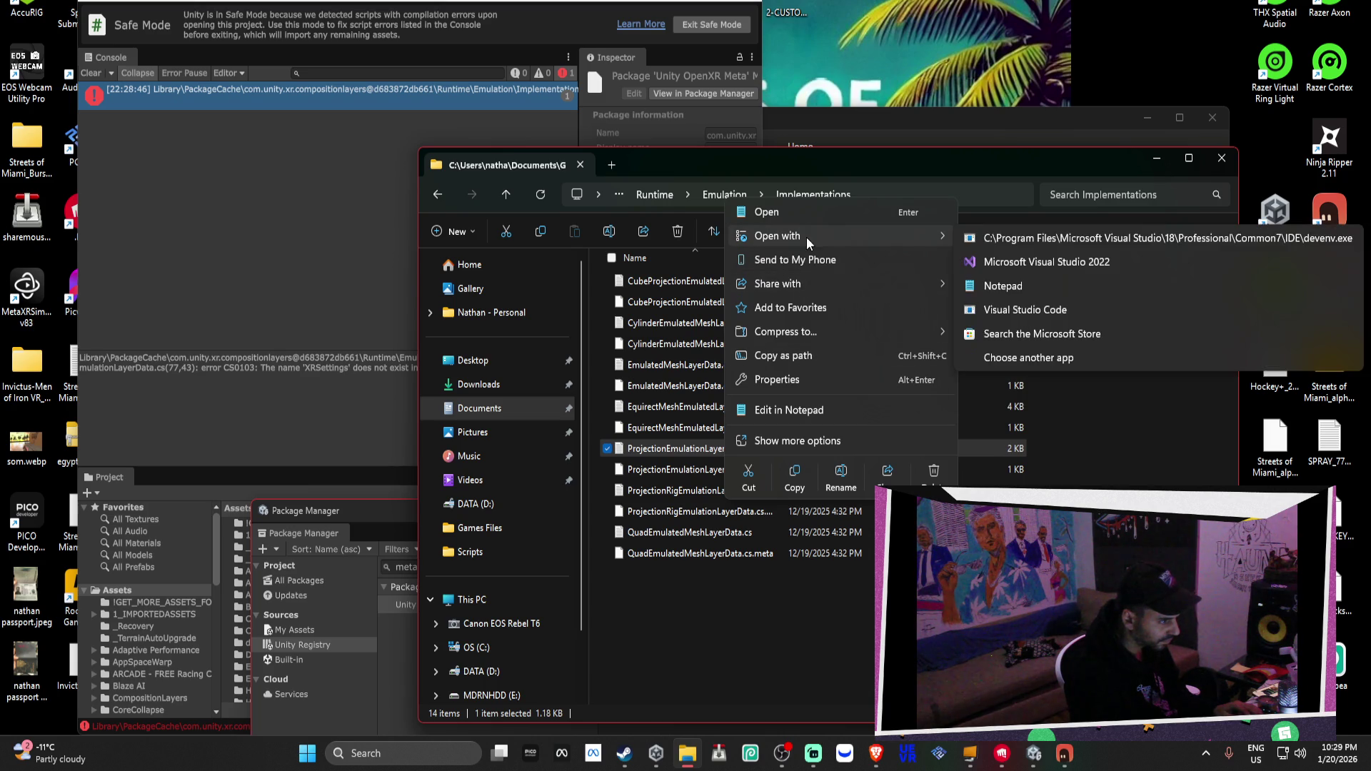
click(1021, 292)
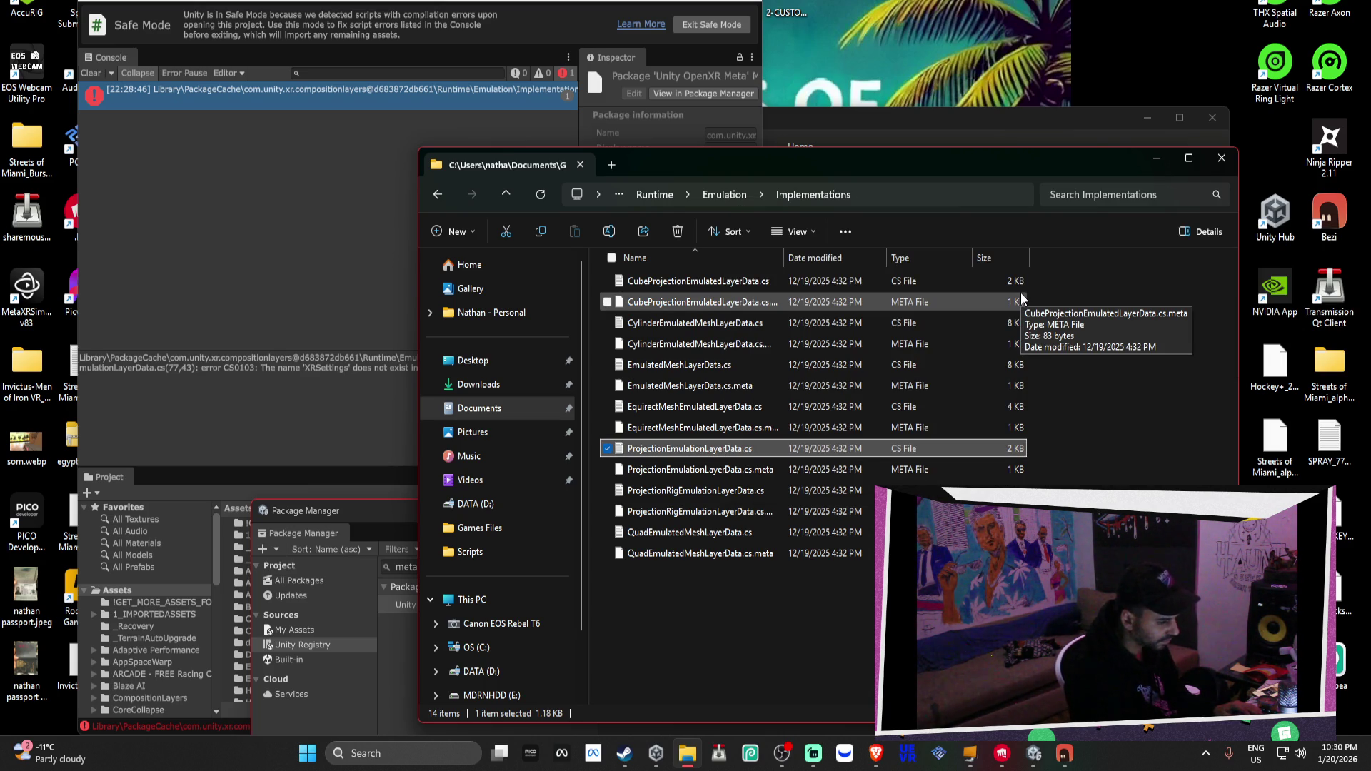
right_click(756, 448)
click(681, 432)
Search the ProjectionEmulationLayerData script for 'xrset' to locate XRSettings
click(681, 432)
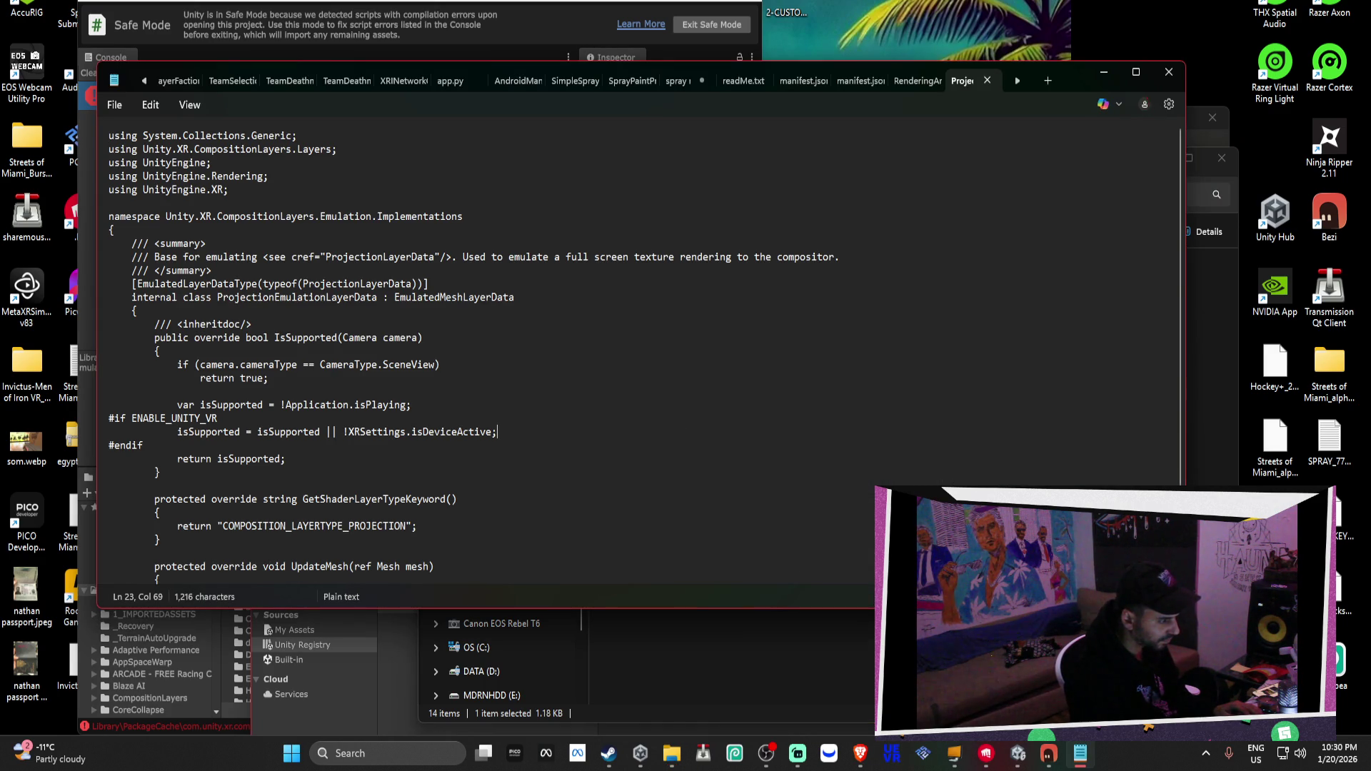
click(1049, 758)
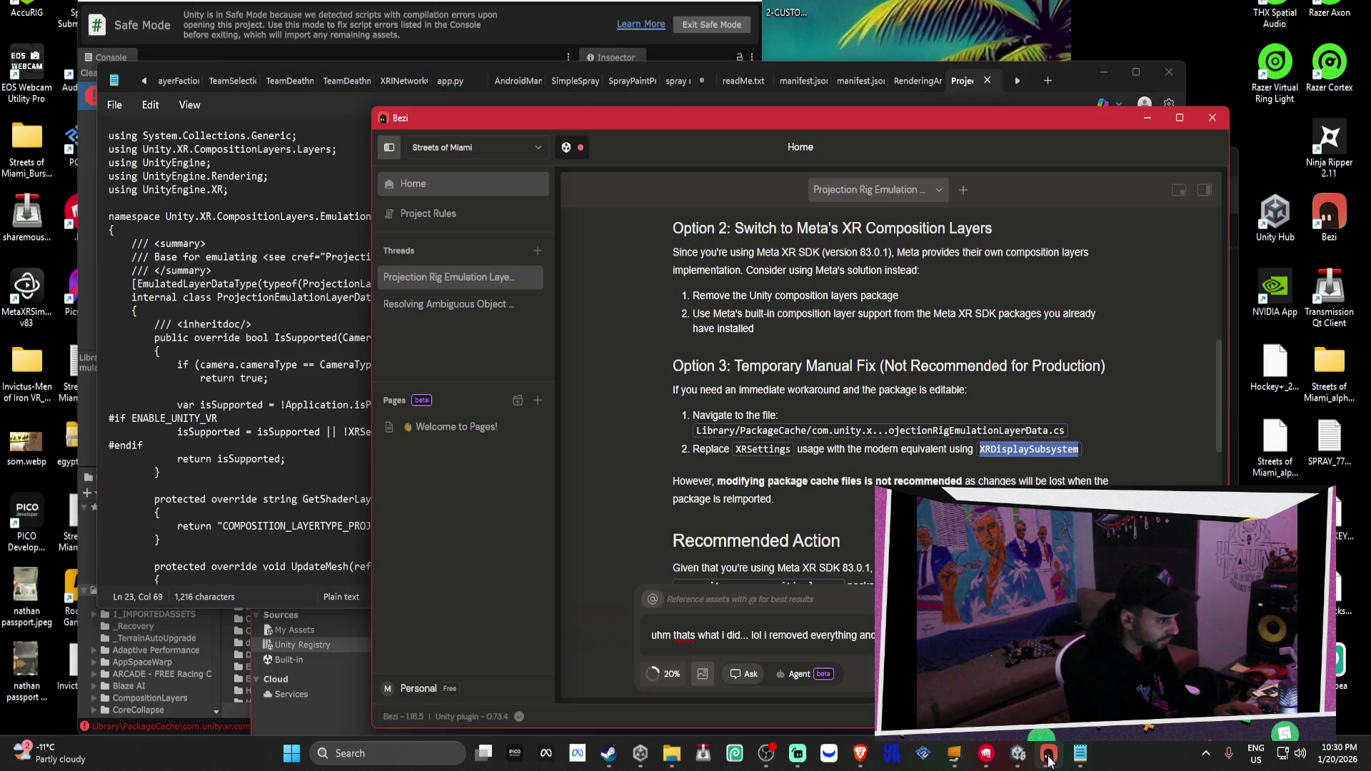
click(1048, 758)
click(685, 468)
key(ctrl+f)
text(xrset)
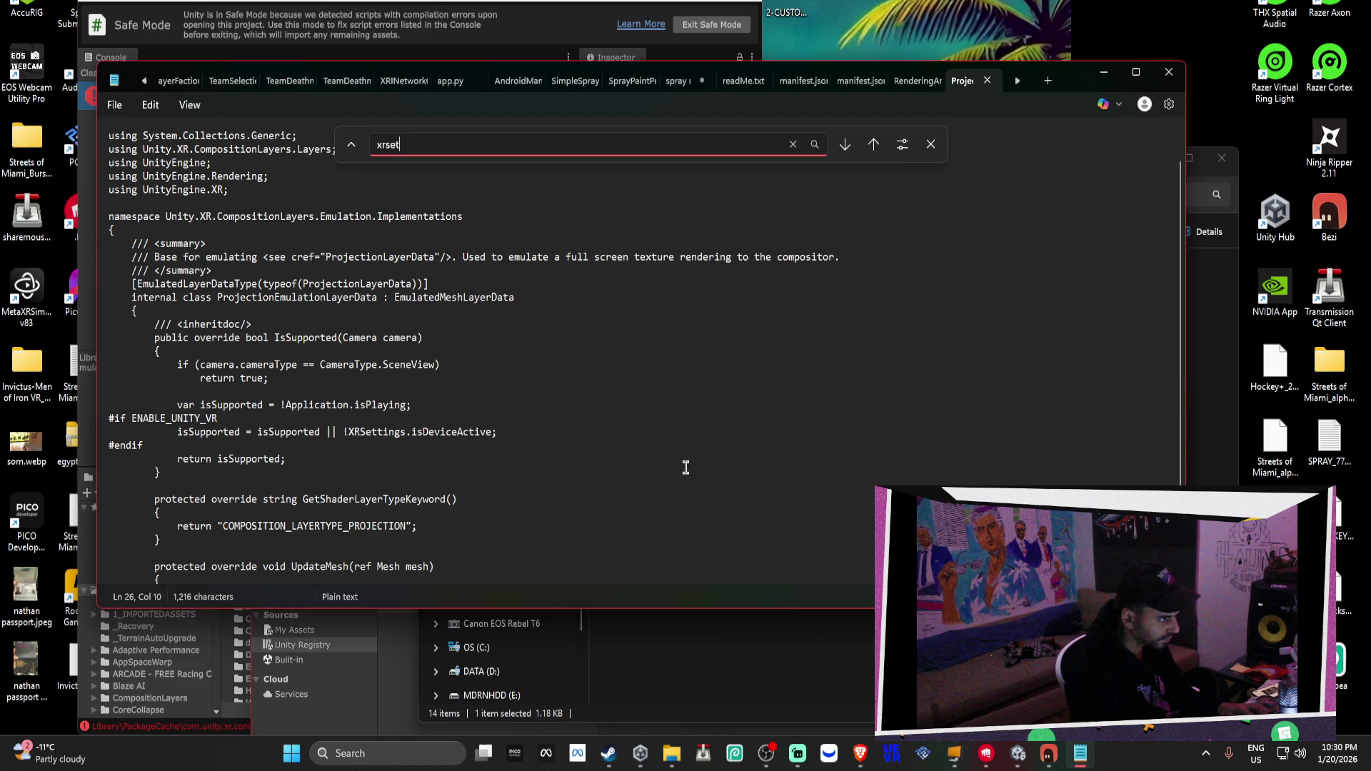
click(853, 153)
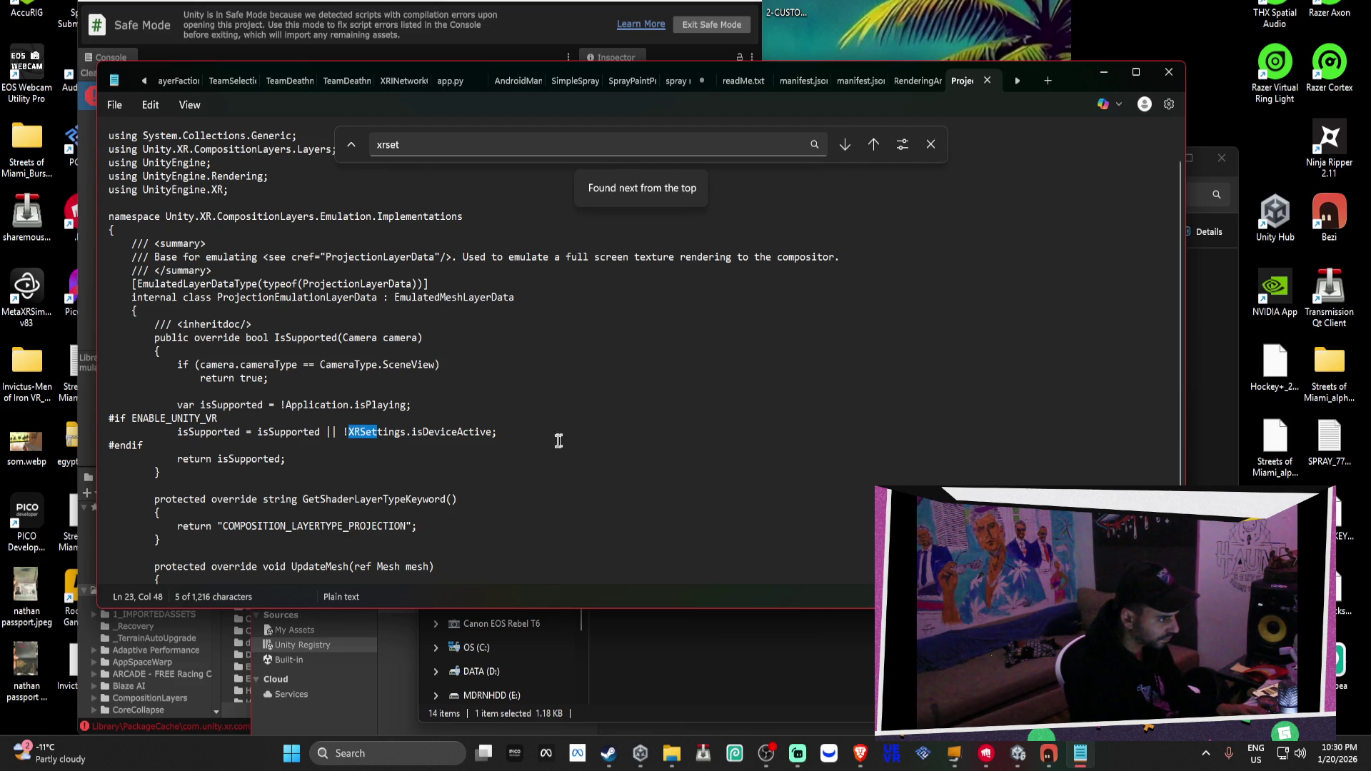
Replace XRSettings with XRDisplaySubsystem on line 23
click(404, 431)
double_click(404, 432)
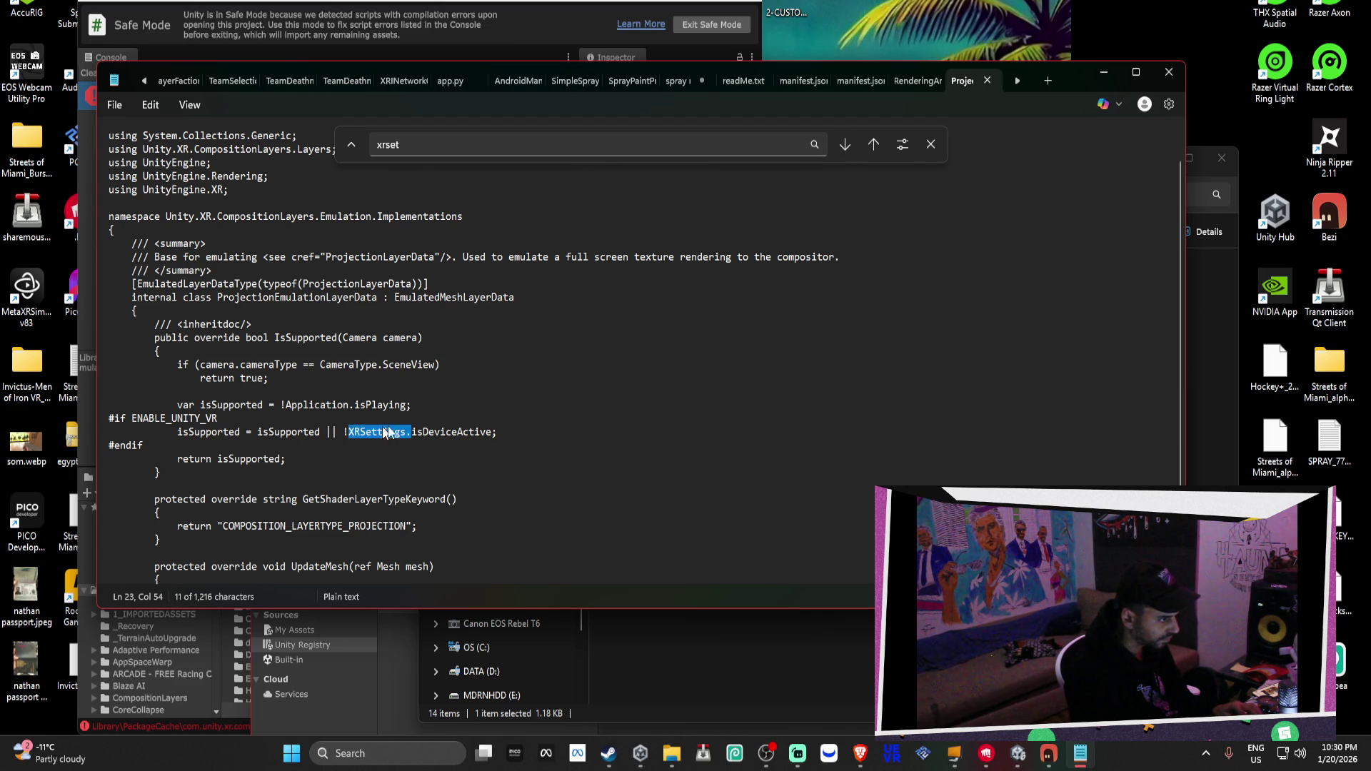
text(XRDisplaySubsystem)
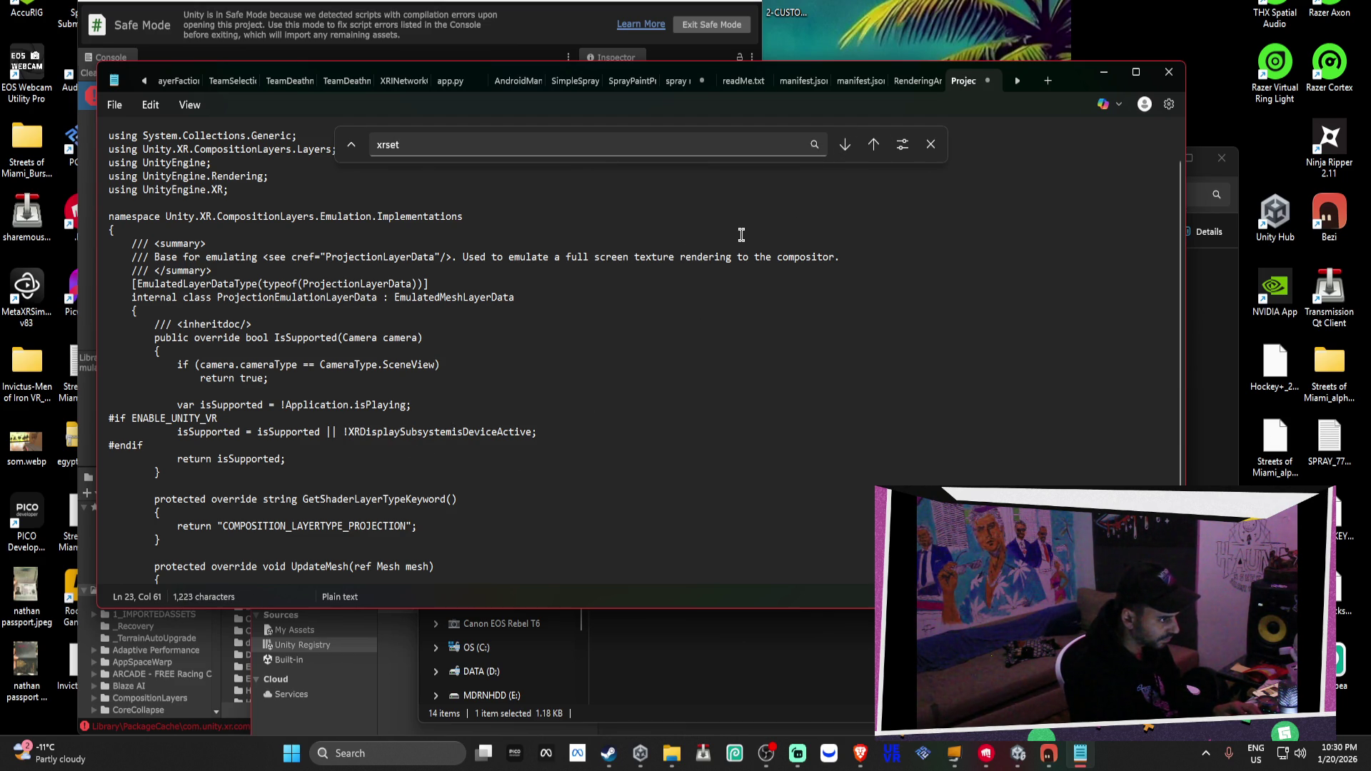
key(ctrl+z)
drag(406, 431, 365, 439)
double_click(357, 432)
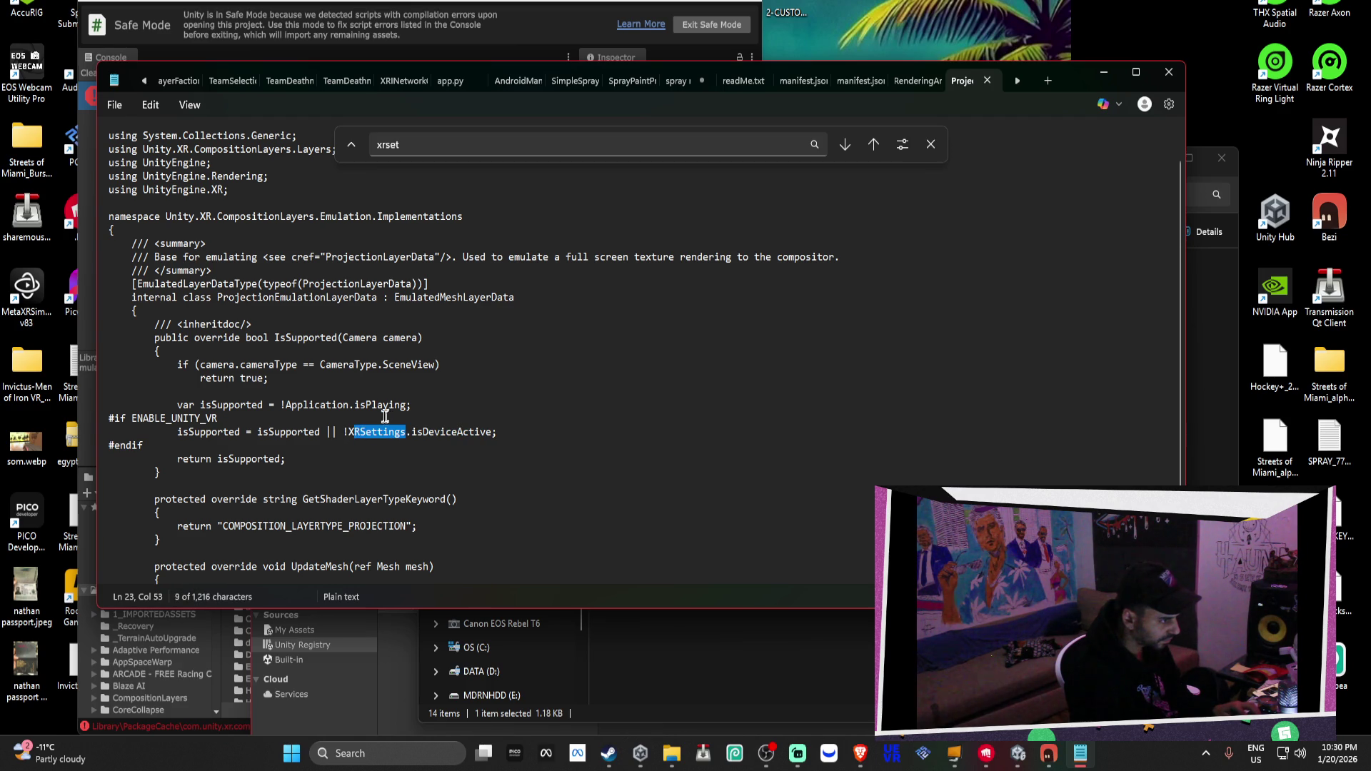
text(XRDisplaySubsystem)
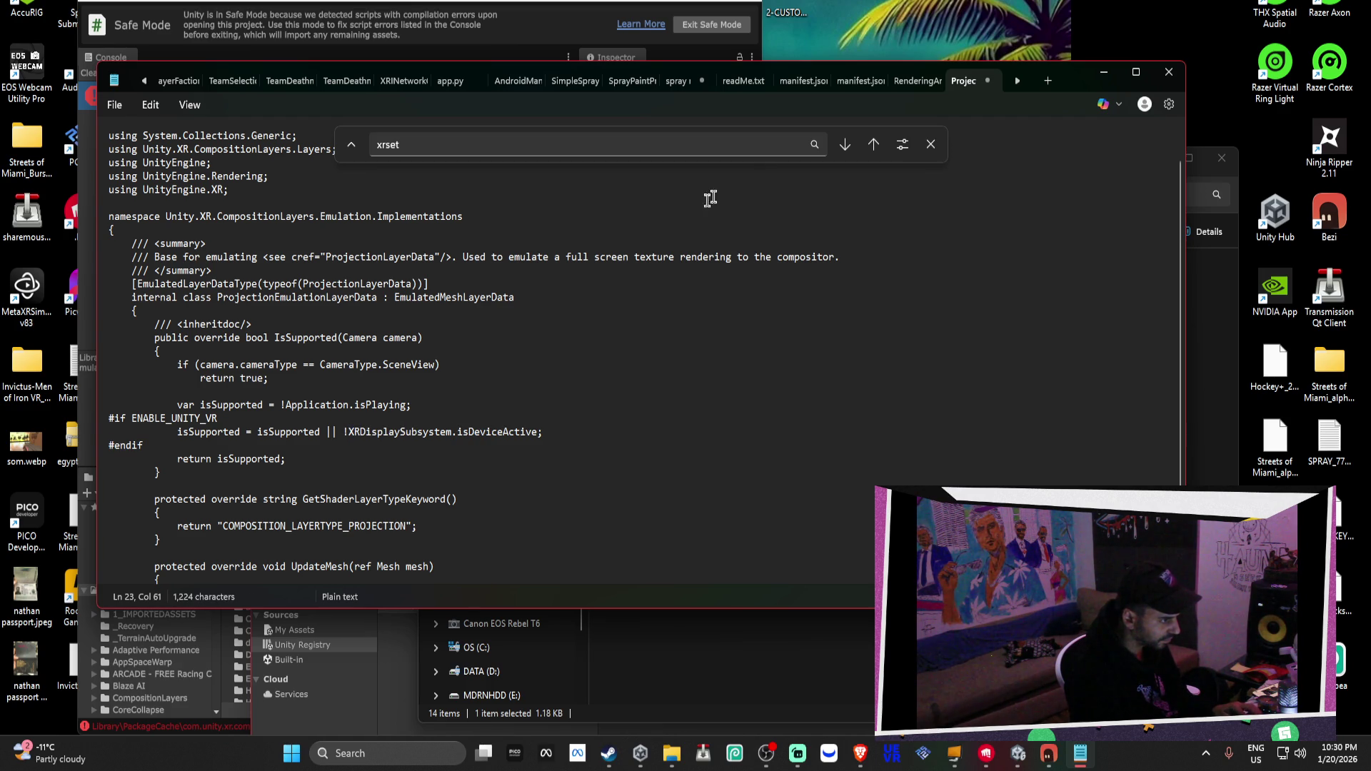
Search 'xrset' again to confirm no XRSettings occurrences remain
click(864, 147)
click(692, 377)
click(841, 144)
click(701, 379)
click(692, 398)
scroll(691, 398, down, 3)
scroll(691, 393, up, 4)
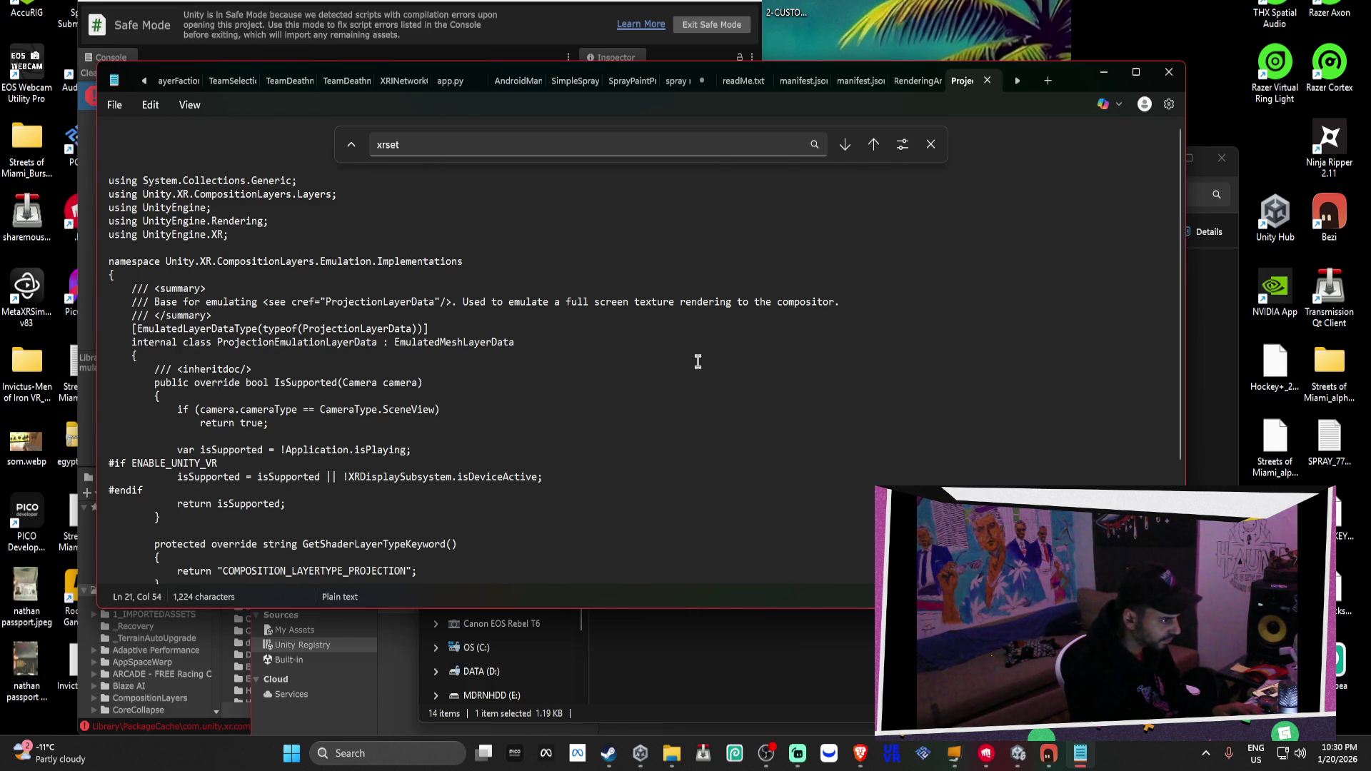
click(482, 57)
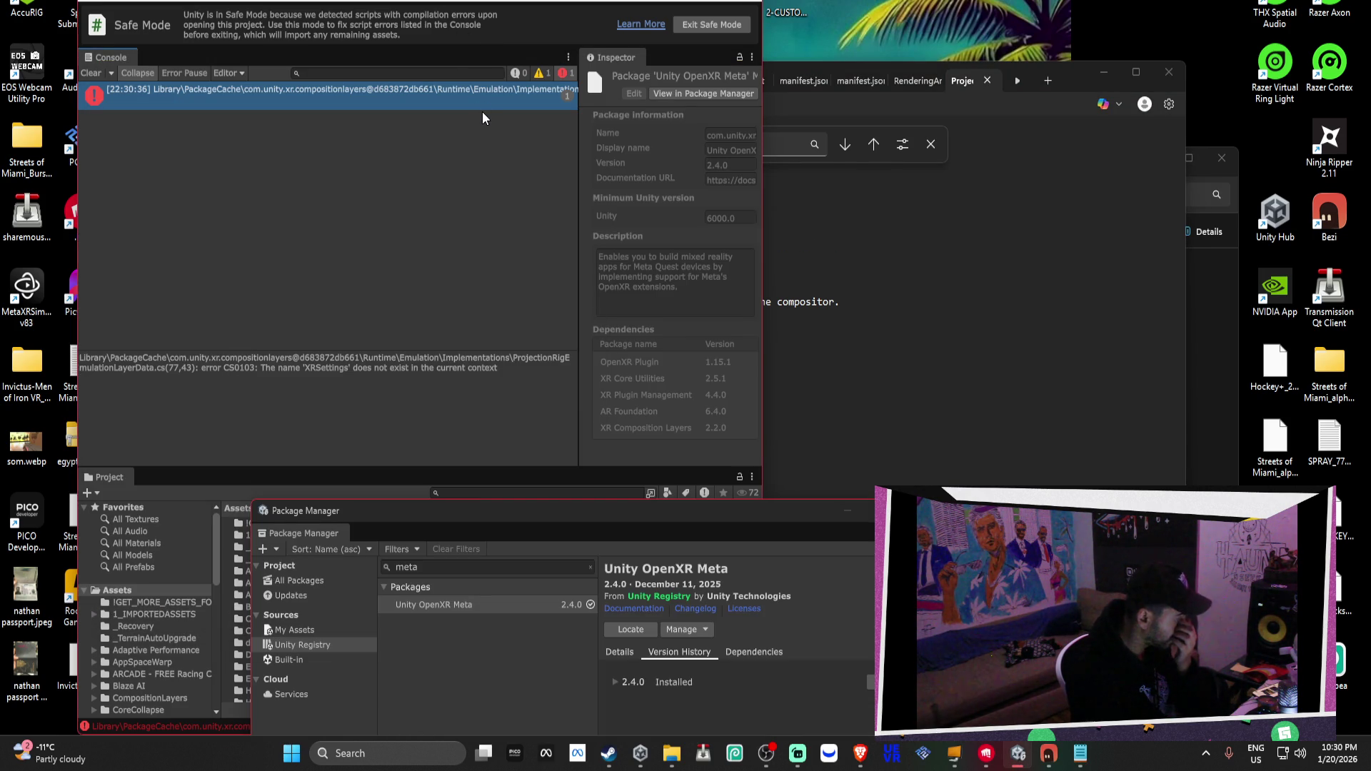
Reselect the Console error blaming XRSettings in ProjectionRigEmulationLayerData.cs
click(520, 370)
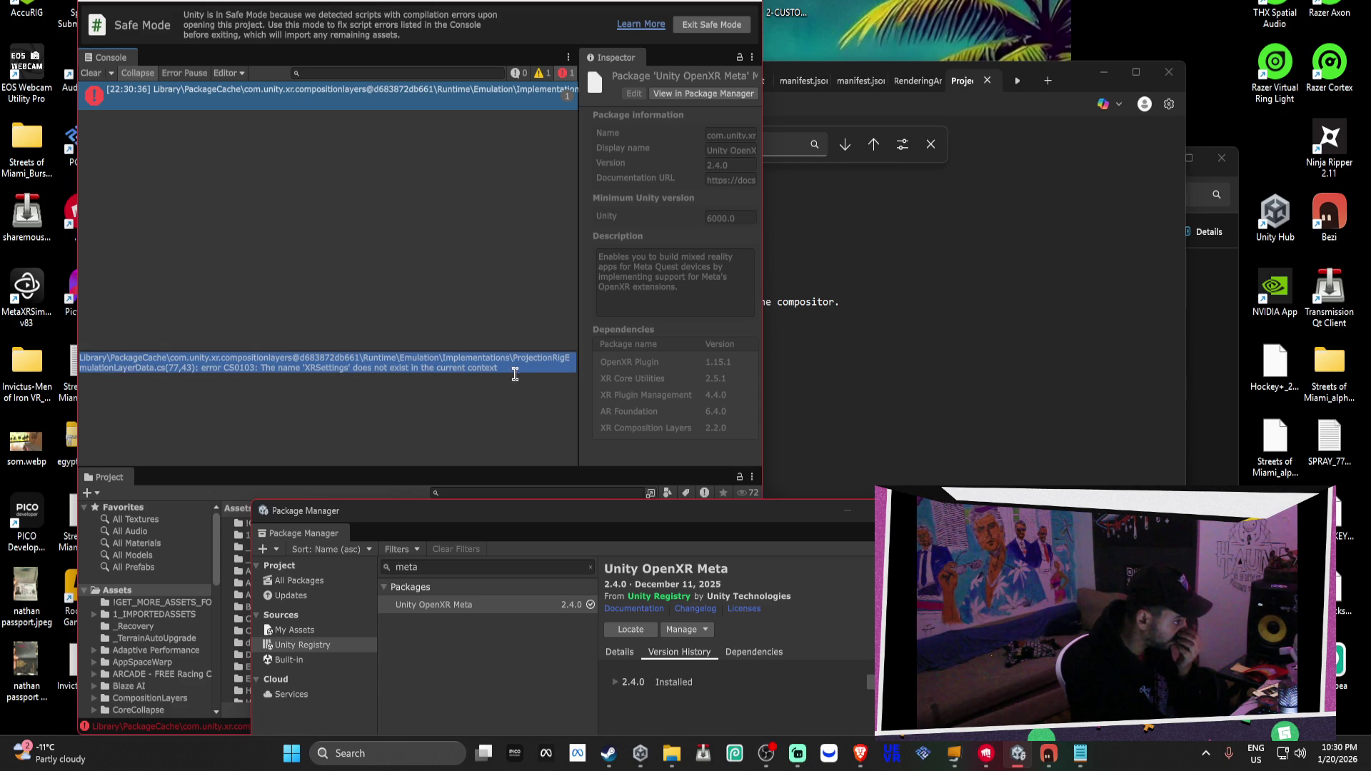
click(965, 295)
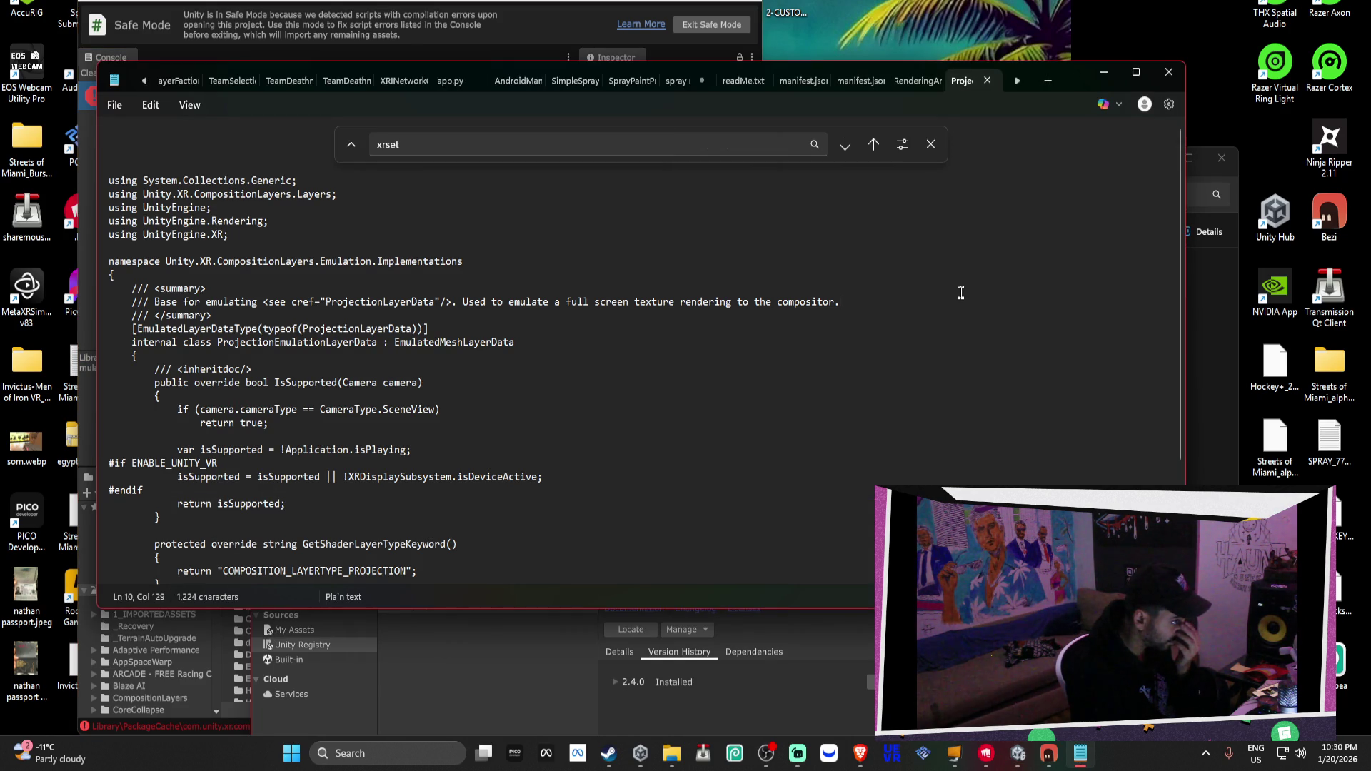
click(671, 753)
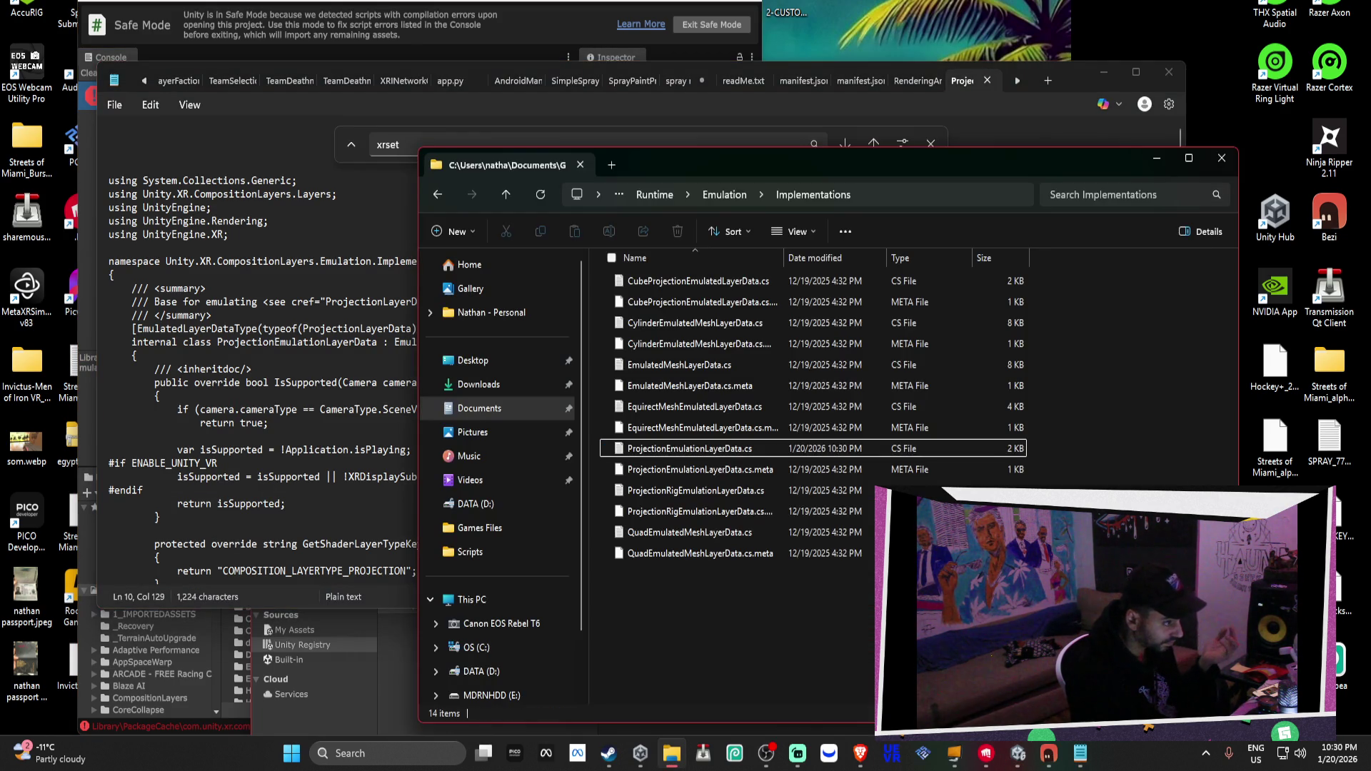
Step Back to PackageCache and Forward again to the Implementations folder
click(435, 194)
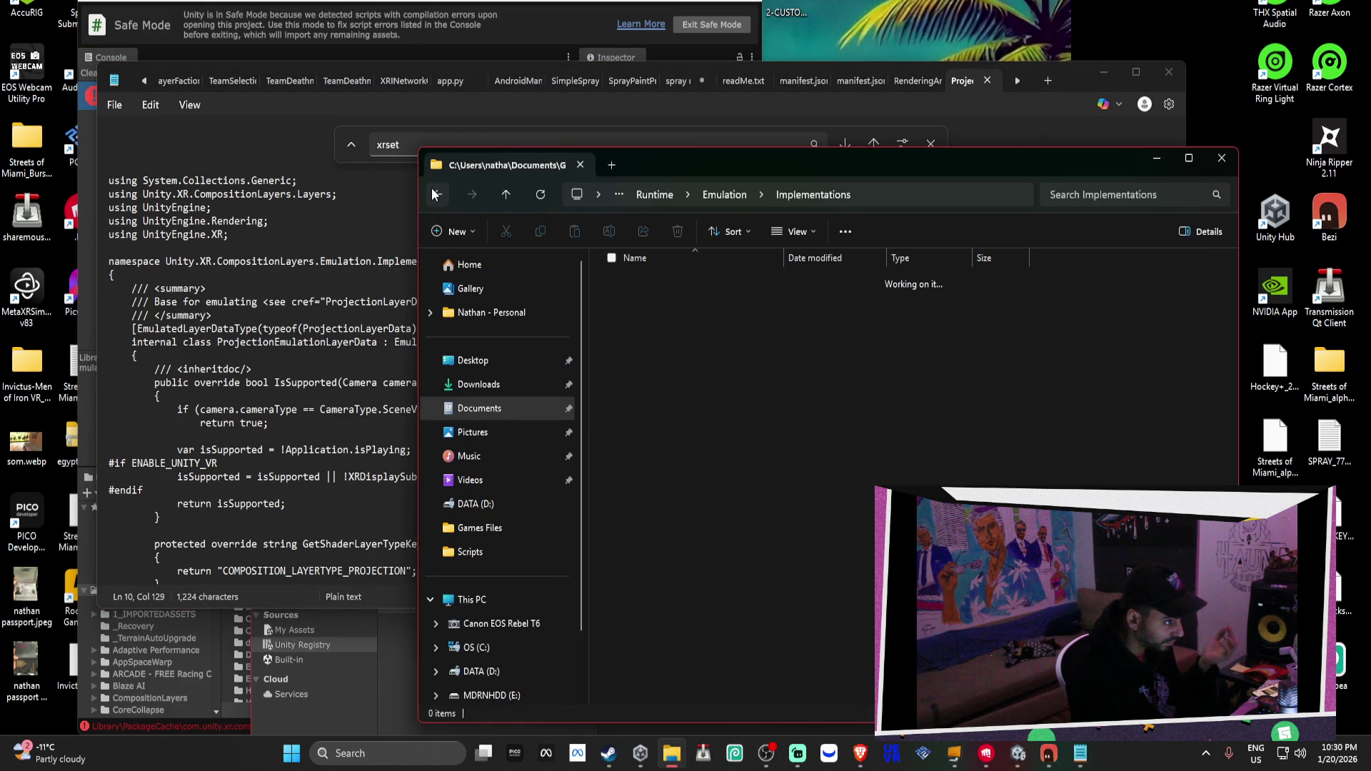
click(435, 194)
click(435, 194)
click(435, 194)
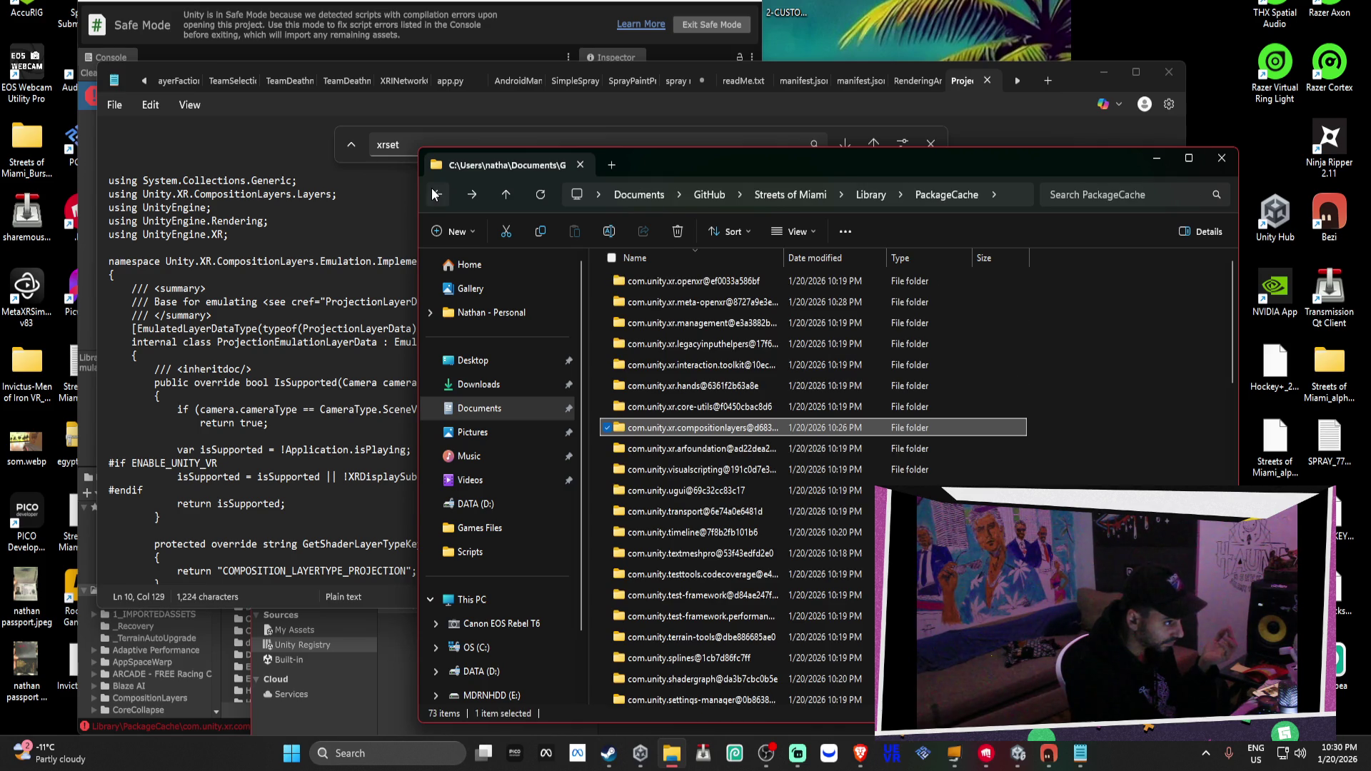
click(474, 199)
click(474, 198)
click(474, 198)
Return to the Notepad window with the edited script
click(474, 199)
click(492, 14)
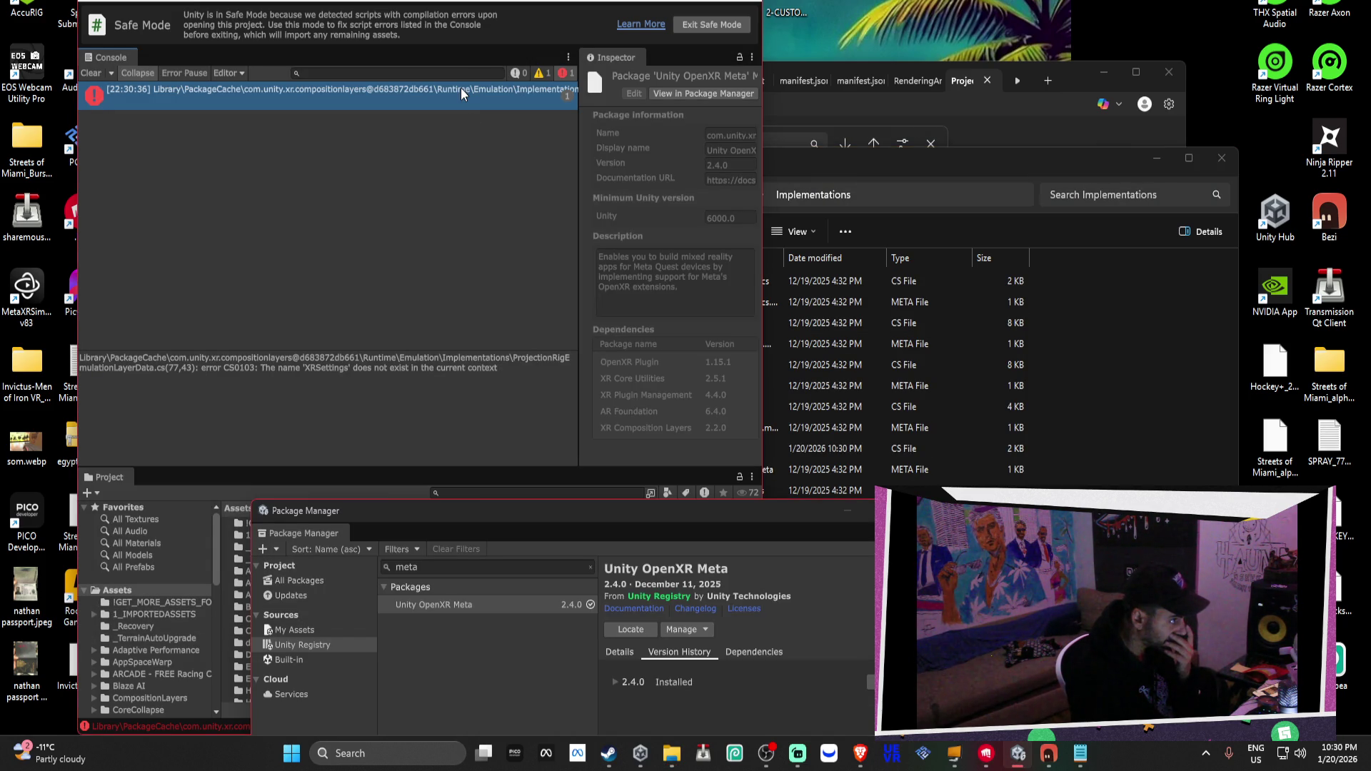
click(1064, 322)
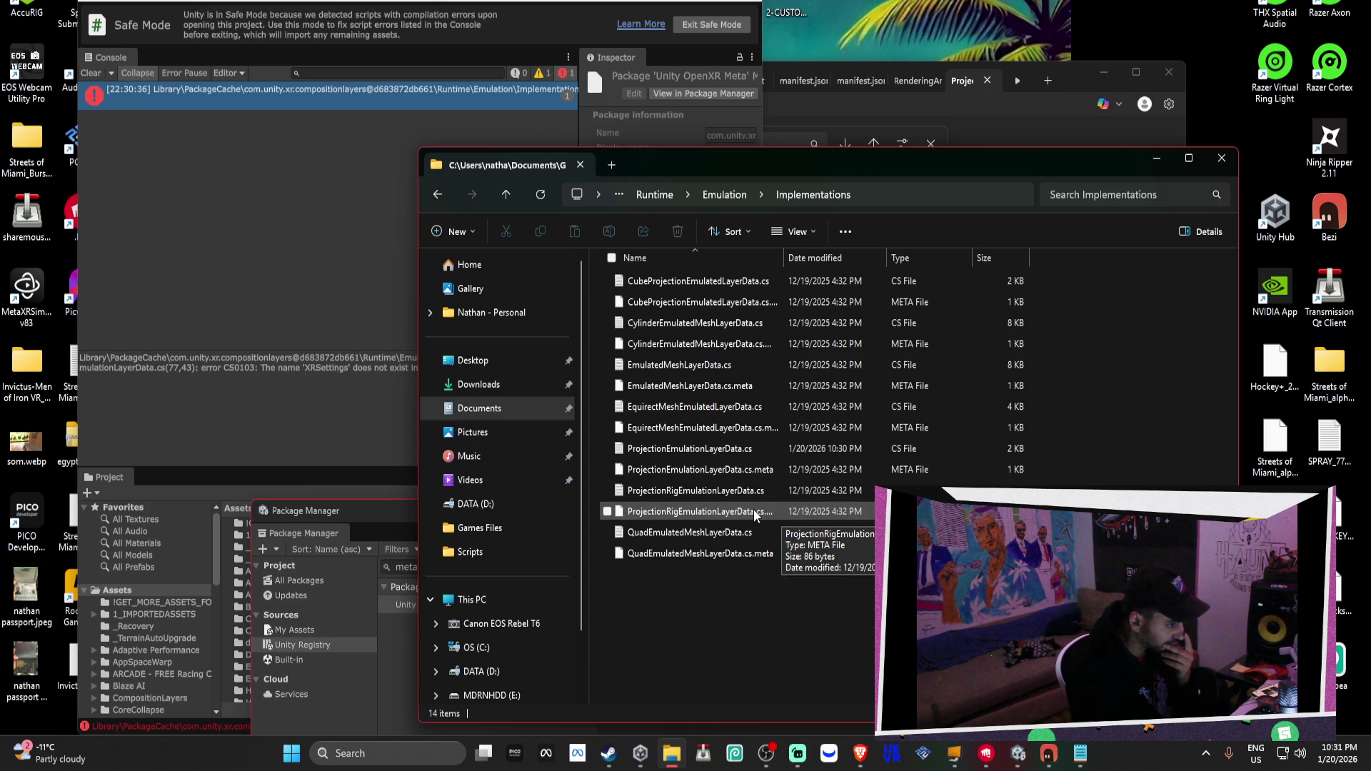
click(1079, 753)
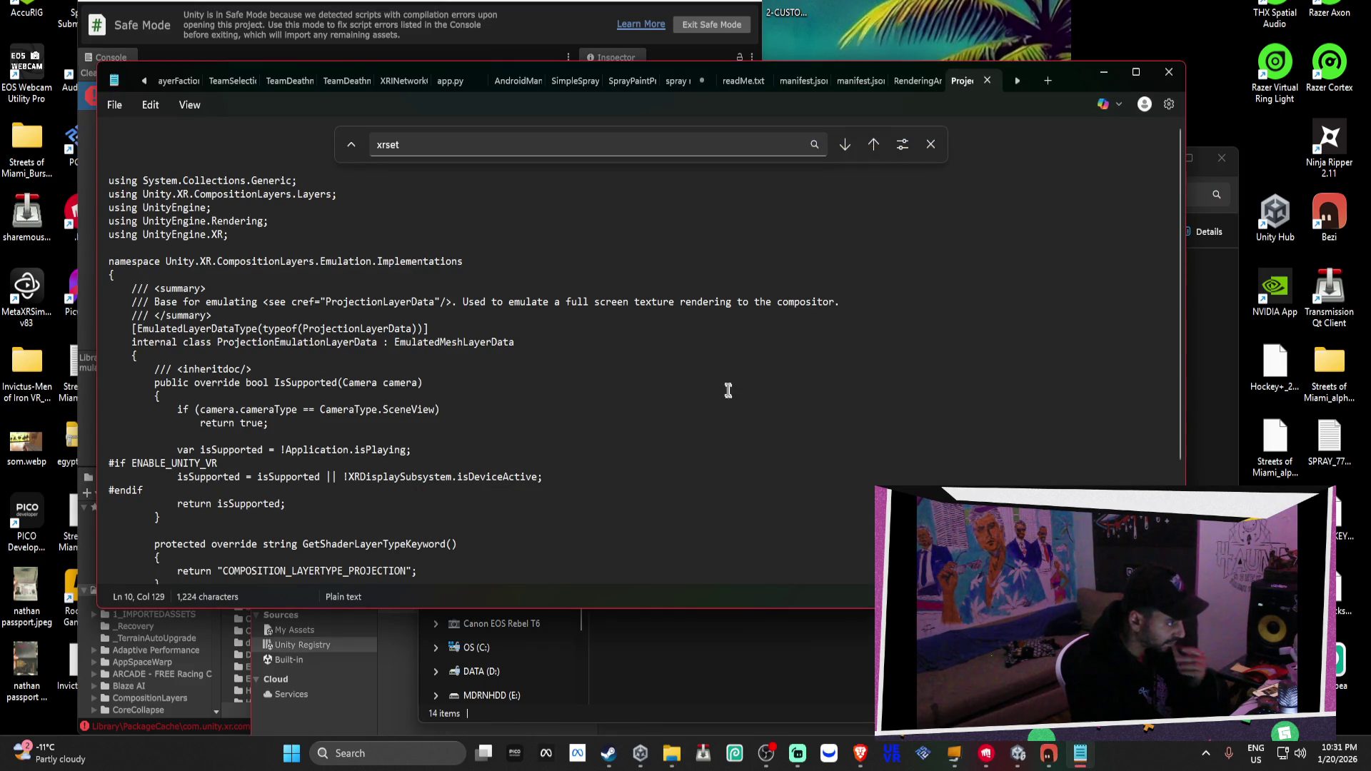
Search the script for 'xrset', finding no matches
click(846, 145)
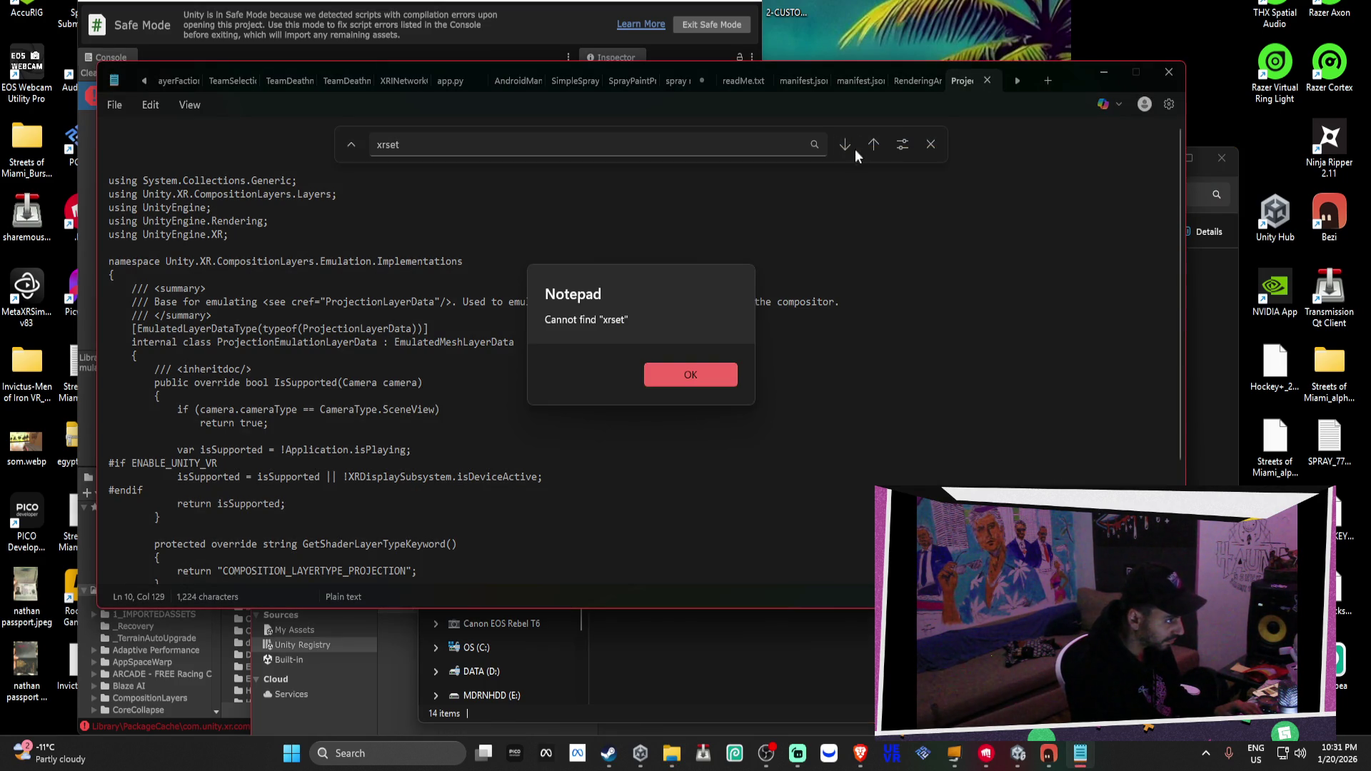
click(721, 375)
click(845, 145)
click(726, 374)
scroll(707, 385, down, 4)
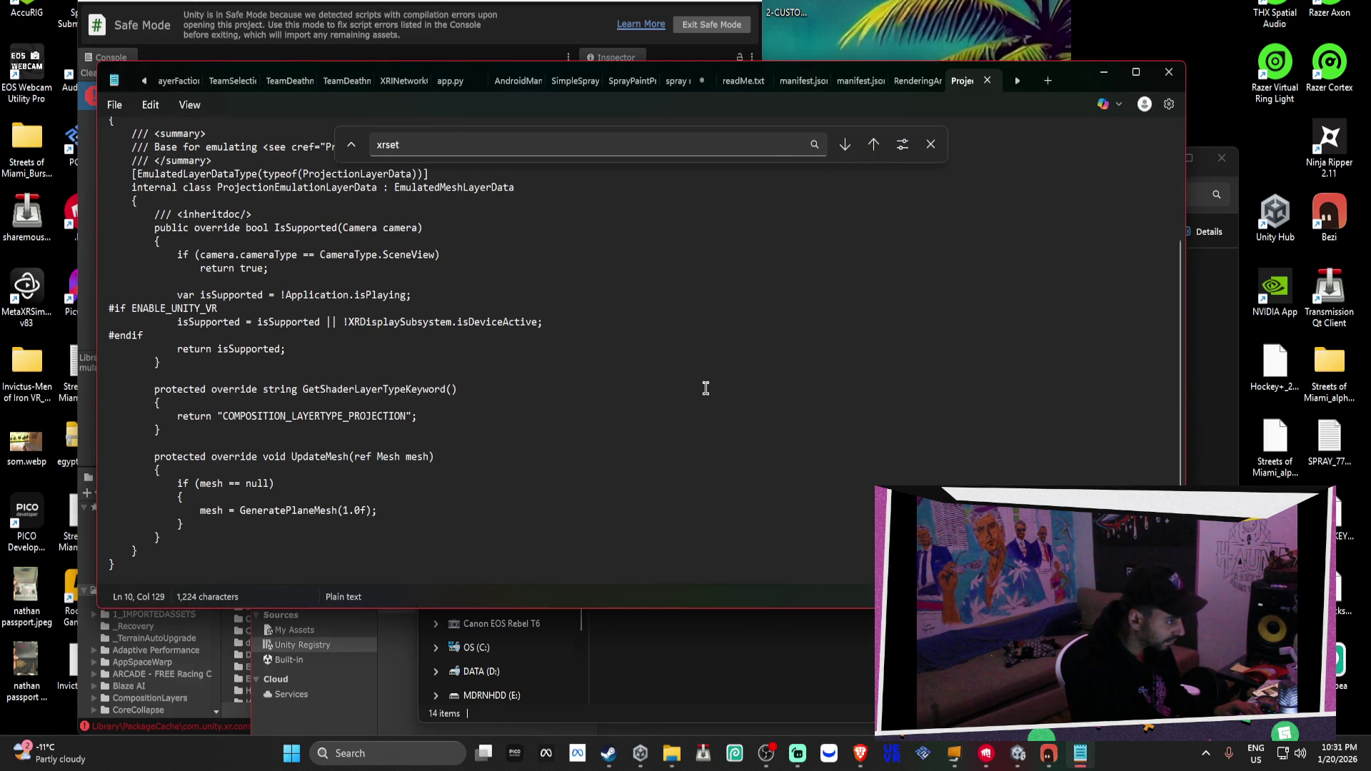
Check the Console error and restore XRSettings on line 23
key(alt+Tab)
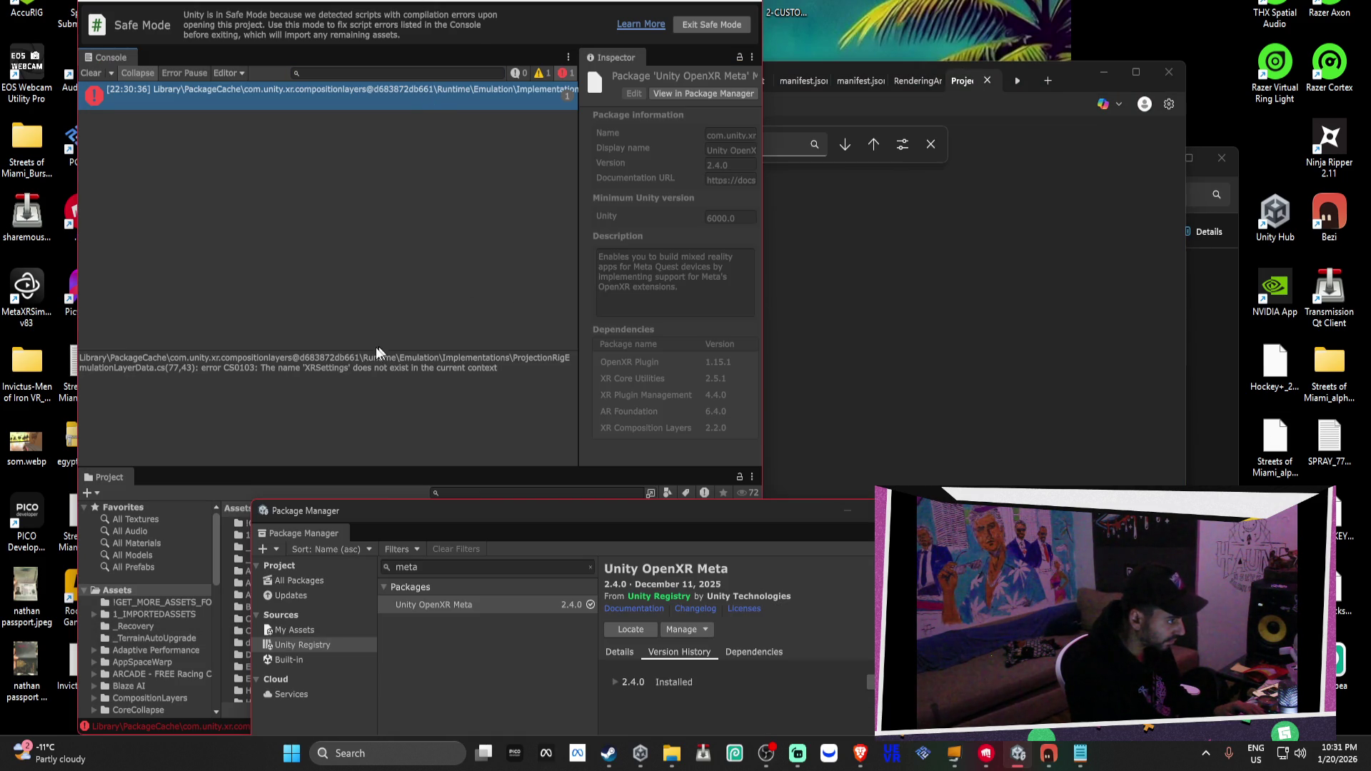
triple_click(305, 371)
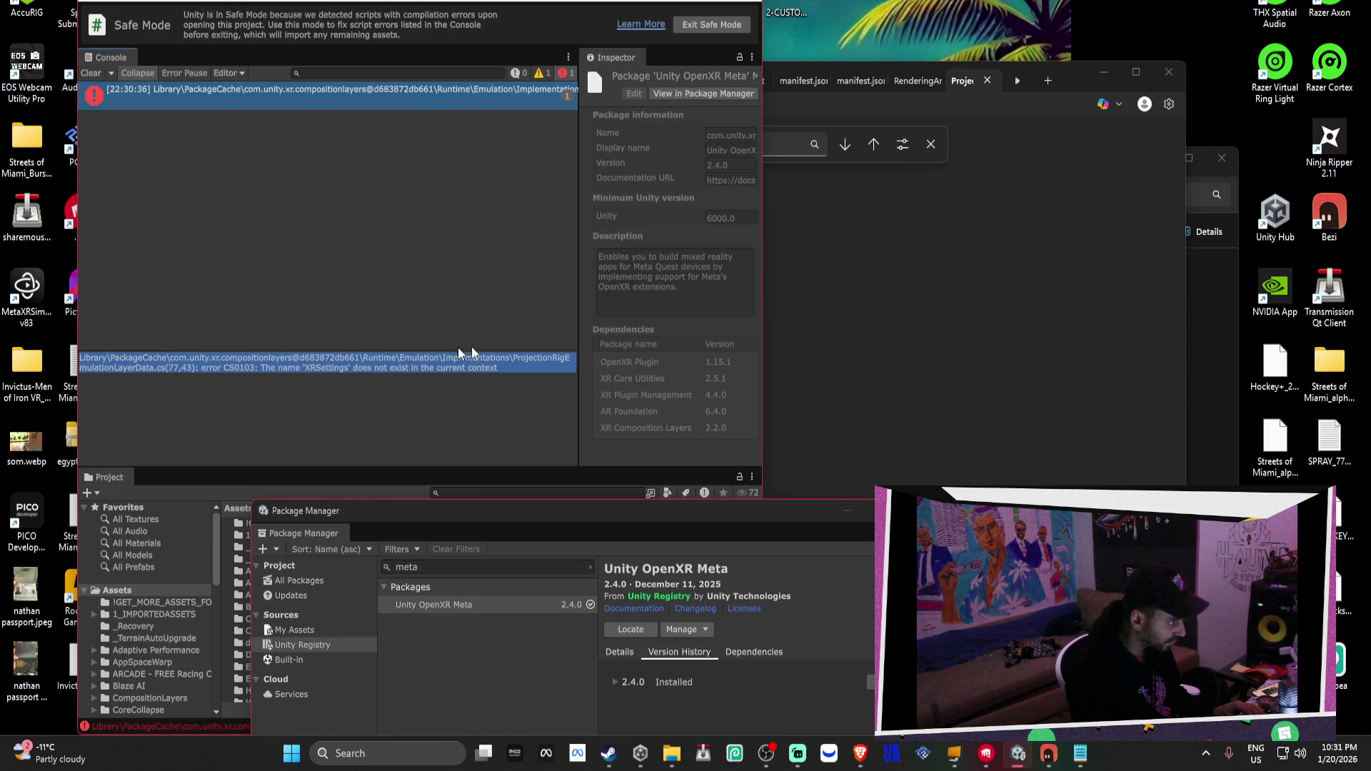
key(alt+Tab)
key(Return)
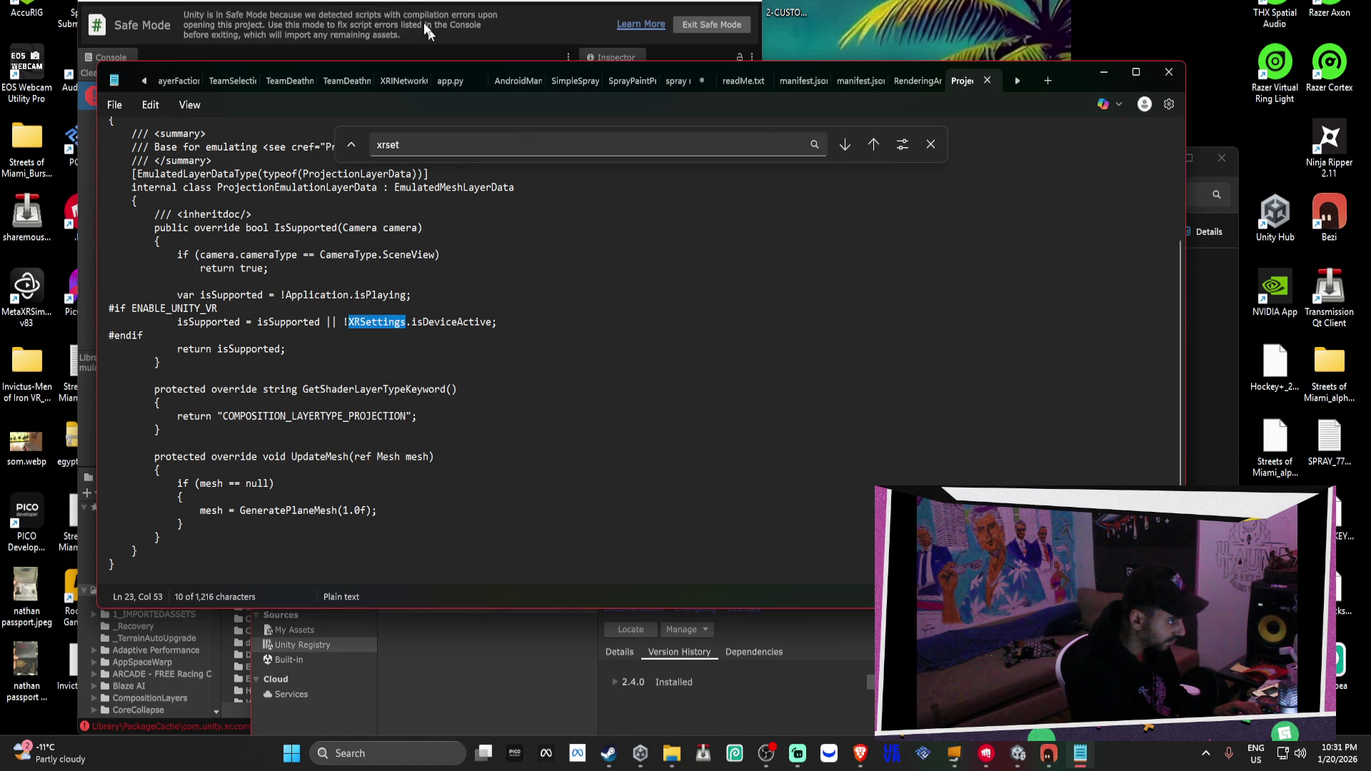
key(alt+Tab)
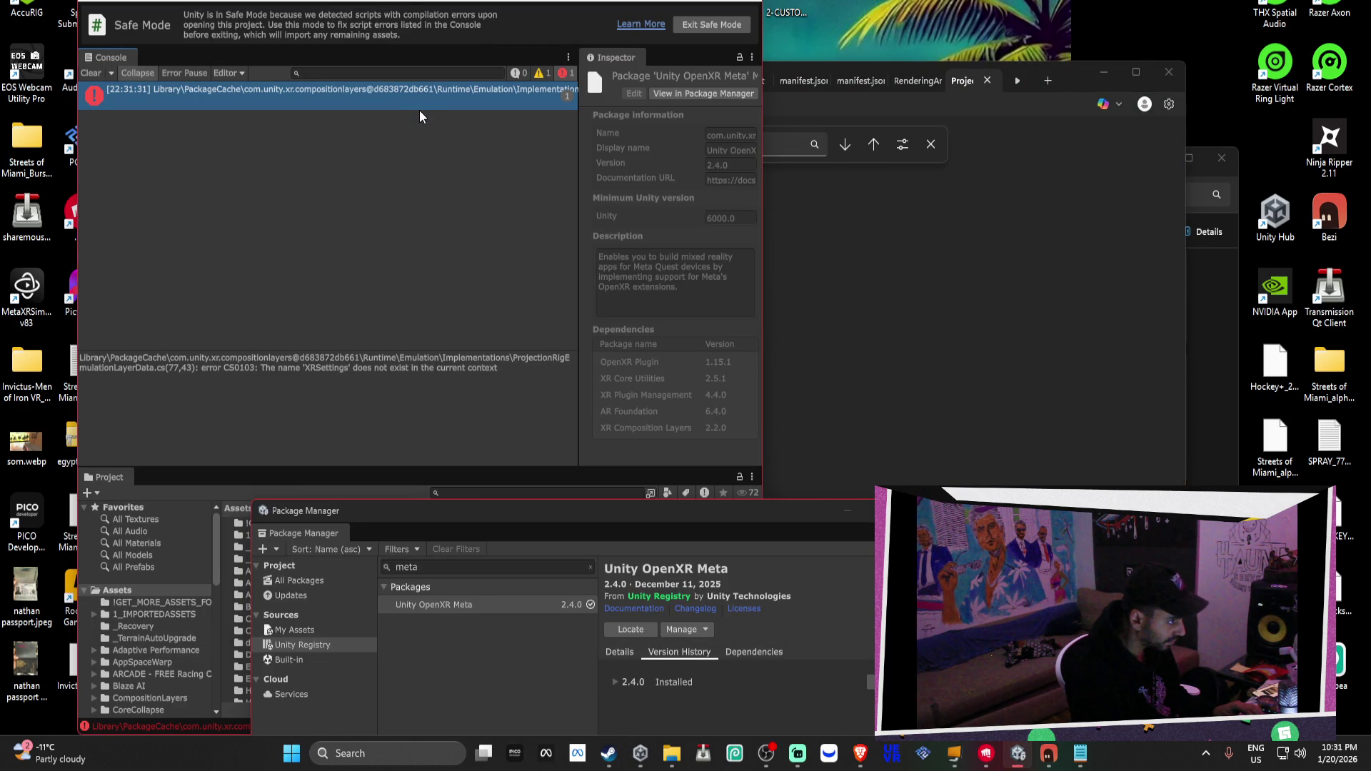
triple_click(428, 369)
click(323, 378)
Close the ProjectionEmulationLayerData tab and Notepad, returning to File Explorer
click(829, 338)
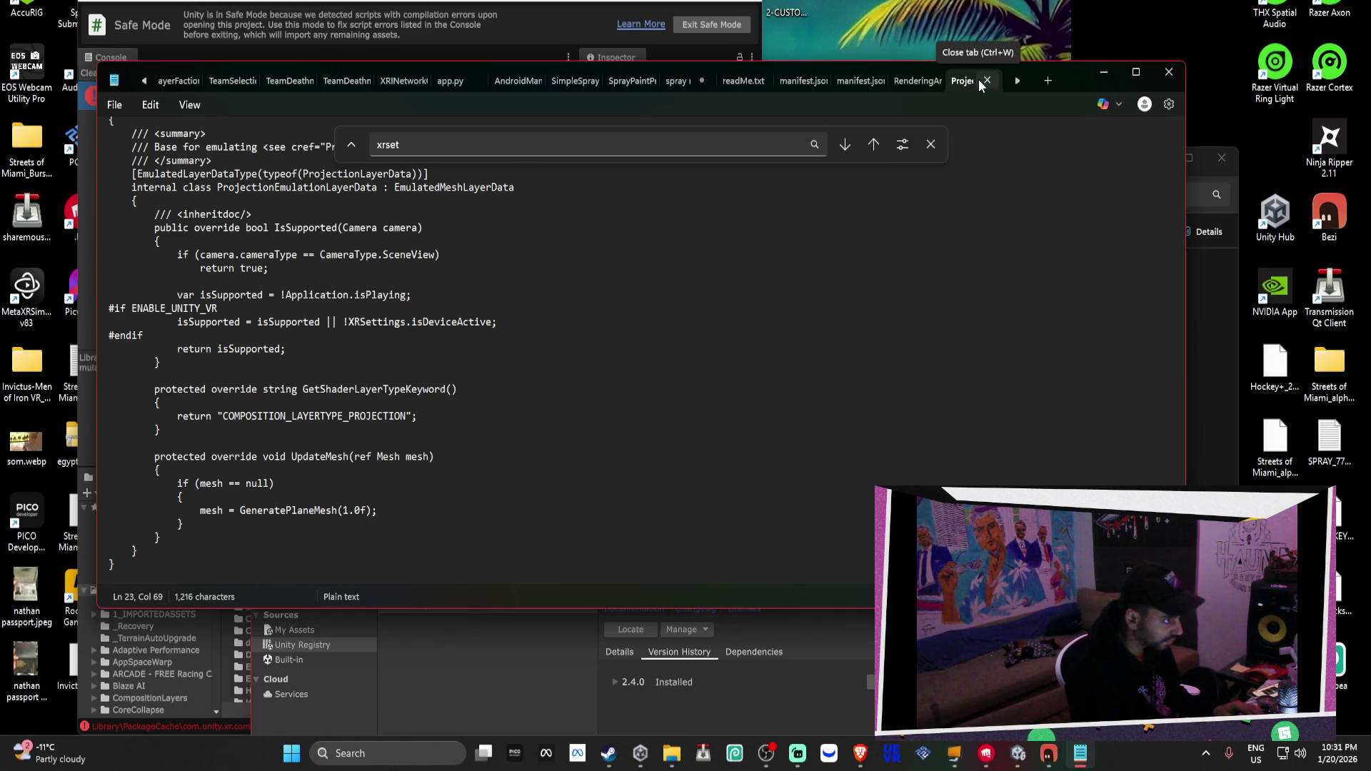
click(983, 82)
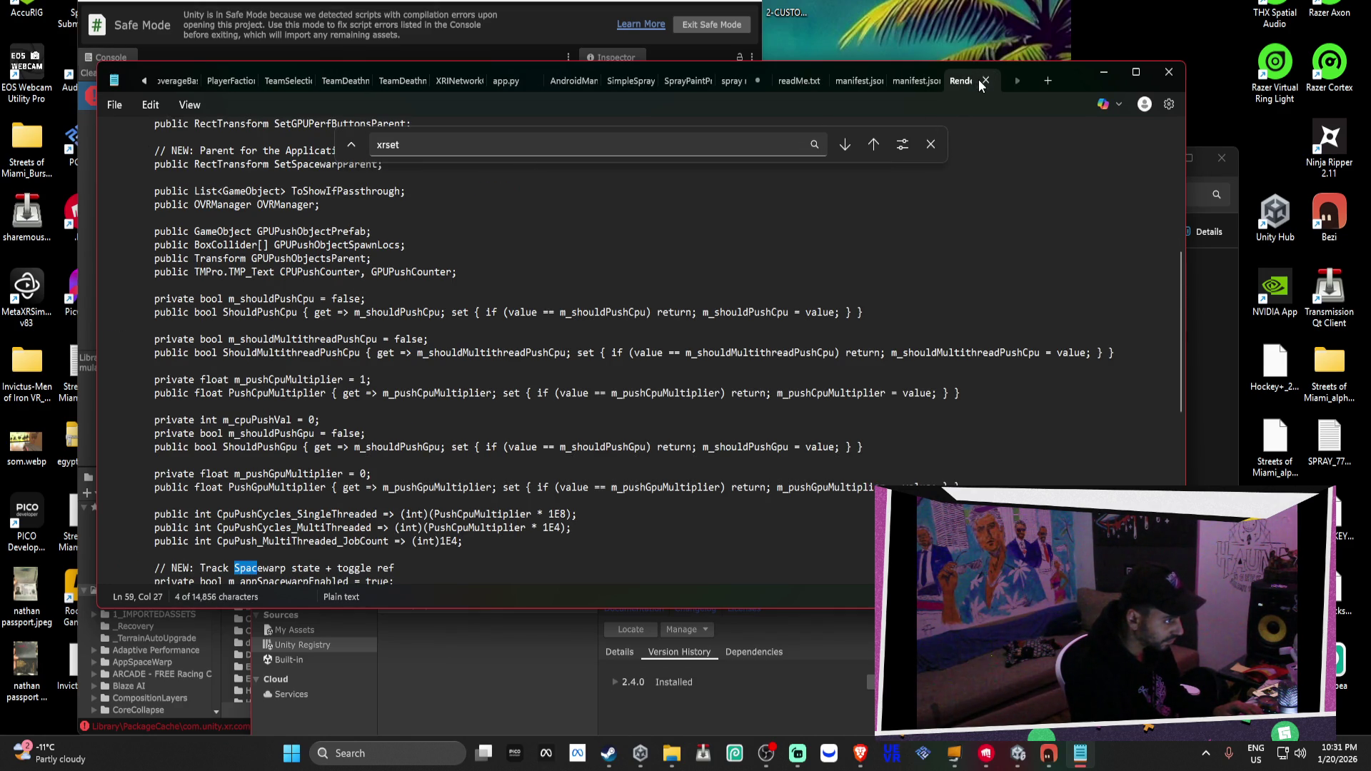
click(1158, 80)
click(785, 586)
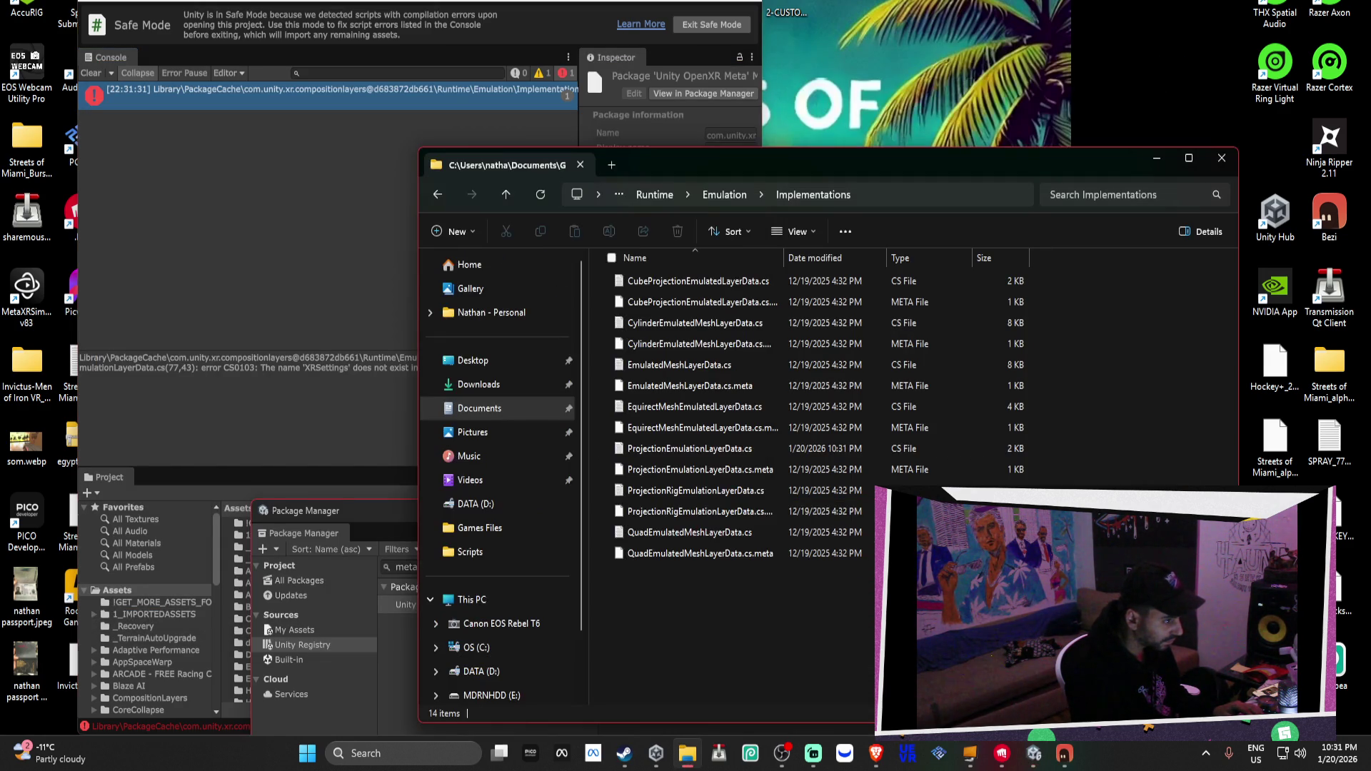
Select the .meta files and delete ProjectionRigEmulationLayerData.cs
click(751, 473)
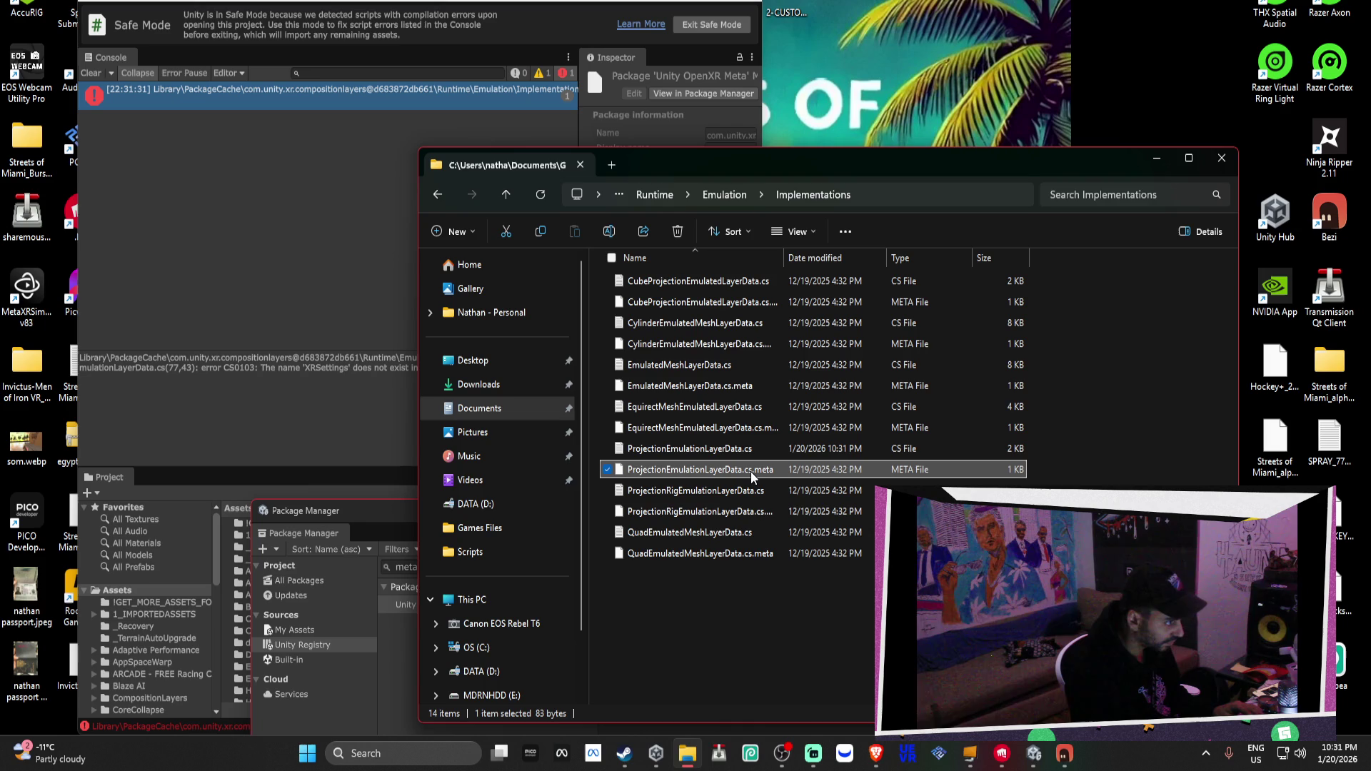
drag(723, 172, 927, 79)
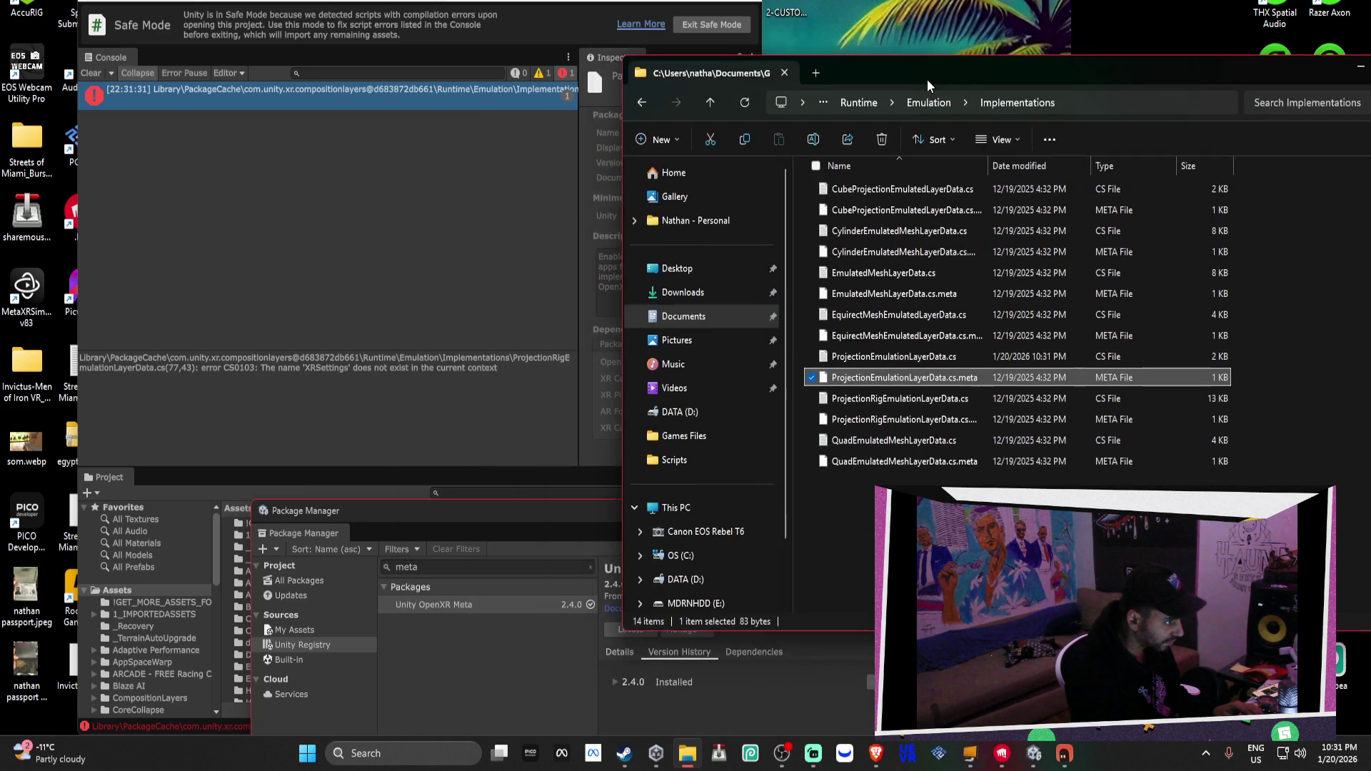
click(928, 420)
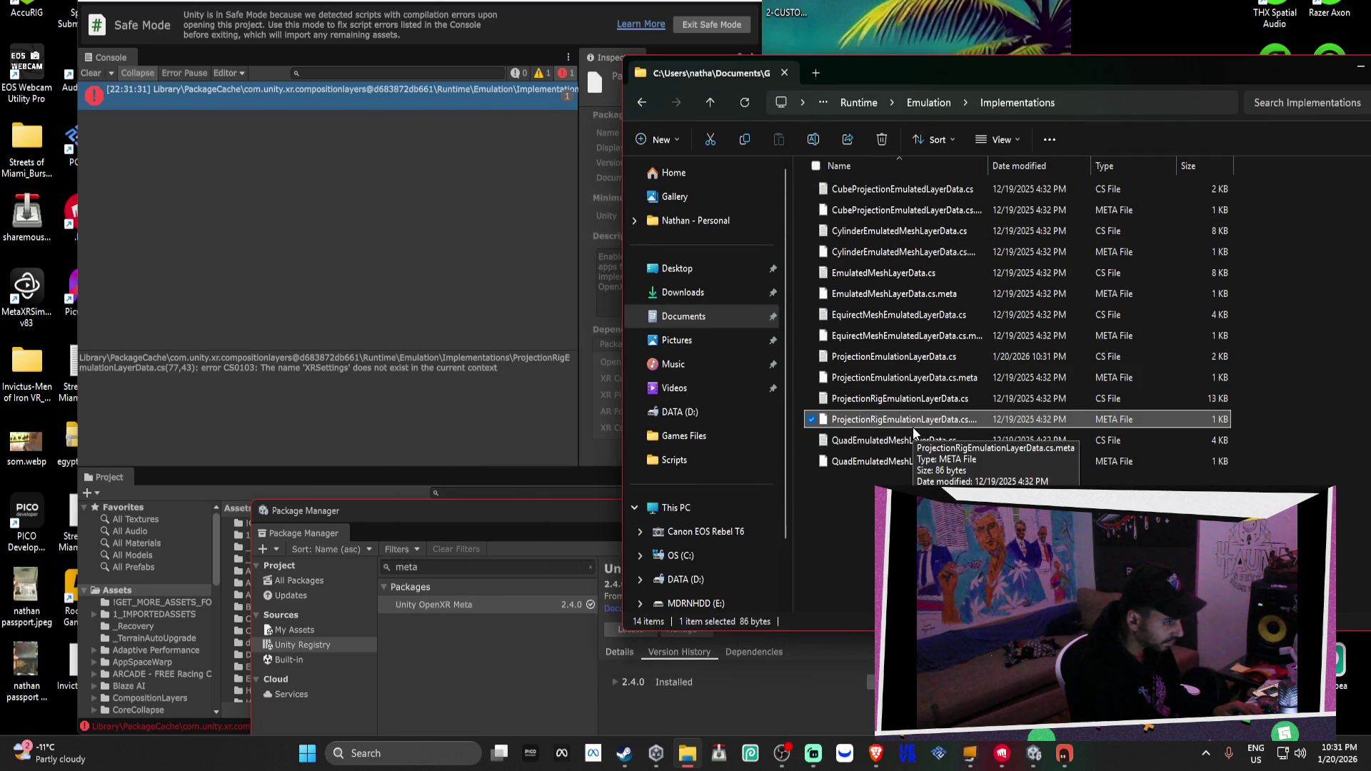
click(901, 398)
key(Delete)
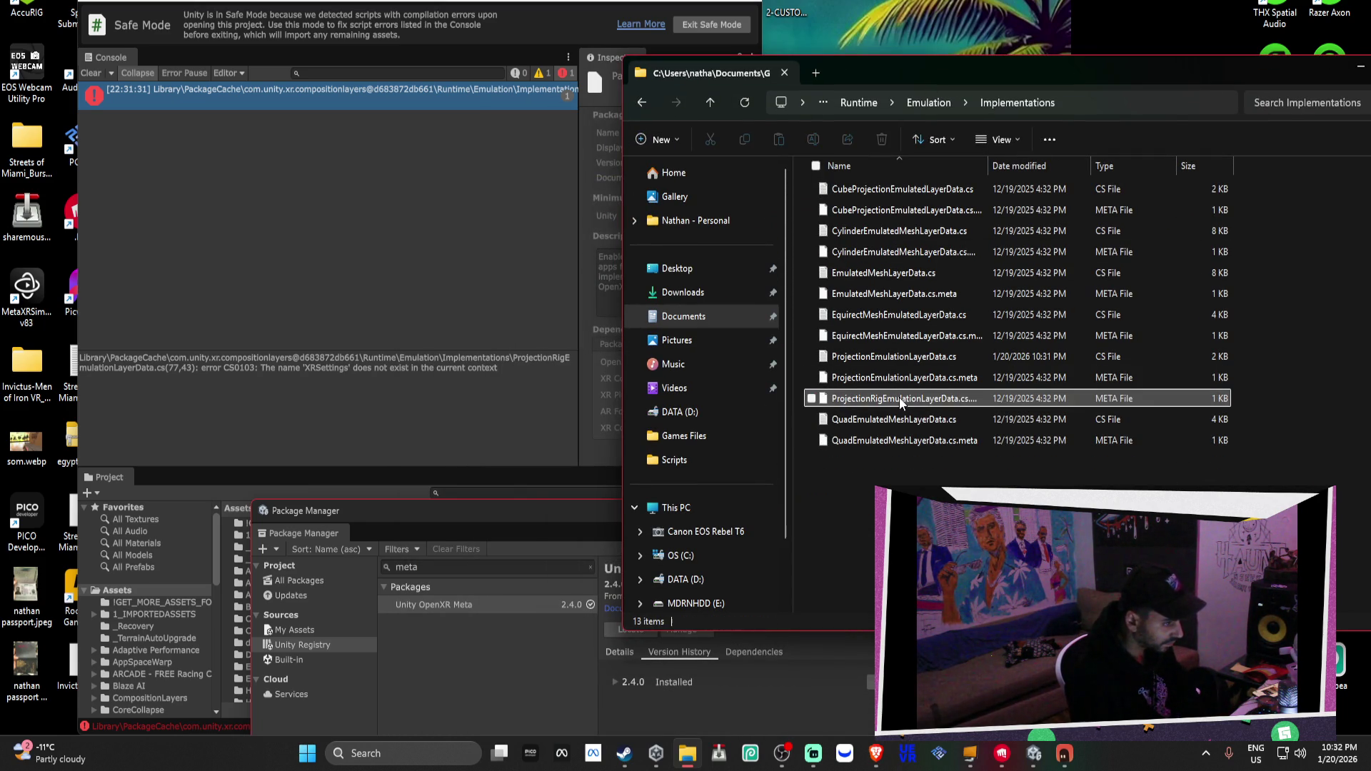
Set .meta files to always open with Notepad, then close Notepad
right_click(898, 397)
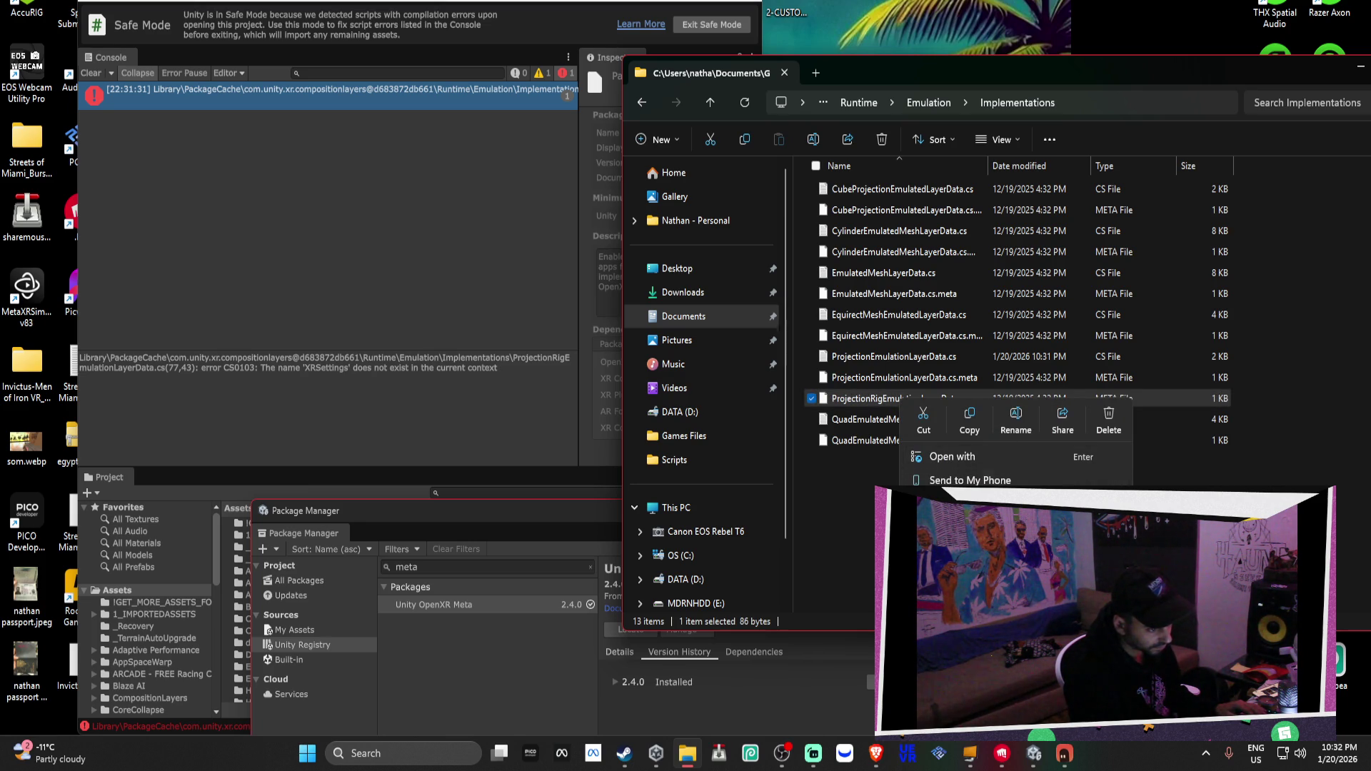
click(1027, 451)
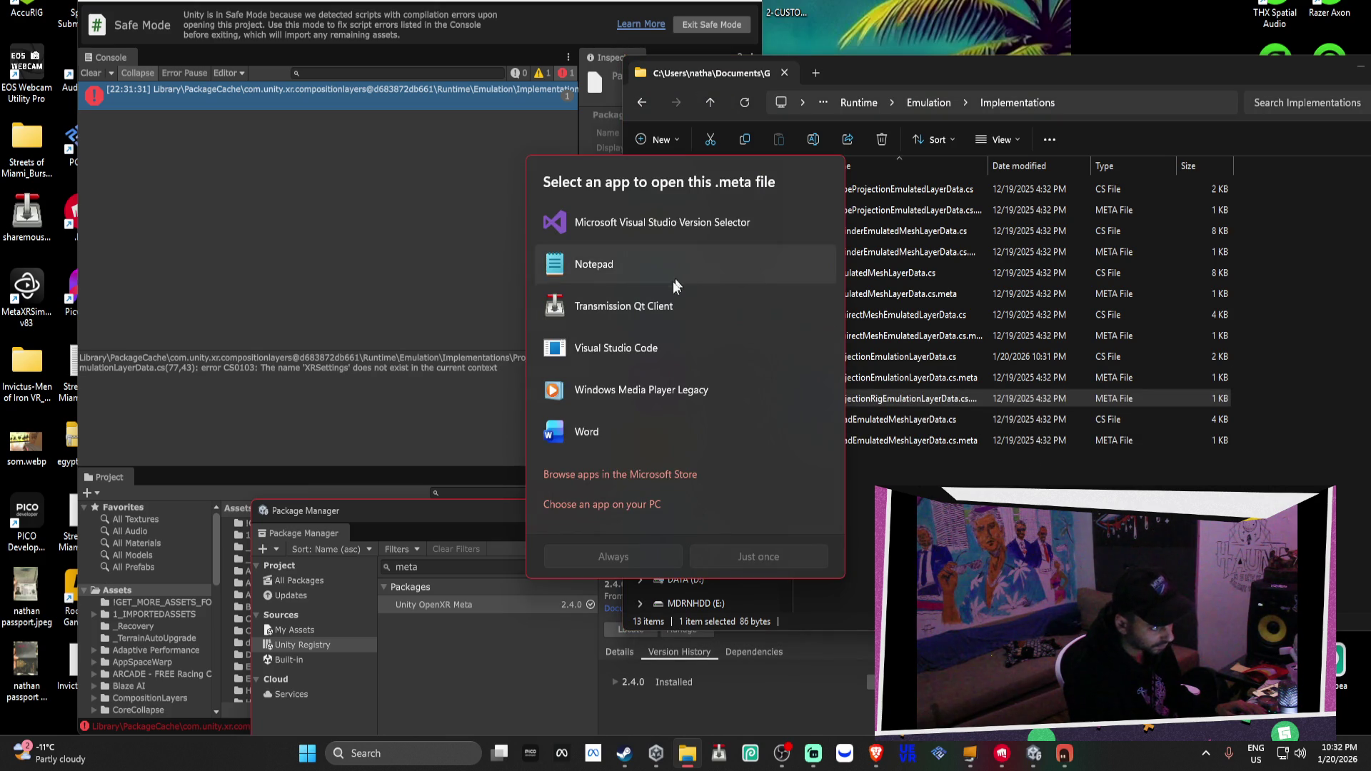
click(649, 272)
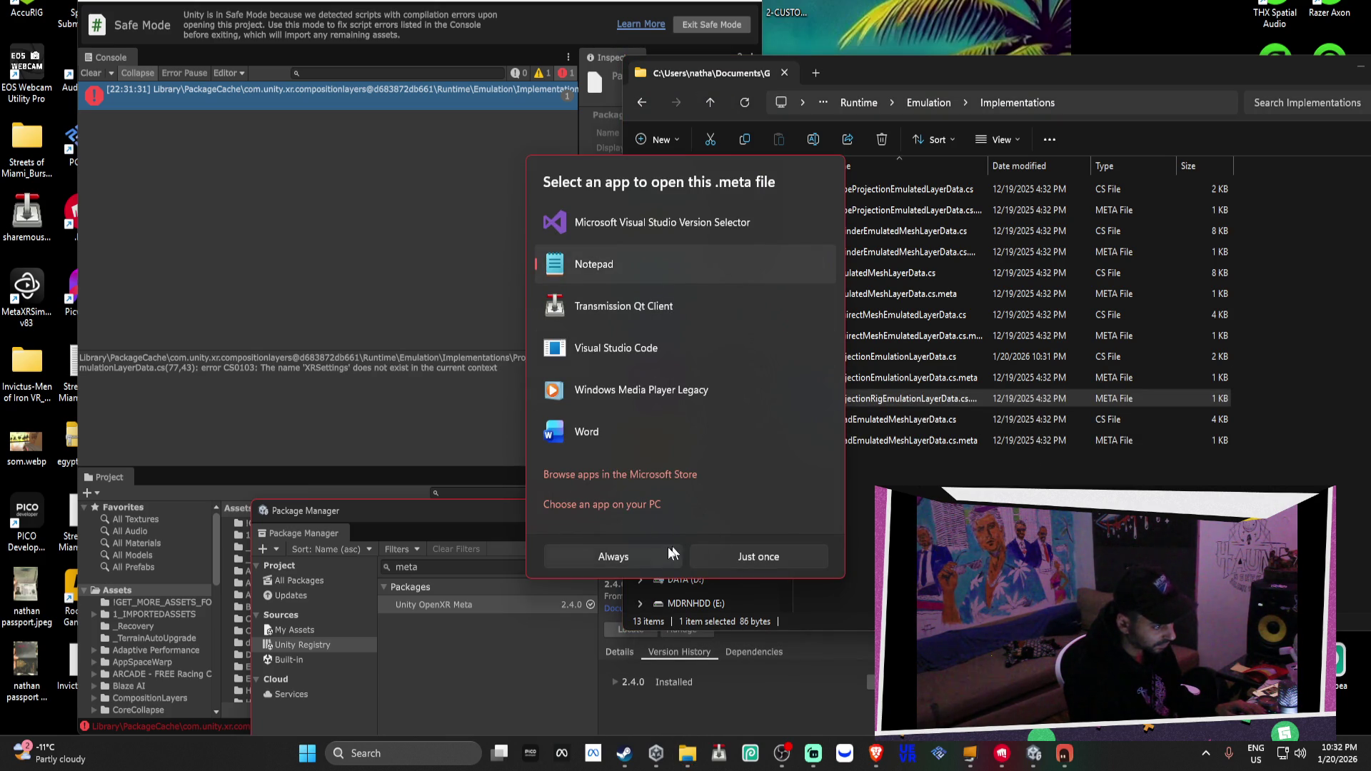
click(671, 555)
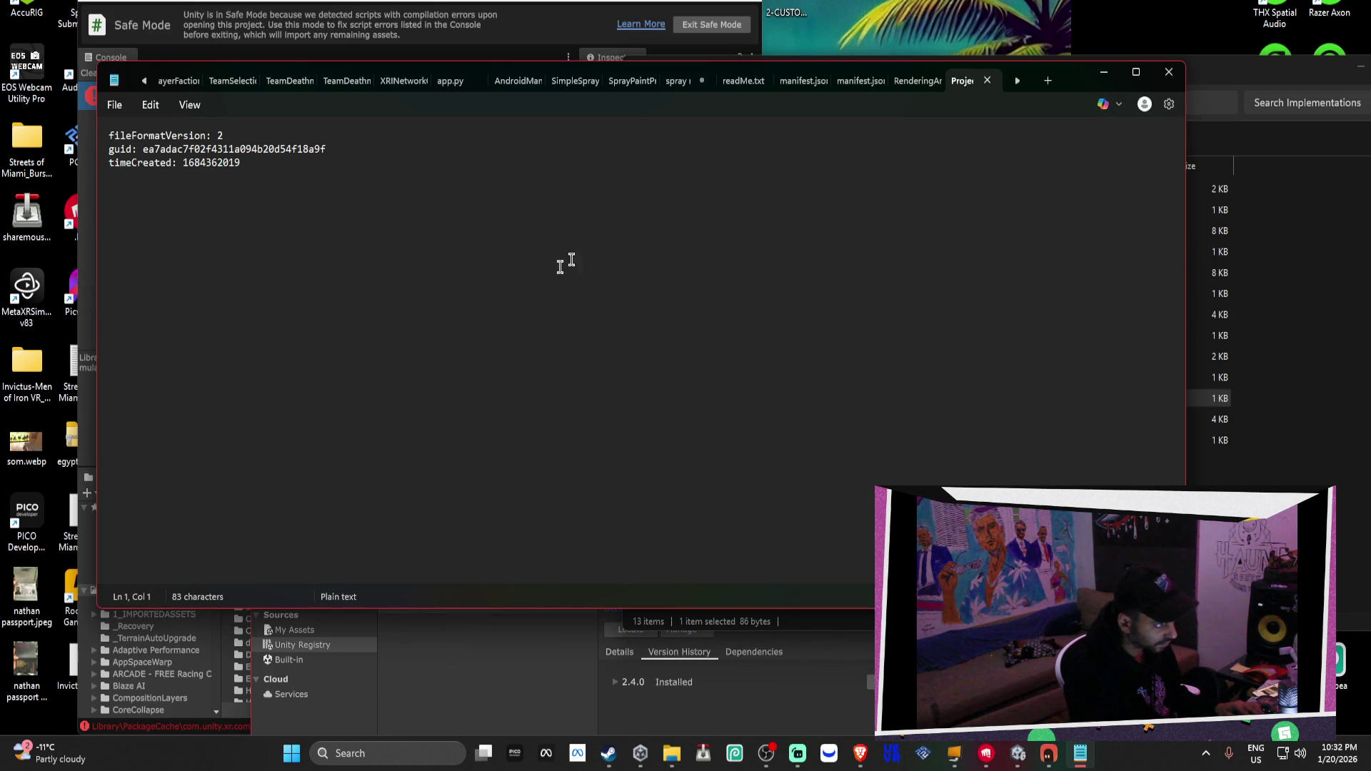
click(1168, 71)
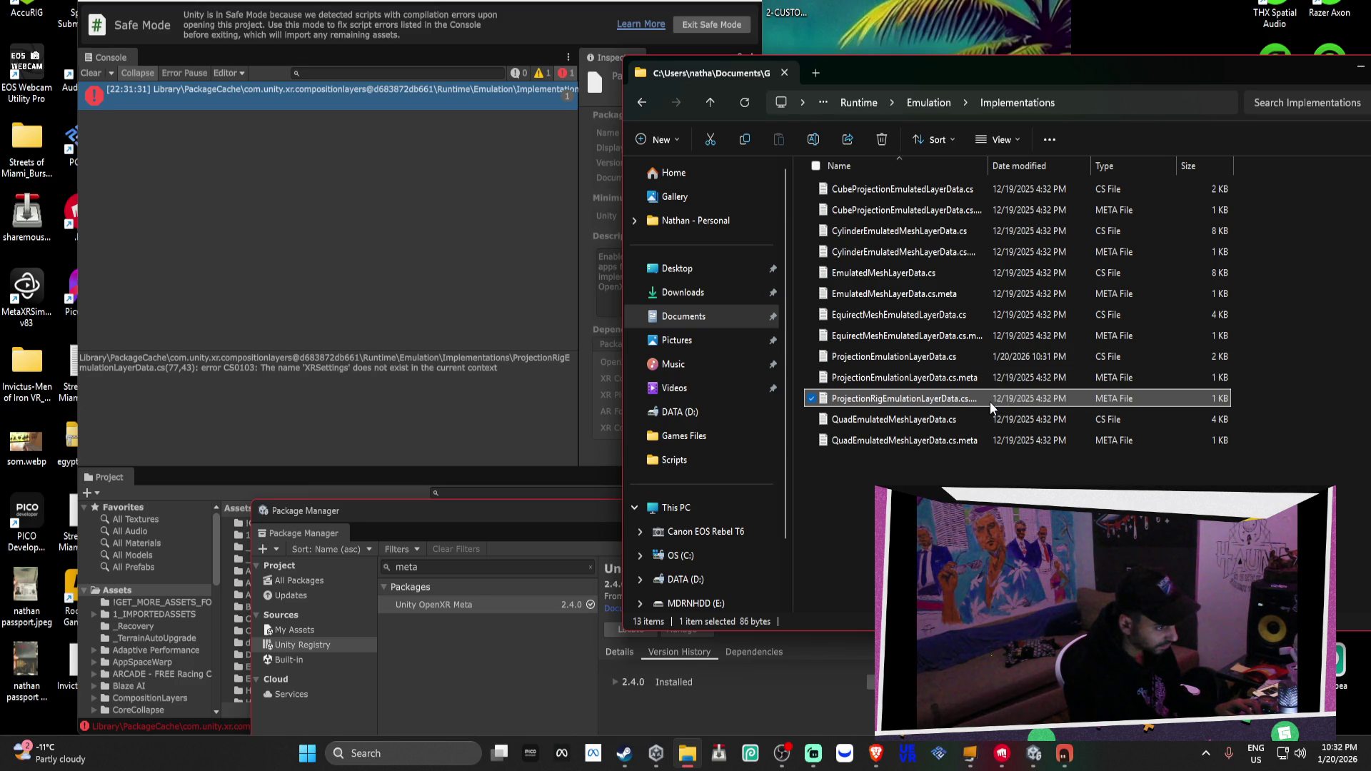
Select ProjectionRigEmulationLayerData.cs in the Implementations folder
click(287, 286)
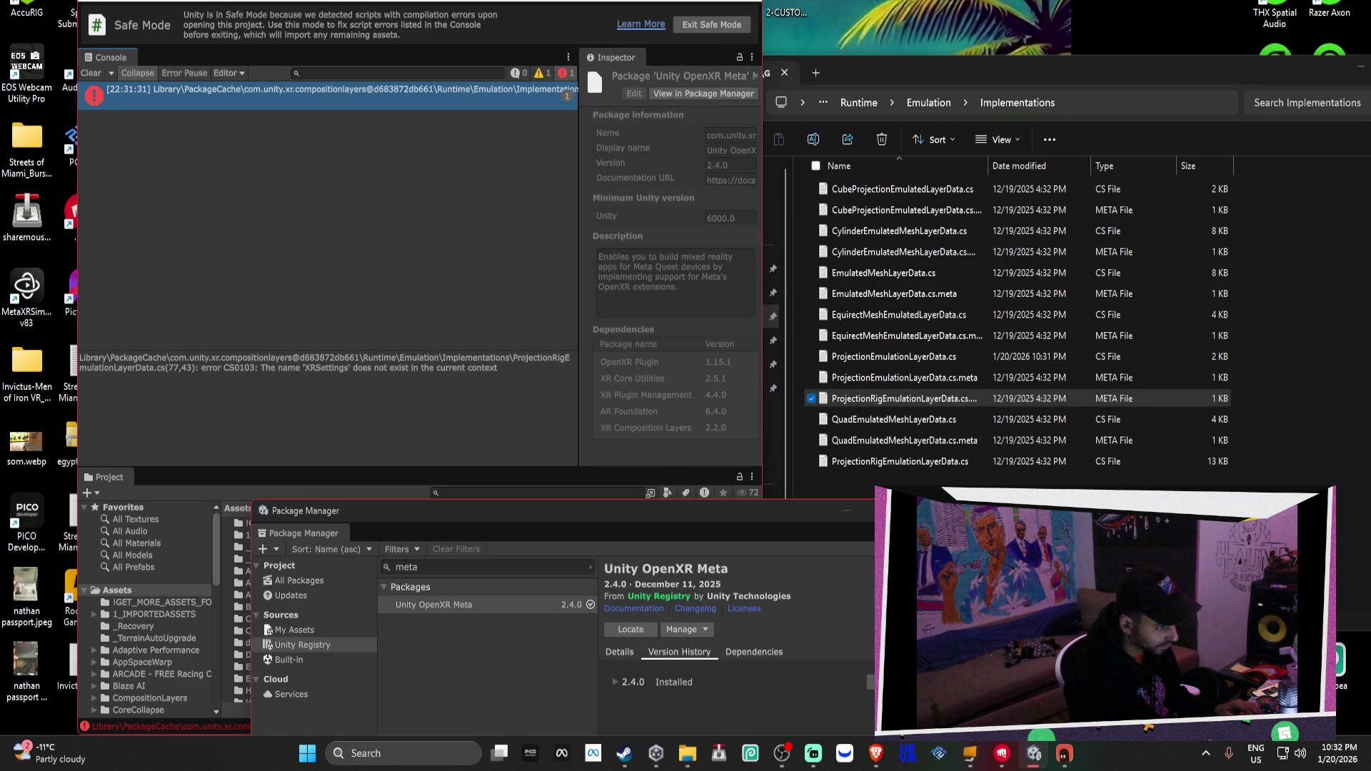
click(1271, 371)
click(896, 377)
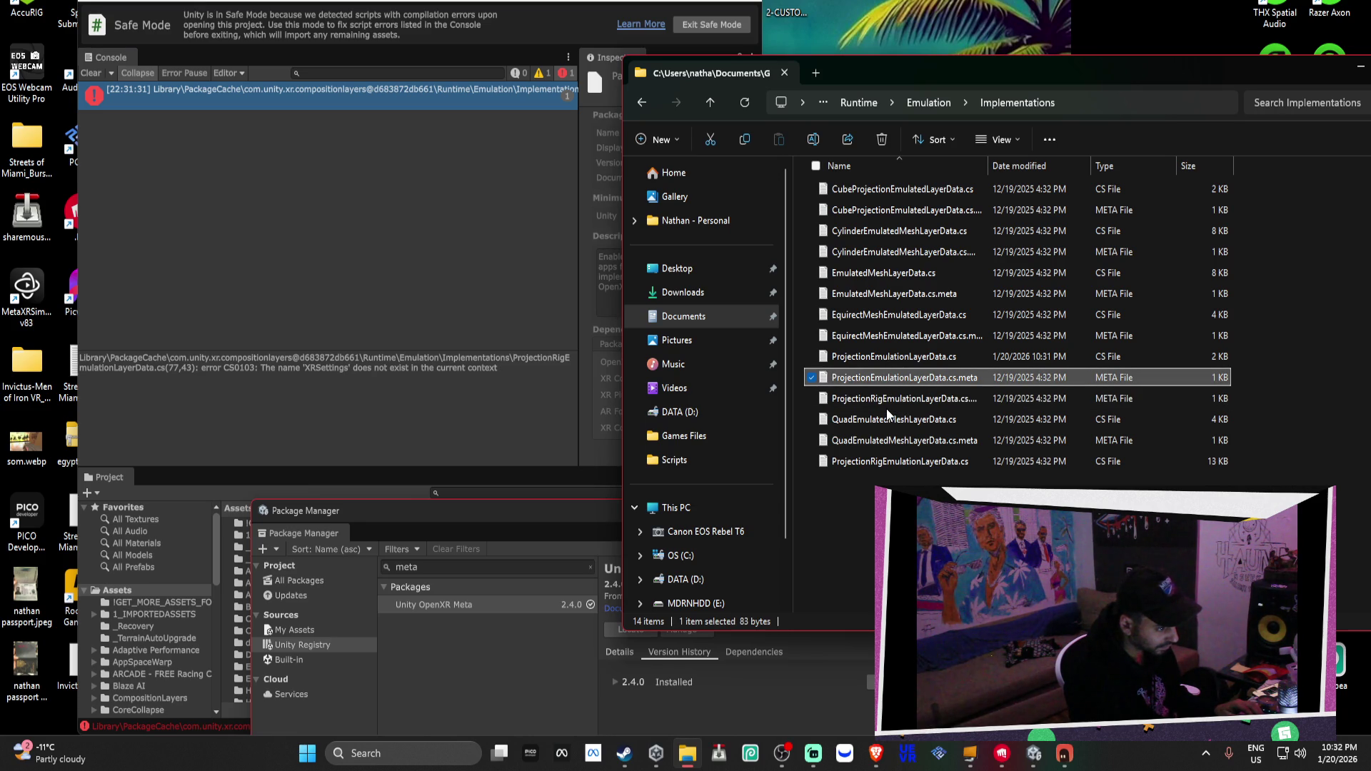
click(900, 462)
Open ProjectionRigEmulationLayerData.cs in Notepad and find the first 'XRSet' match
right_click(900, 462)
mouse_move(984, 238)
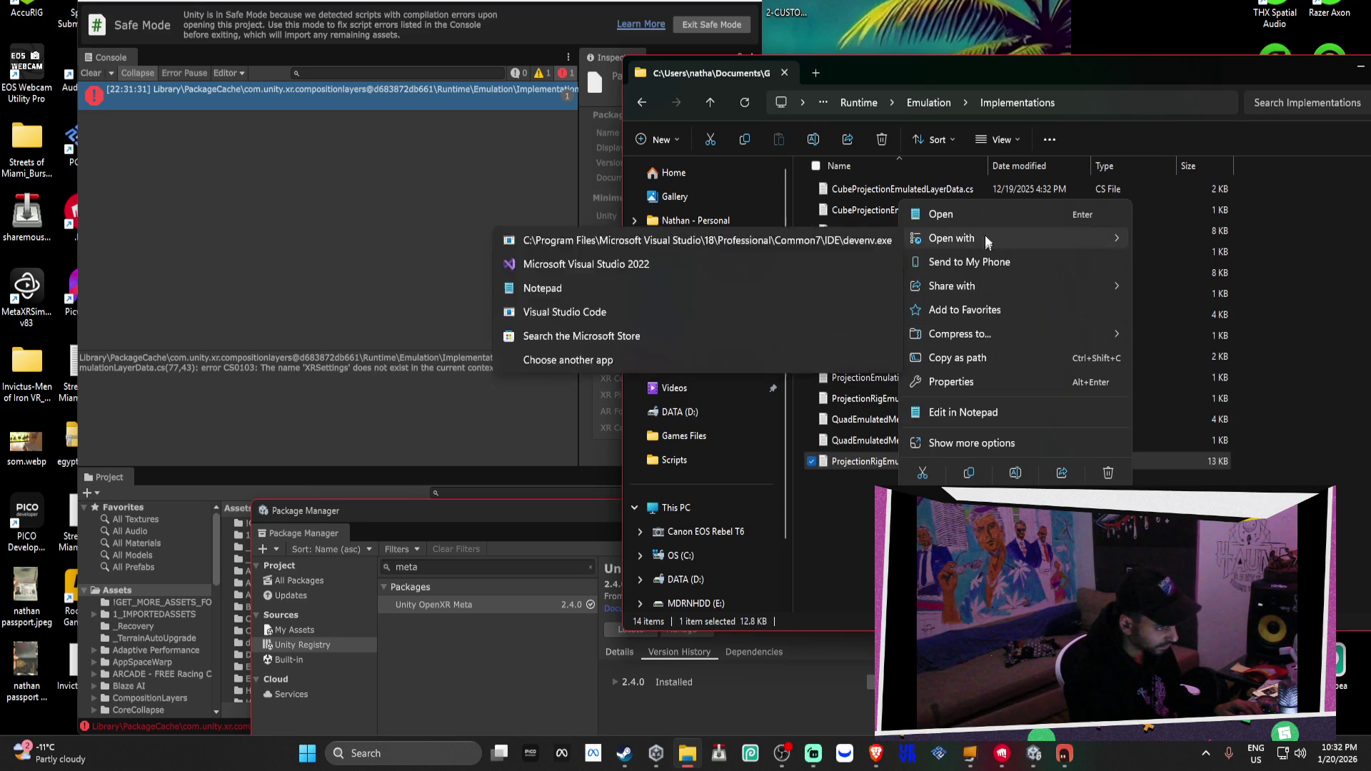
click(731, 288)
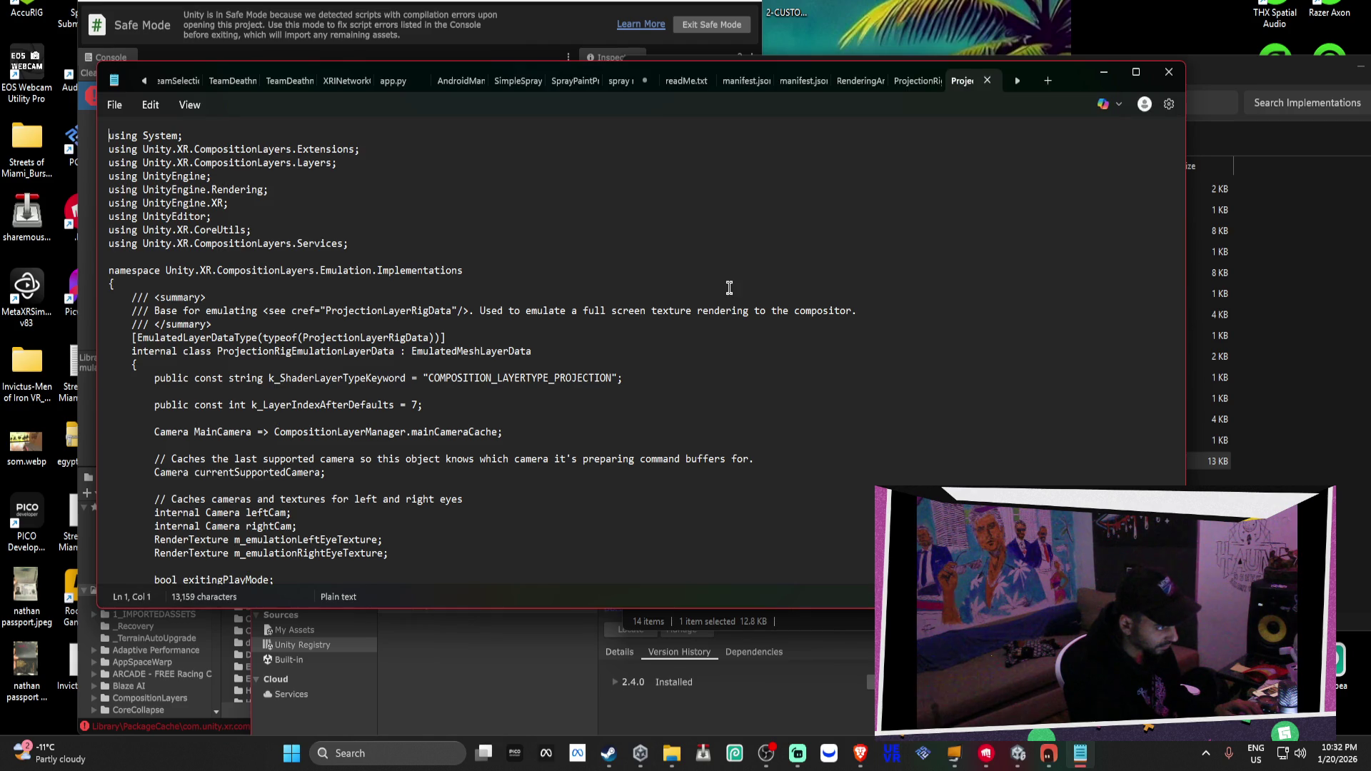
click(601, 288)
key(ctrl+f)
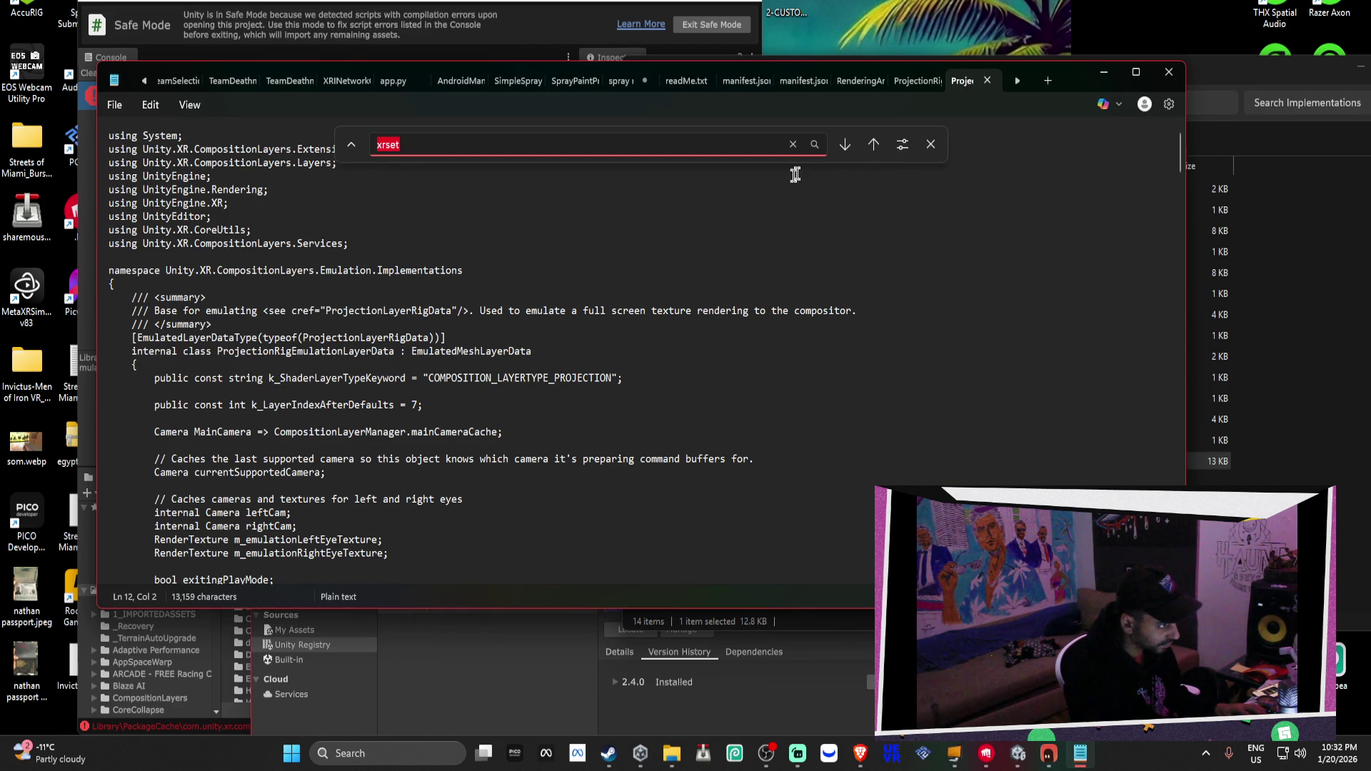
click(845, 144)
Replace XRSettings with XRDisplaySubsystem on lines 77 and 278 and save
drag(406, 568, 356, 568)
text(XRDisplaySubsystem)
click(845, 144)
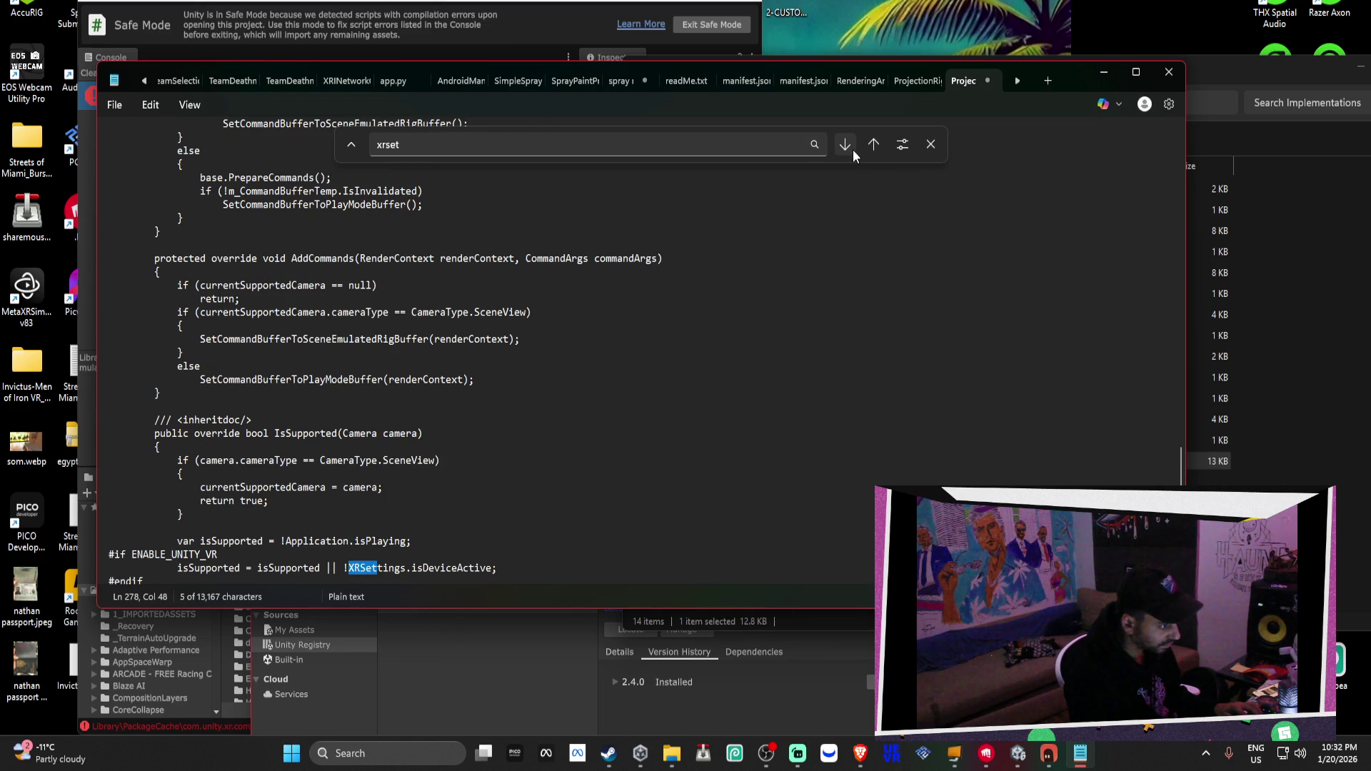
click(405, 568)
mouse_move(406, 569)
mouse_down()
mouse_move(361, 580)
mouse_move(351, 532)
mouse_up()
text(XRDisplaySubsystem)
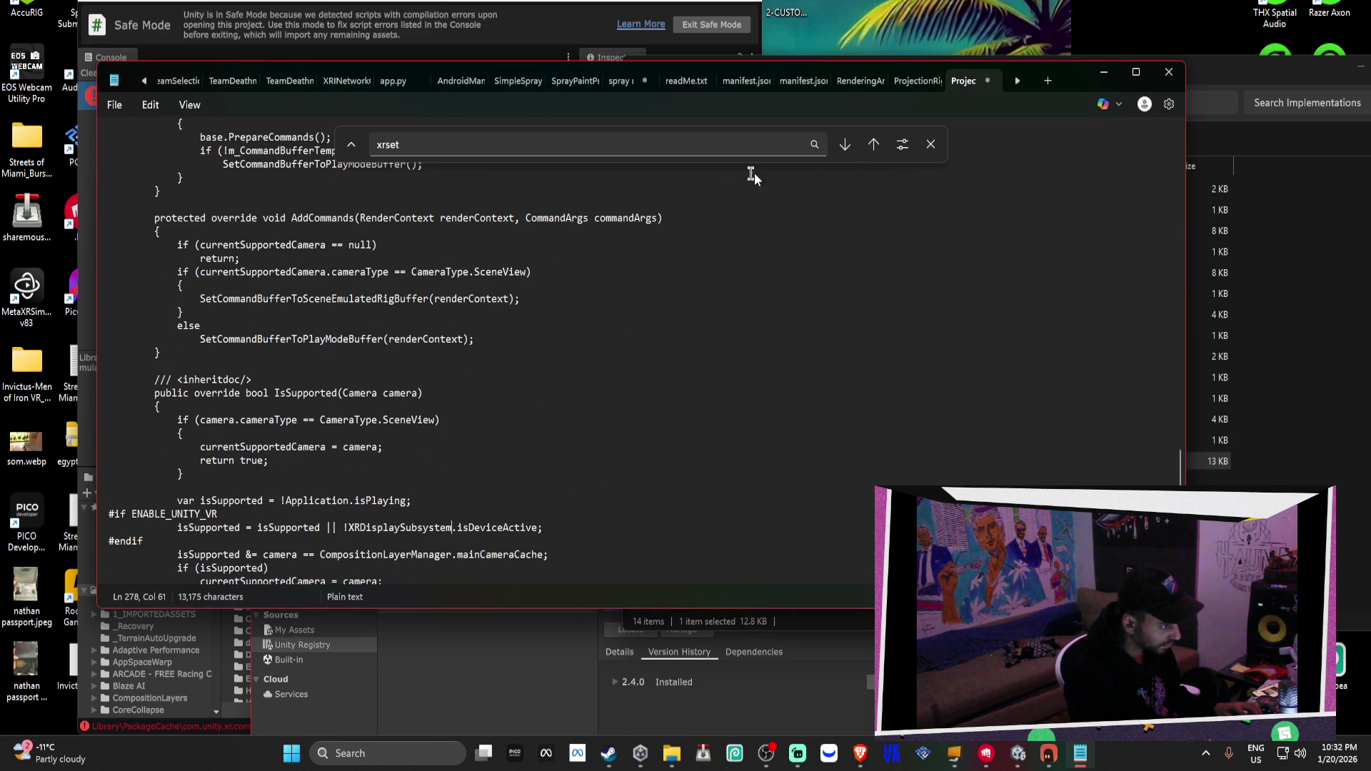
click(837, 150)
click(686, 373)
key(ctrl+s)
click(528, 4)
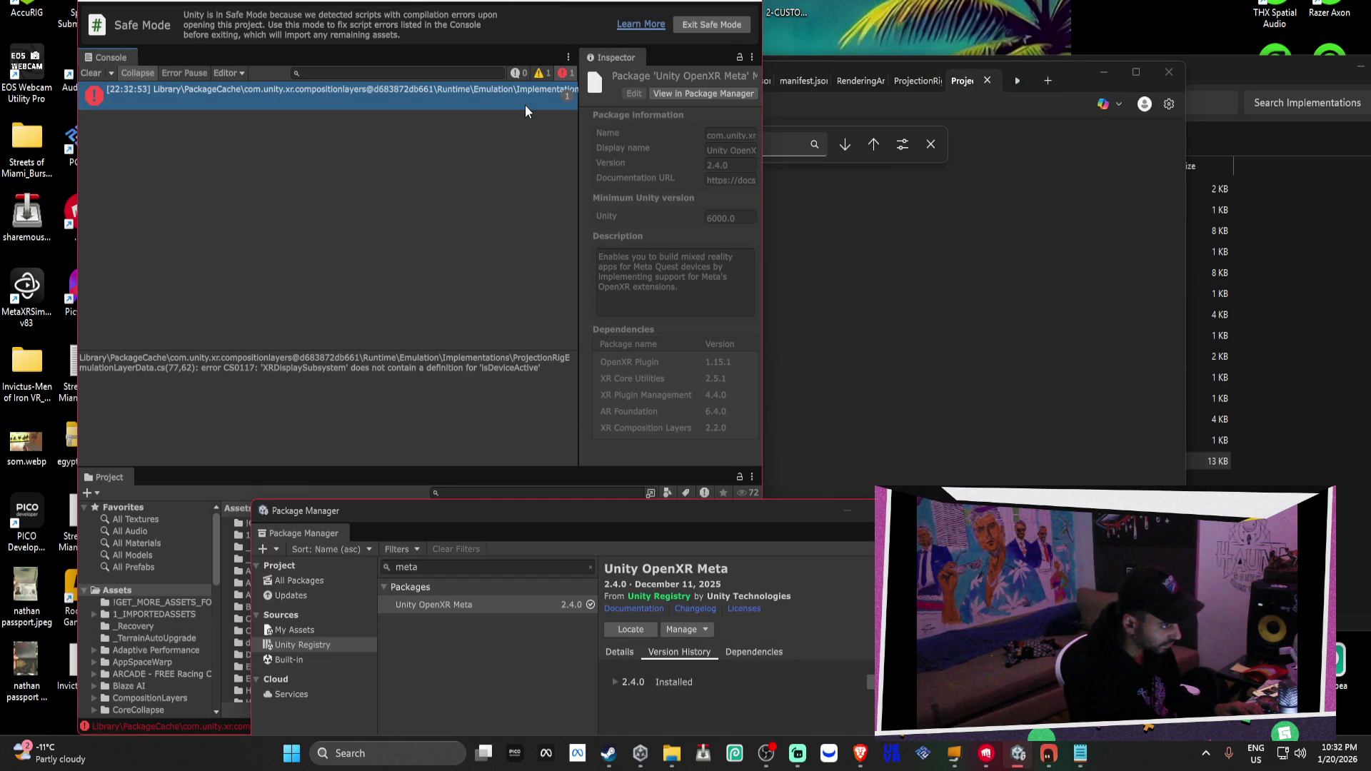
Highlight the CS0117 IsDeviceActive error in Unity's Console, then bring Bezi forward
click(480, 371)
click(481, 367)
drag(501, 372, 502, 372)
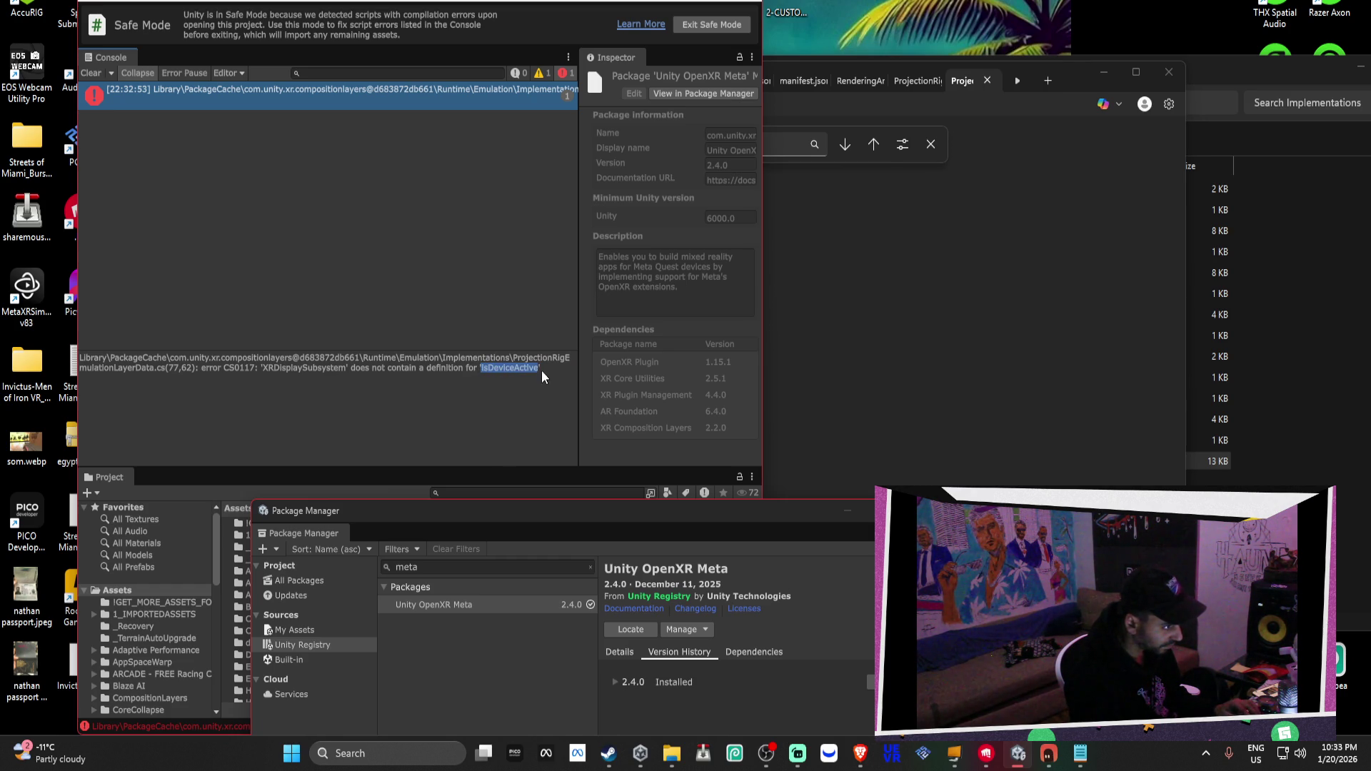
click(1060, 761)
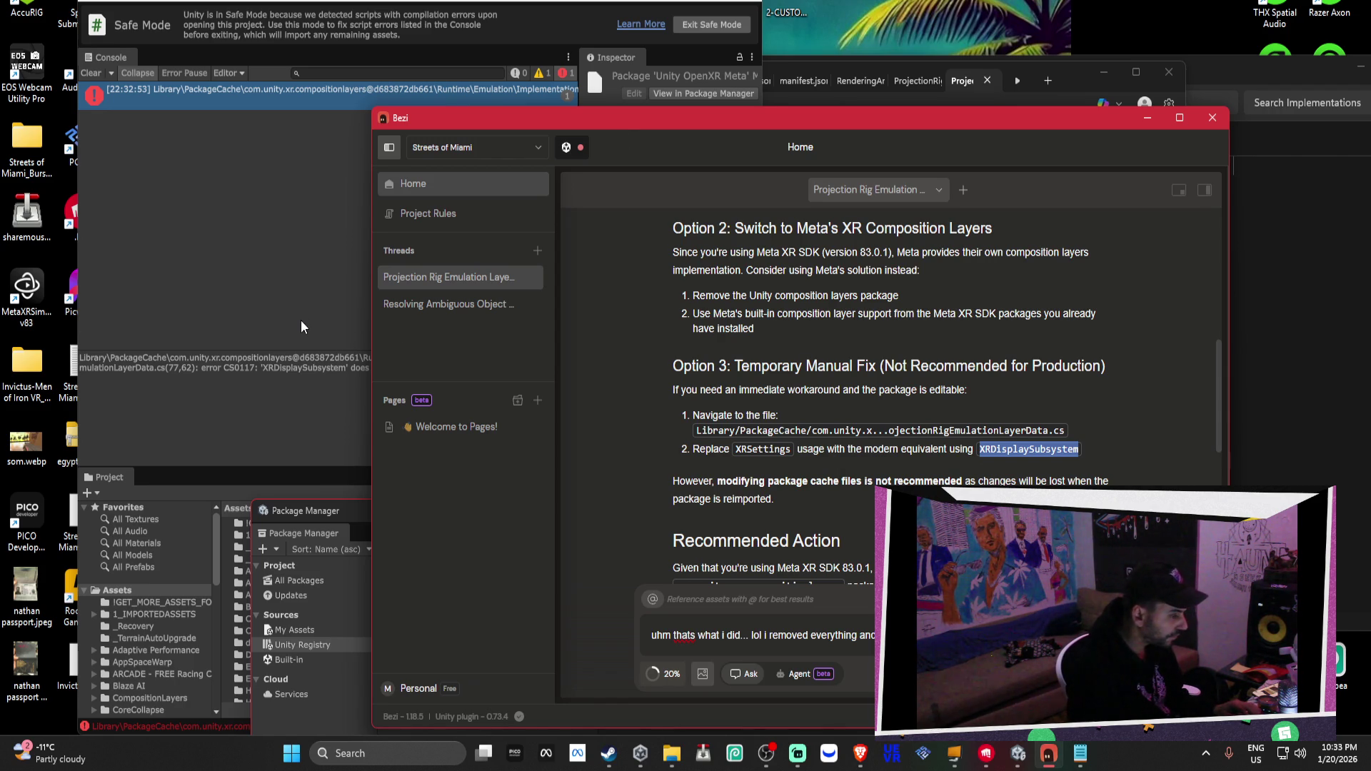
Copy the CS0117 error from Unity's Console and paste it into Bezi's chat
scroll(584, 363, down, 5)
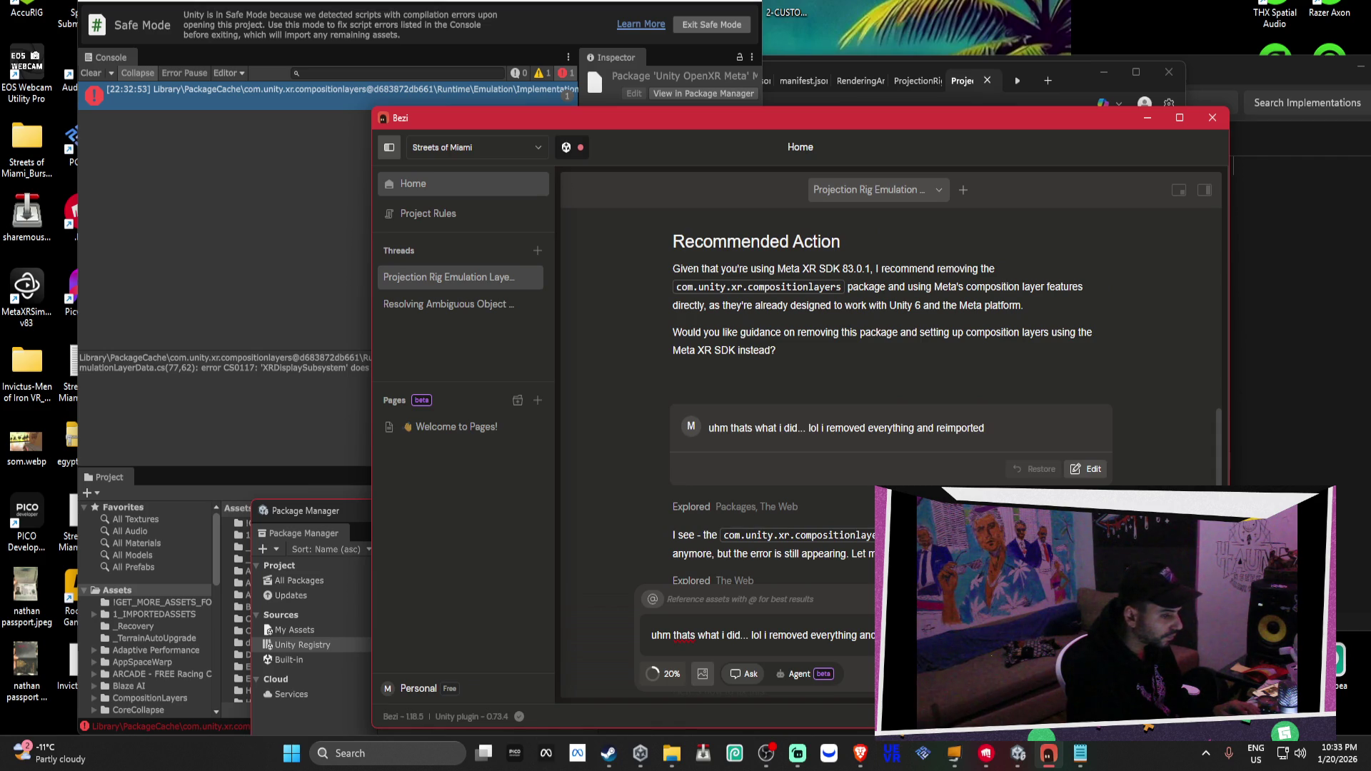
click(362, 363)
key(ctrl+a)
key(ctrl+c)
key(alt+Tab)
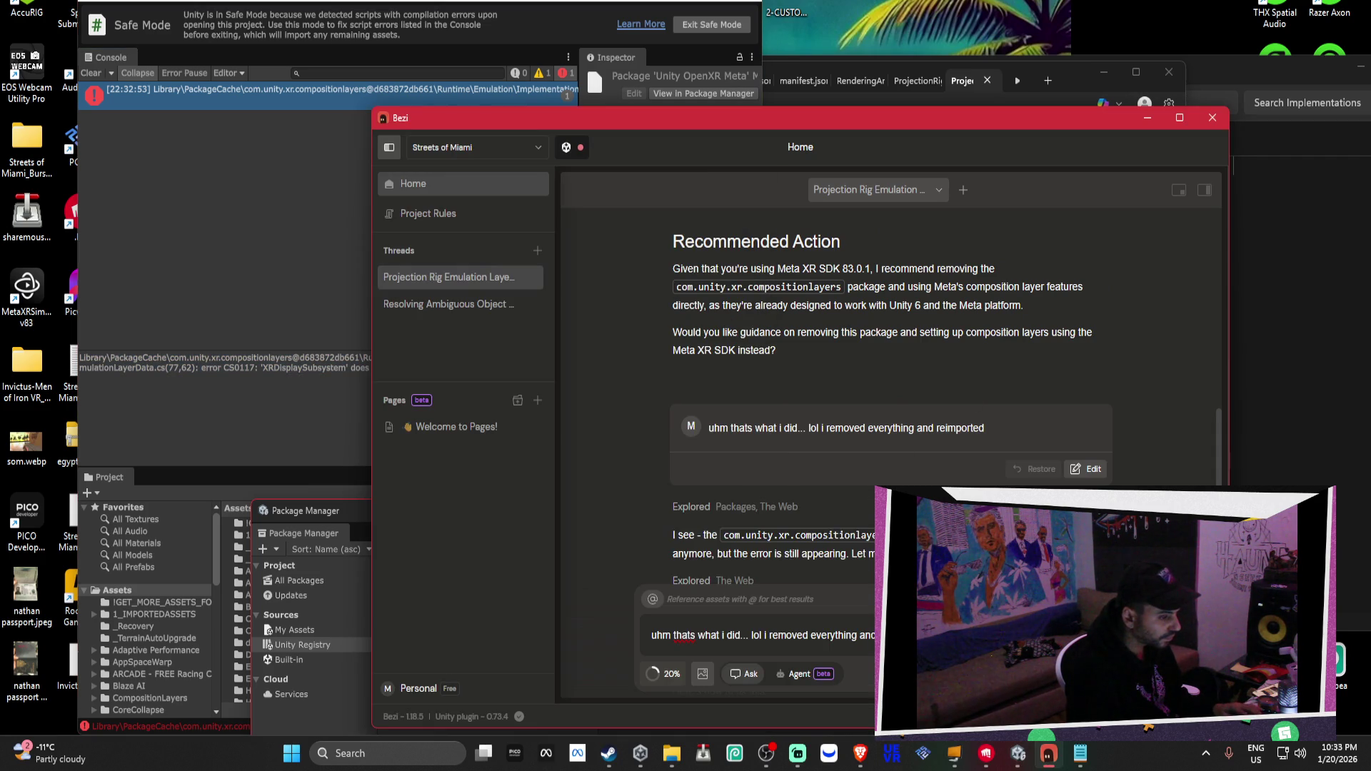
key(ctrl+v)
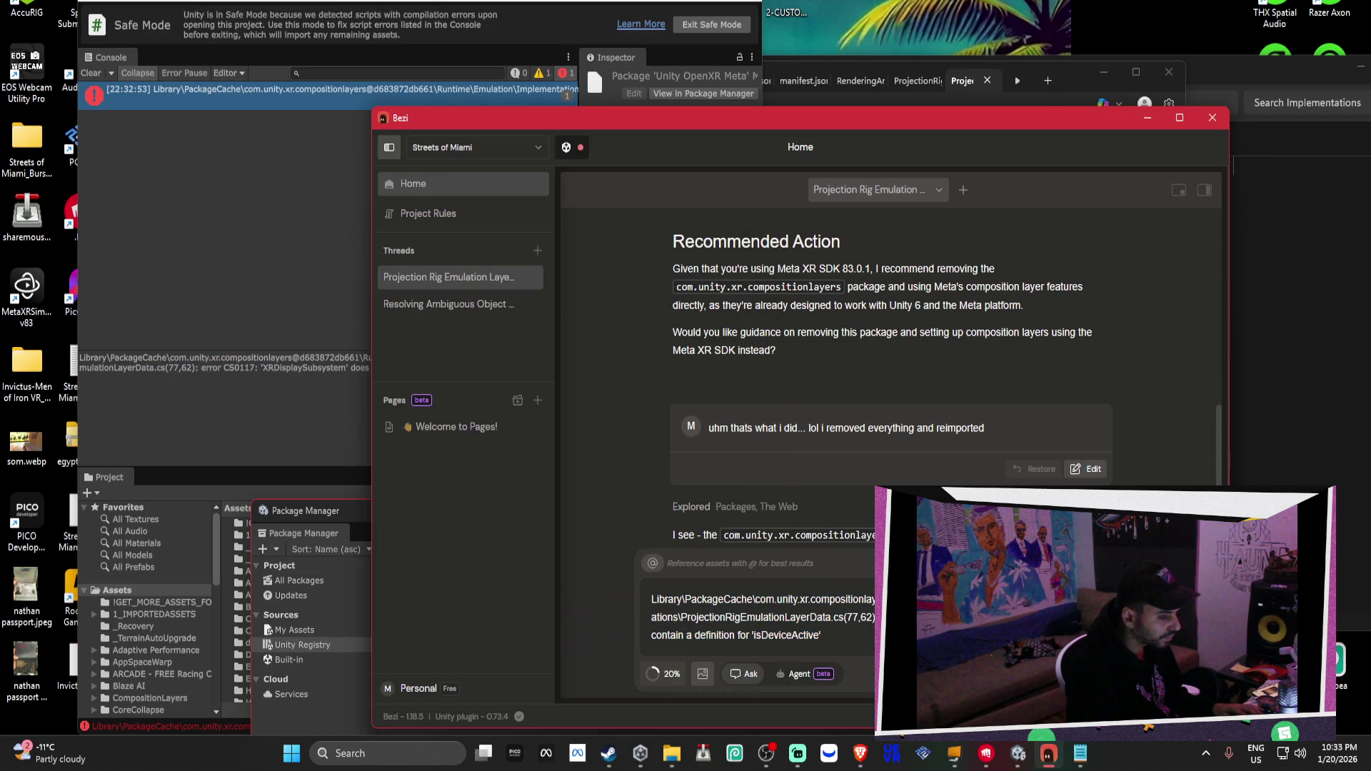
key(Return)
click(940, 455)
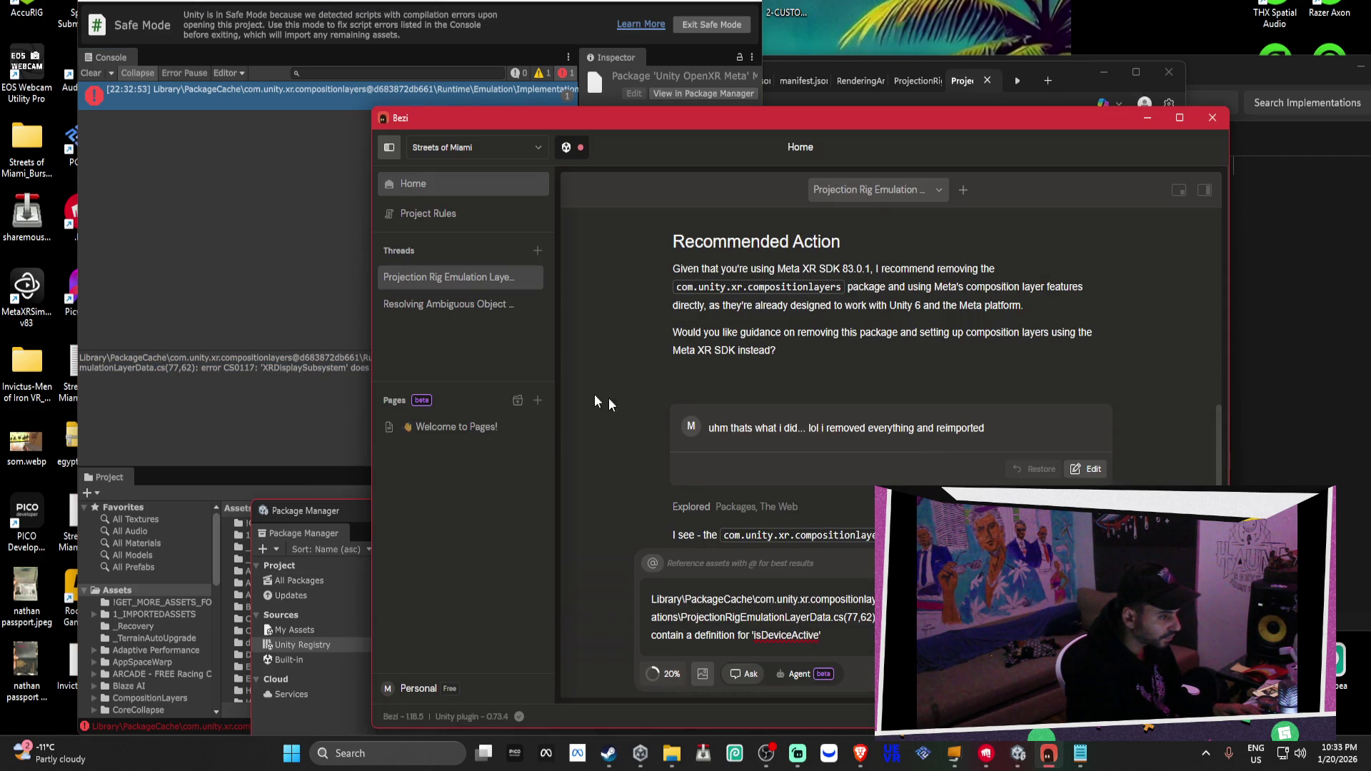
Read Bezi's reply suggesting clearing the package cache, then start exiting Safe Mode
click(335, 217)
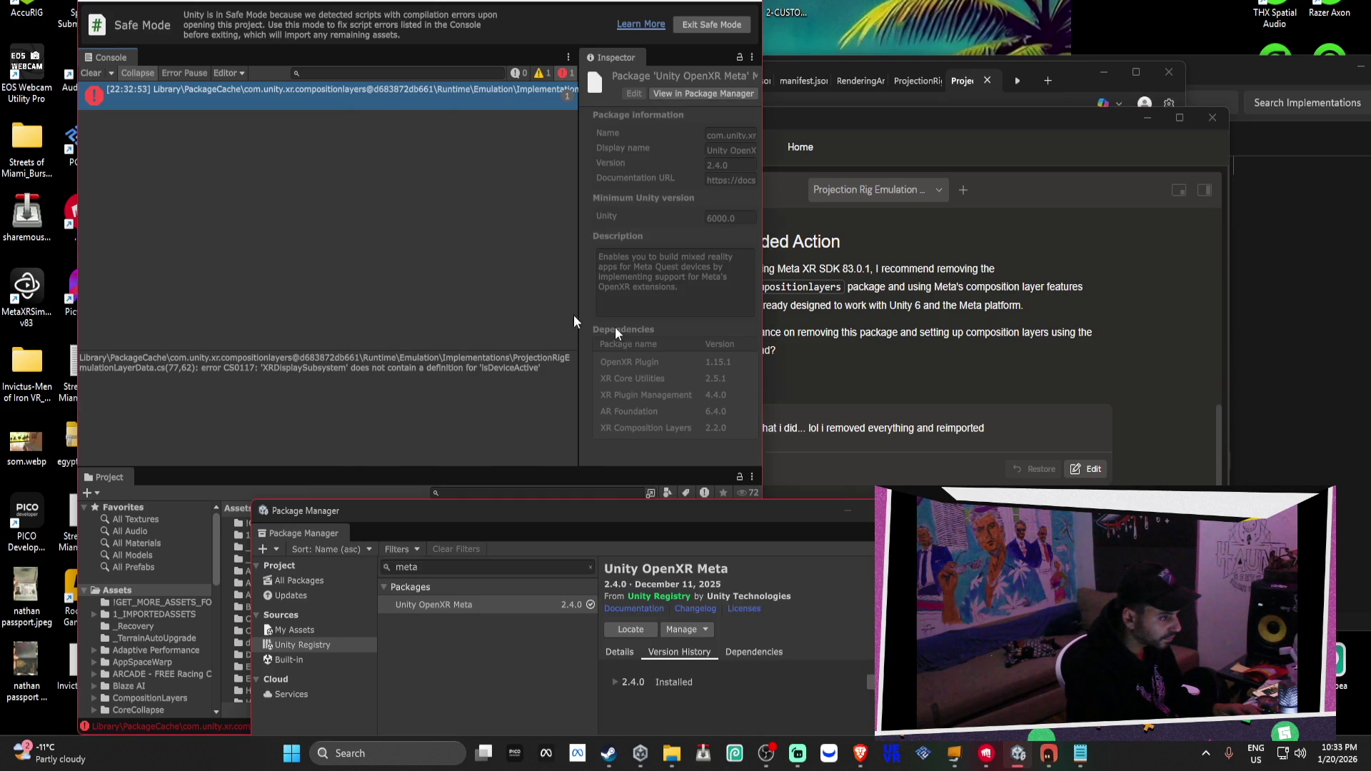
drag(968, 375, 914, 354)
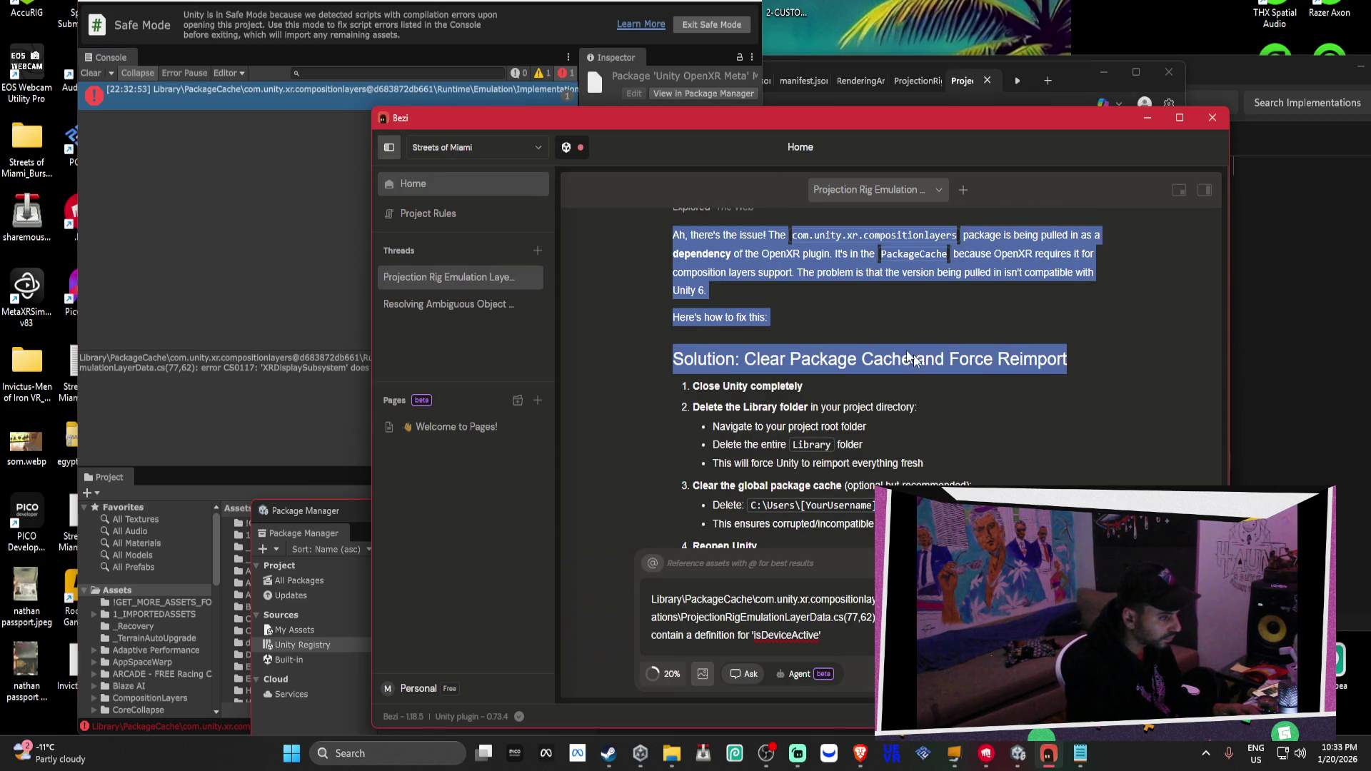
click(165, 206)
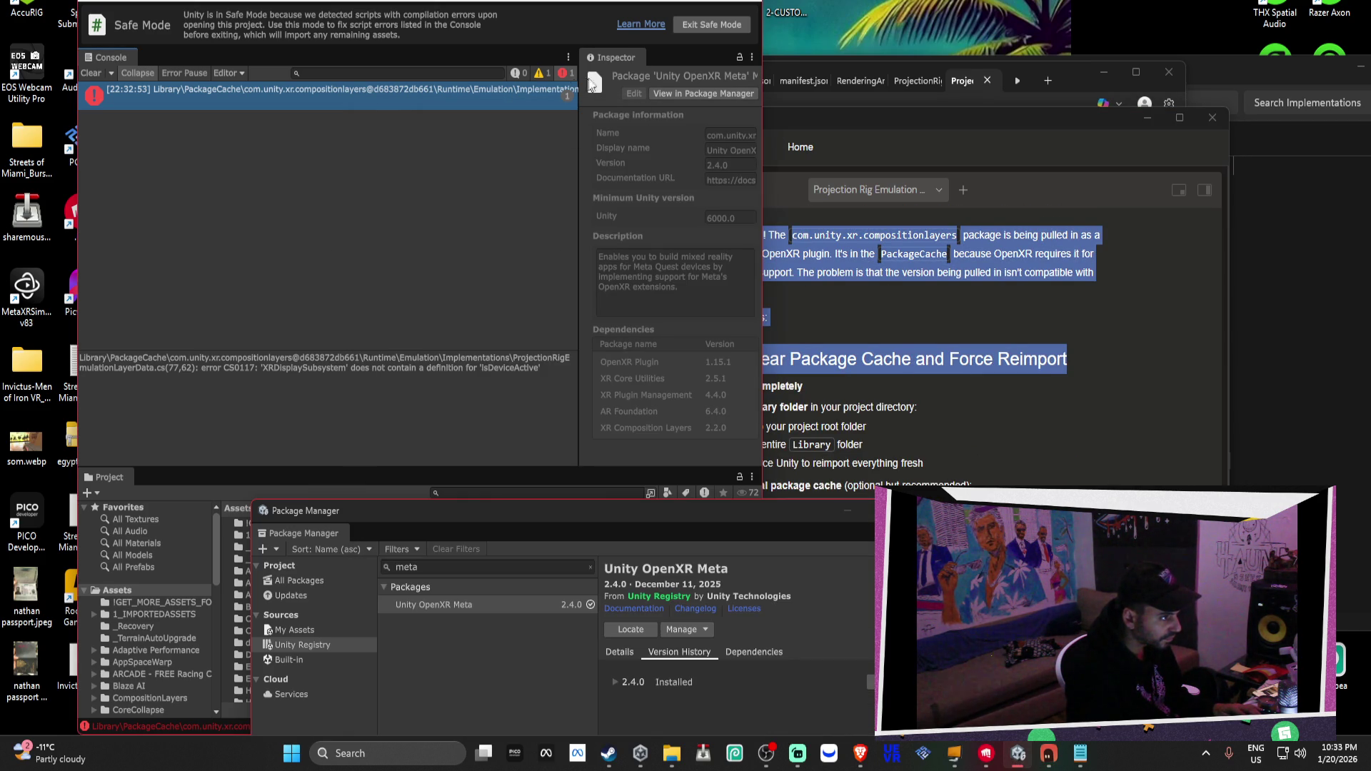
click(704, 20)
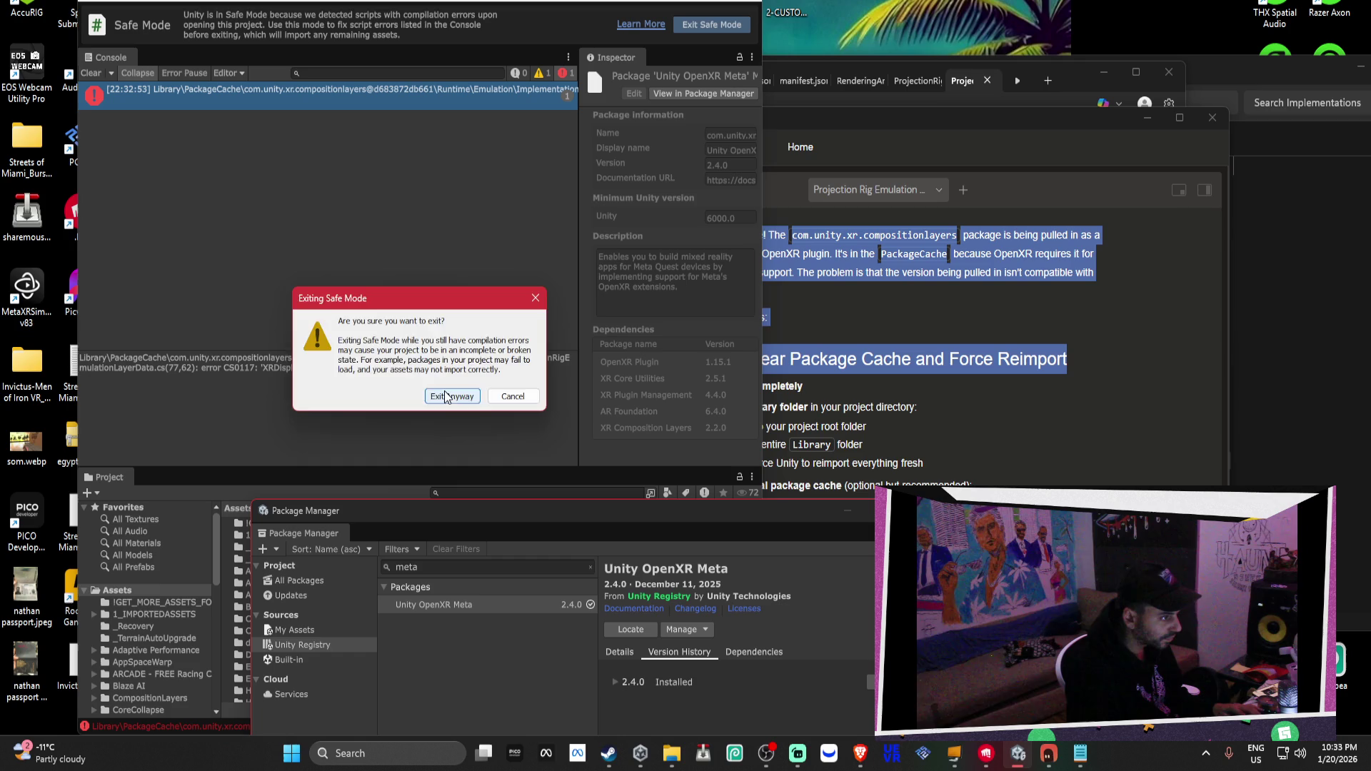
Exit Safe Mode anyway and send the CS0117 IsDeviceActive error to Bezi
click(446, 397)
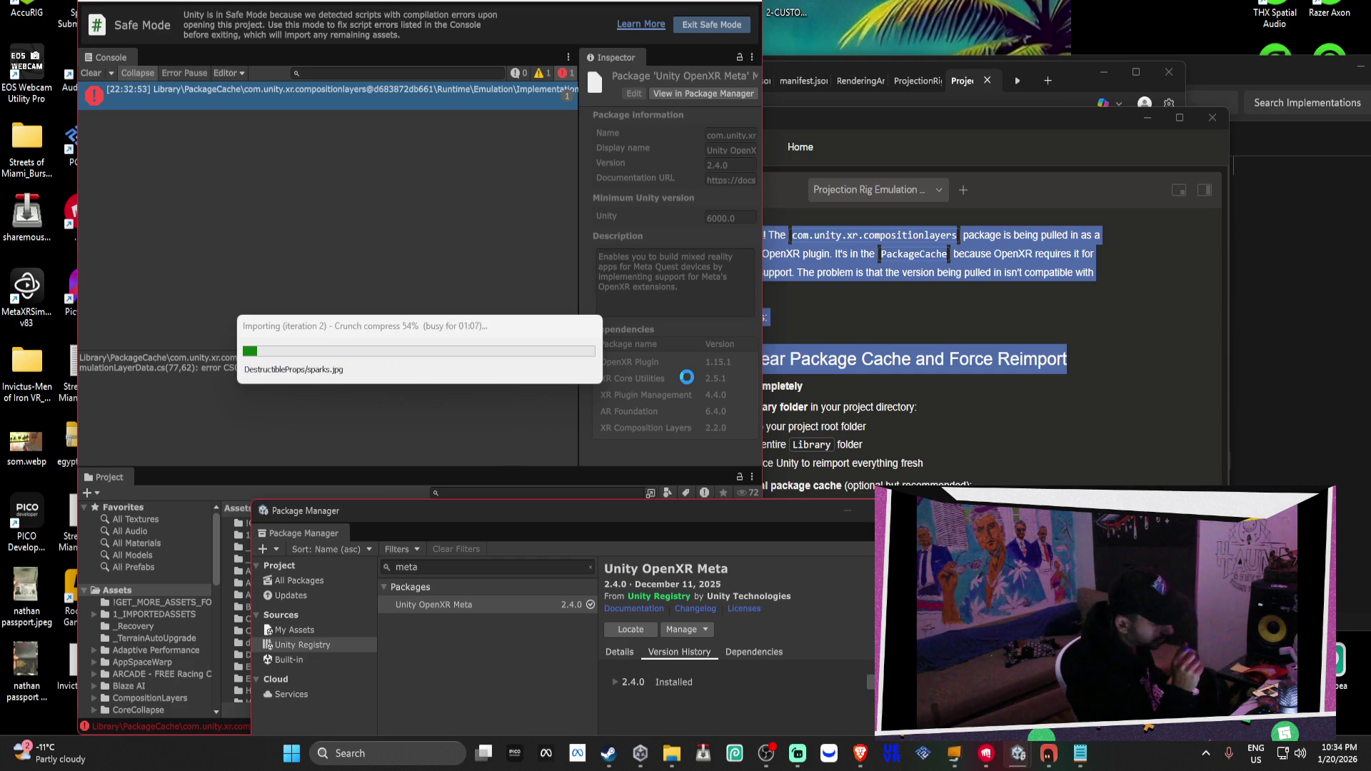
key(alt+Tab)
key(Return)
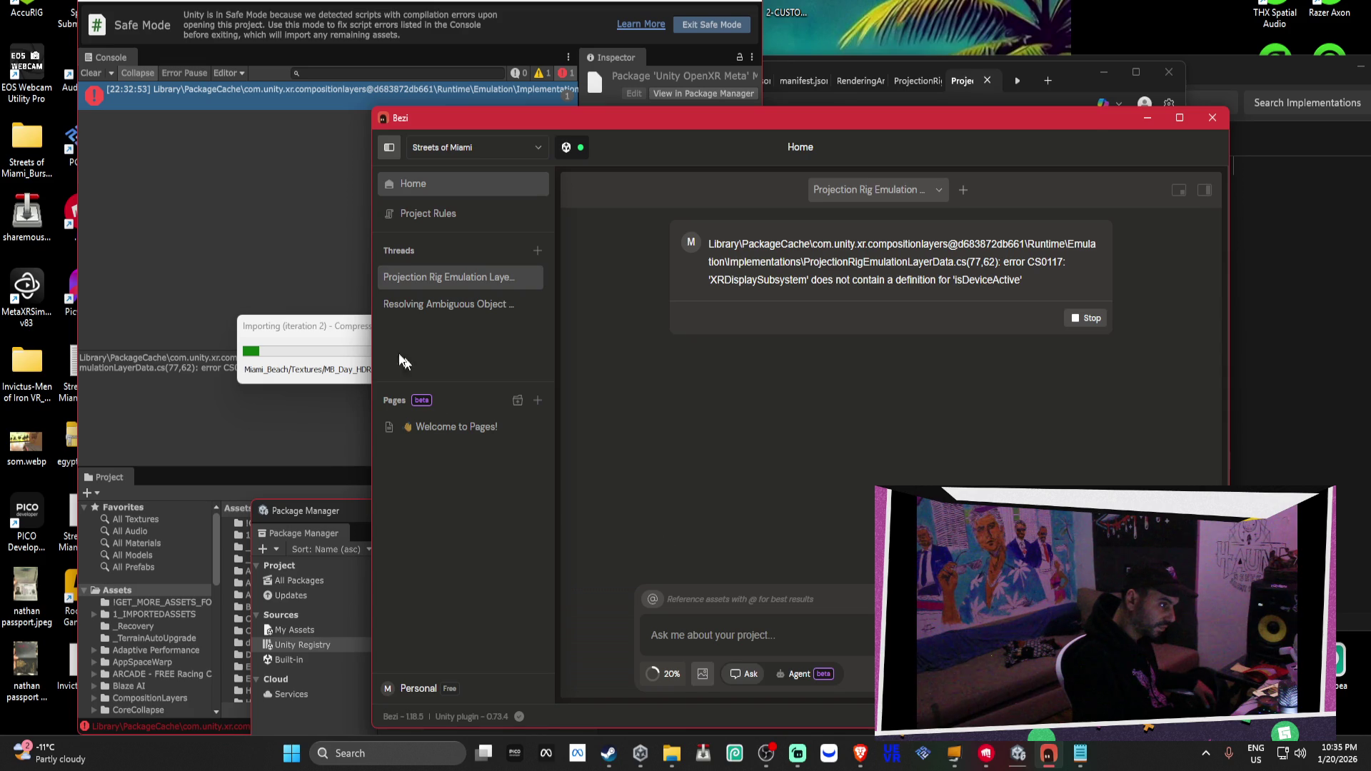
Move the Bezi window further left and bring Unity Hub's project list to the front
click(340, 322)
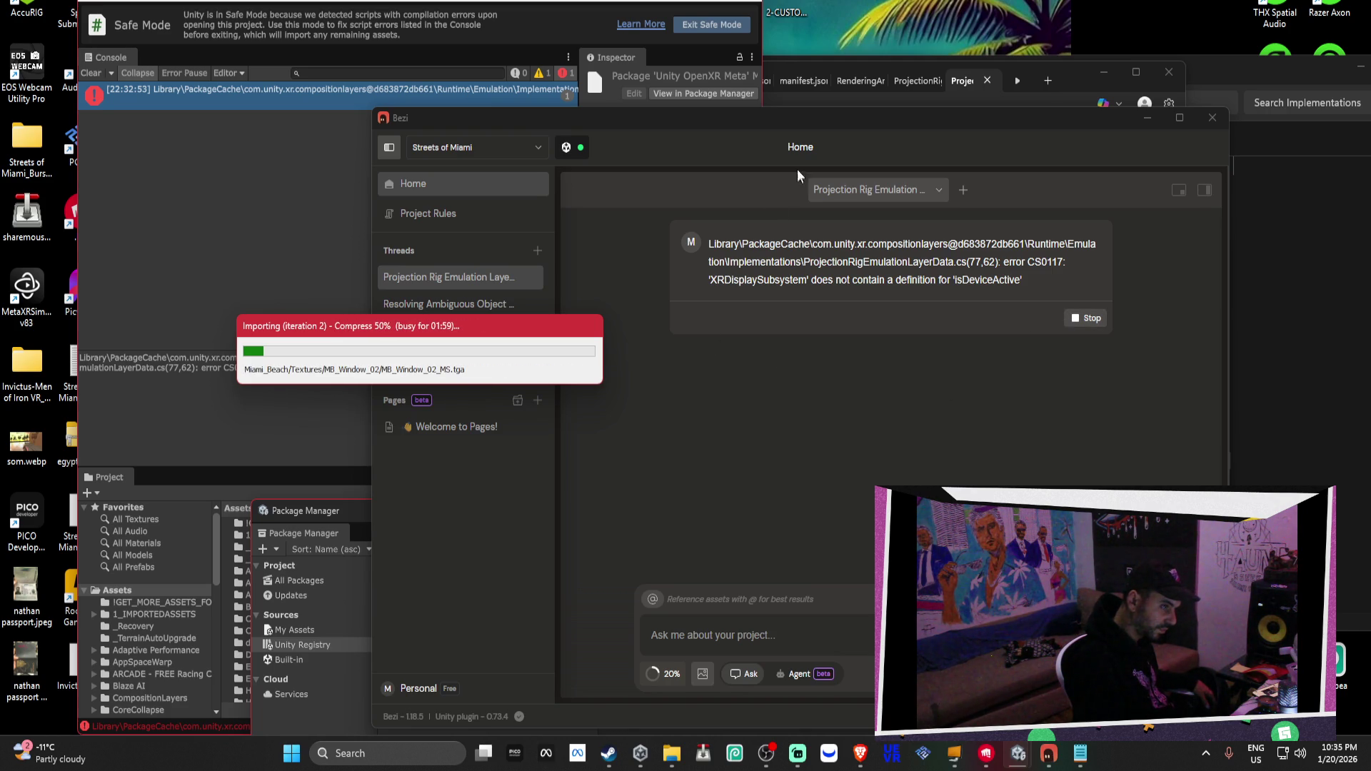
mouse_move(782, 117)
mouse_down()
mouse_move(750, 137)
mouse_move(504, 142)
mouse_move(568, 142)
mouse_move(669, 78)
mouse_up()
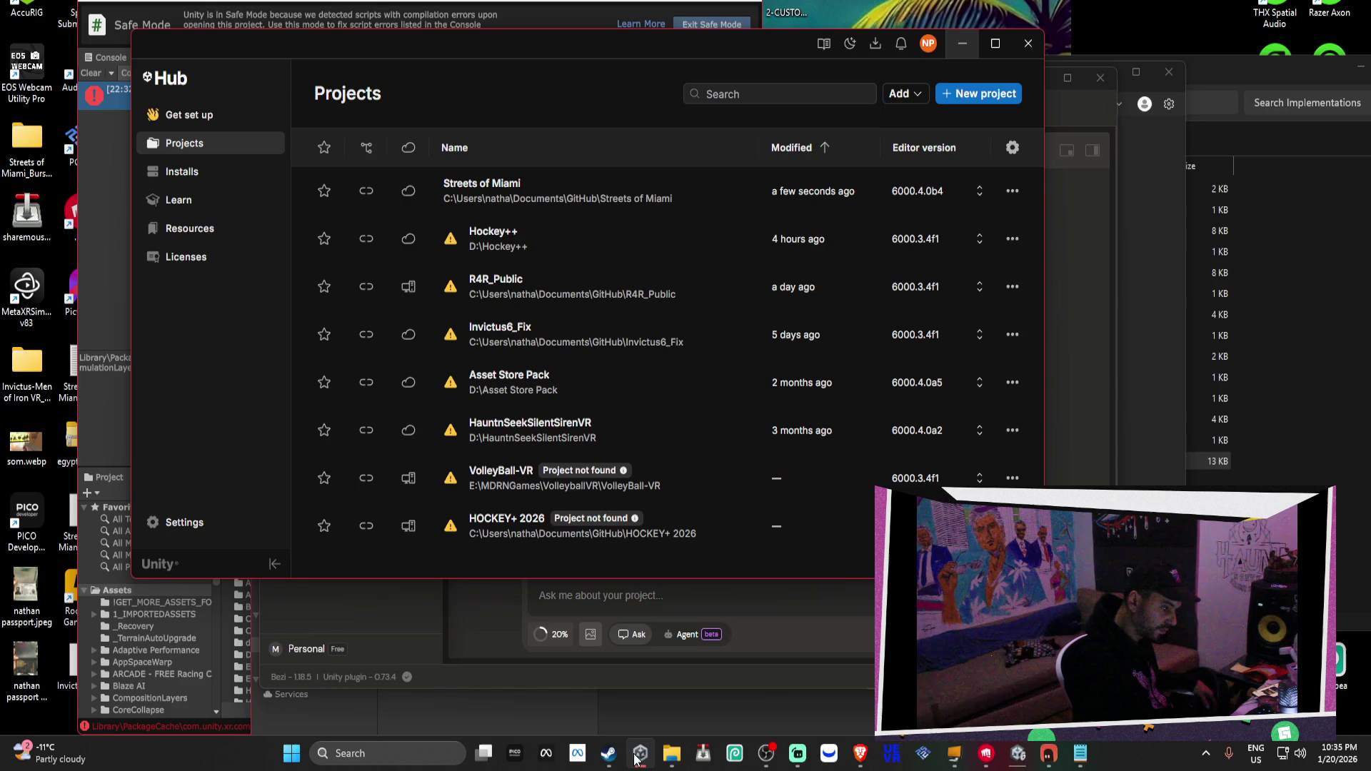
click(640, 753)
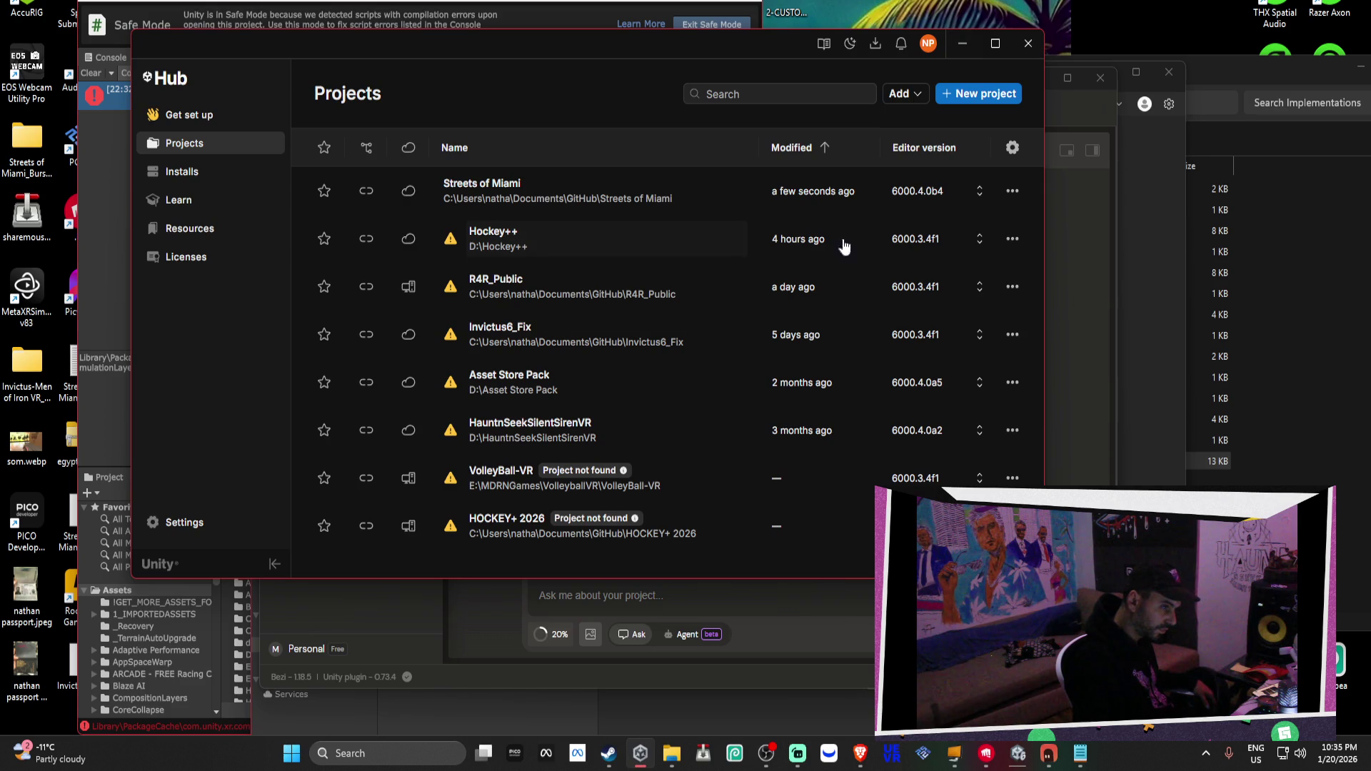
Open Hockey++ with editor 6000.4.0b4, confirming the version change and project upgrade
click(903, 239)
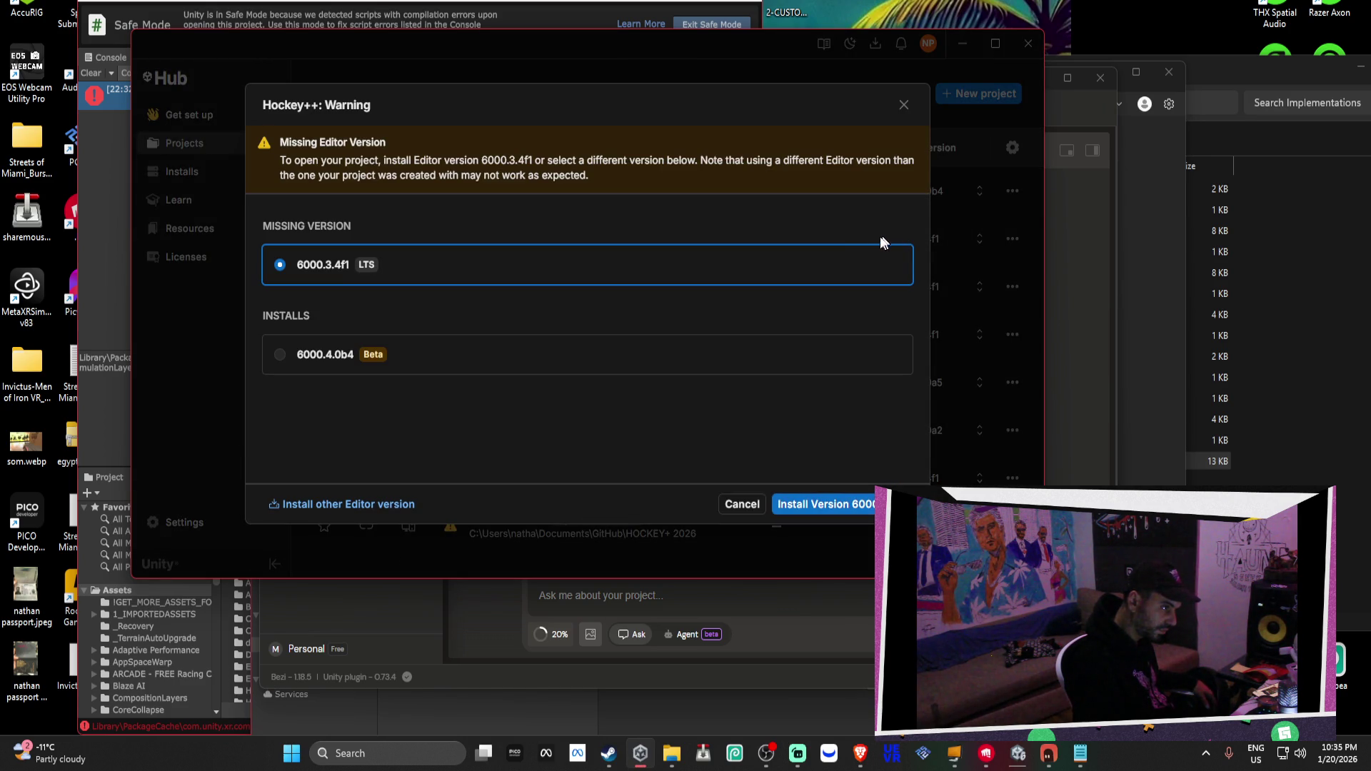
click(646, 355)
click(836, 500)
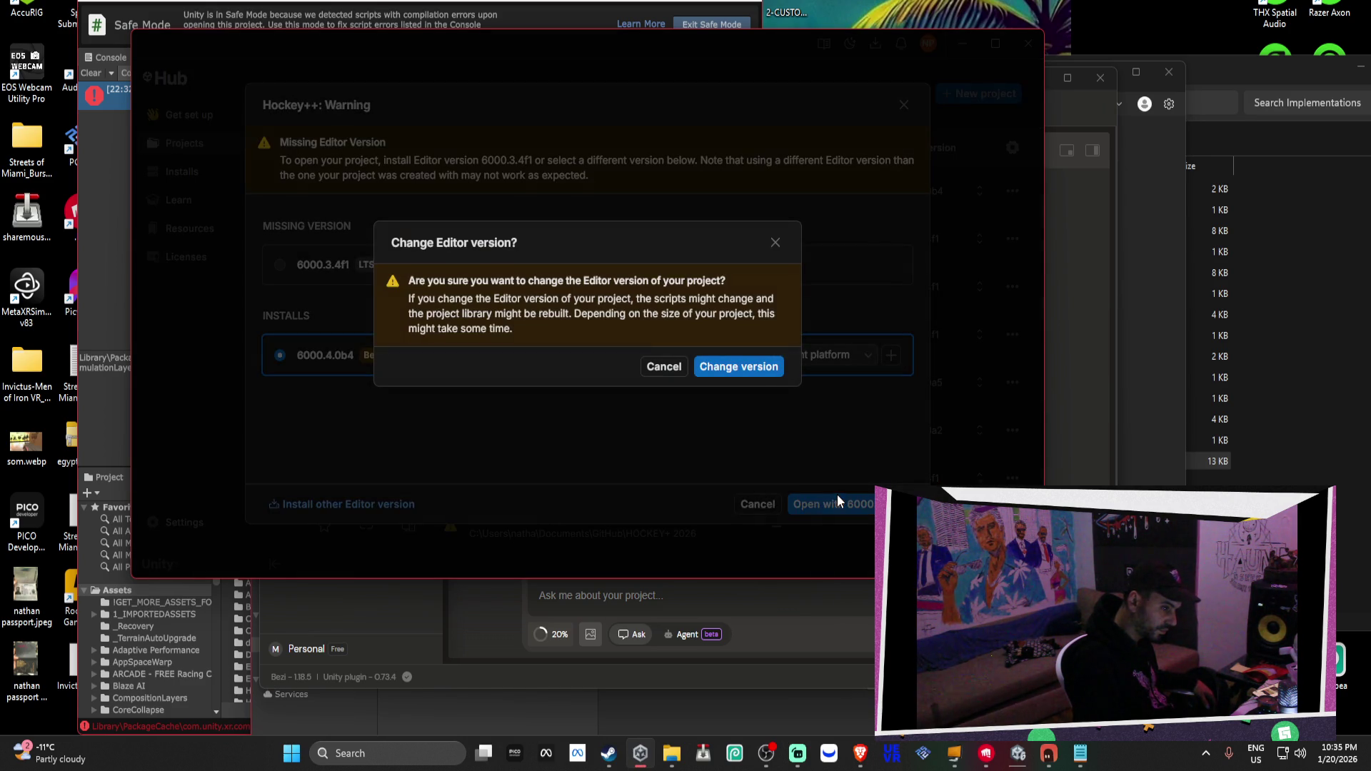
click(751, 370)
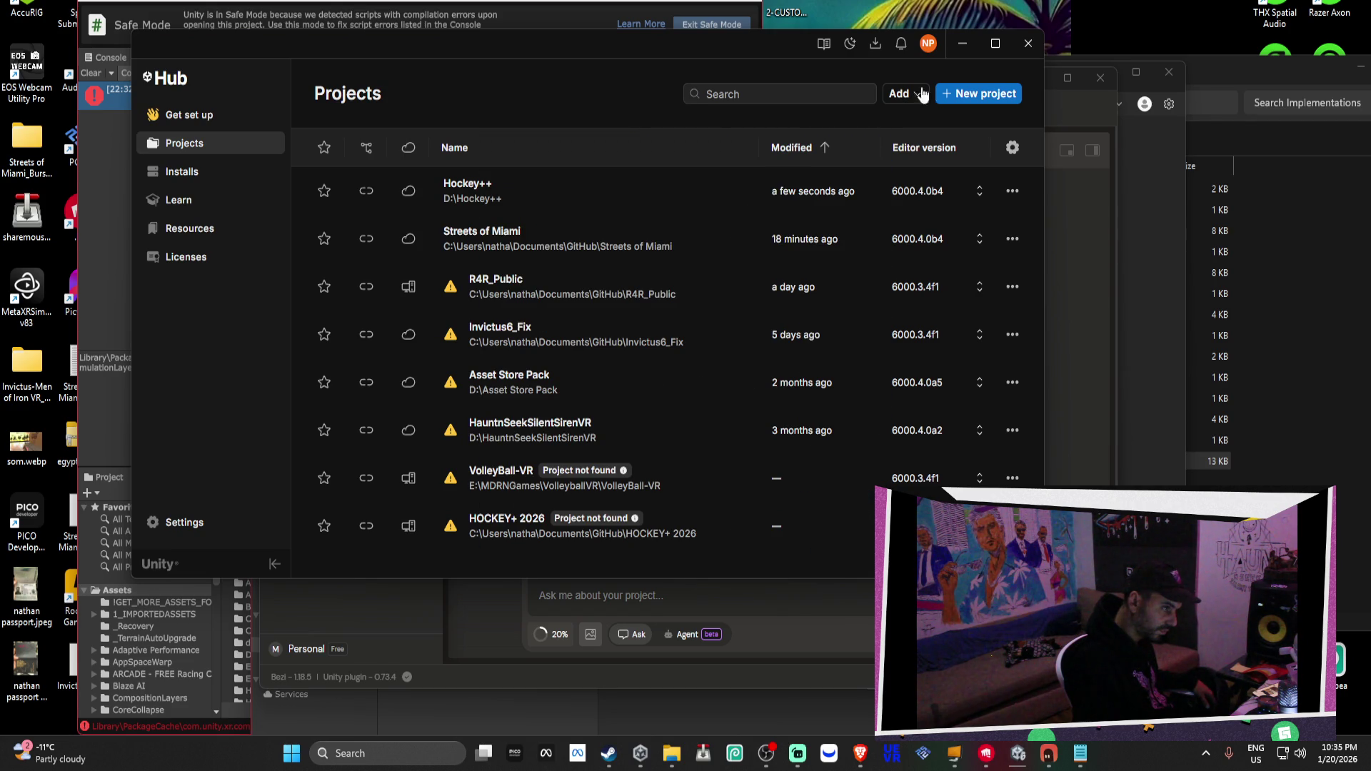
click(963, 43)
click(1036, 80)
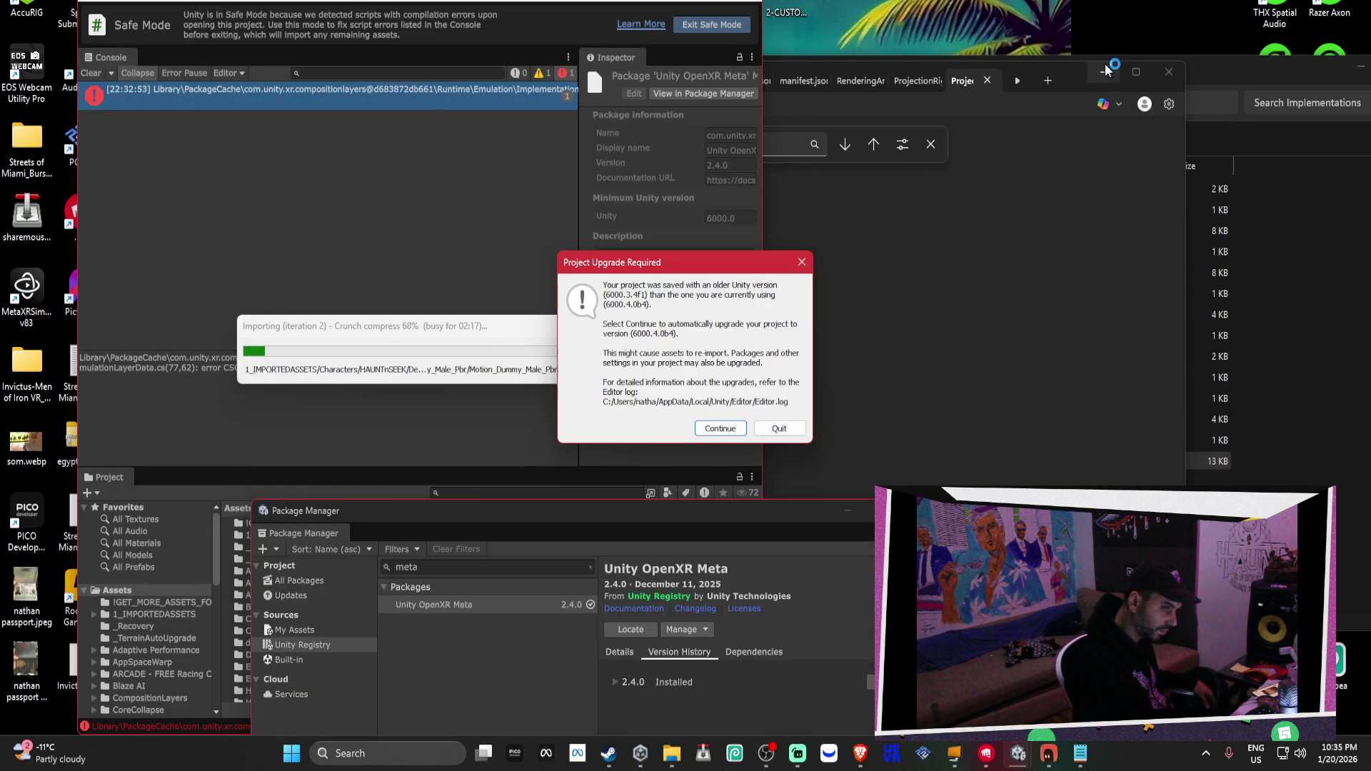
click(720, 428)
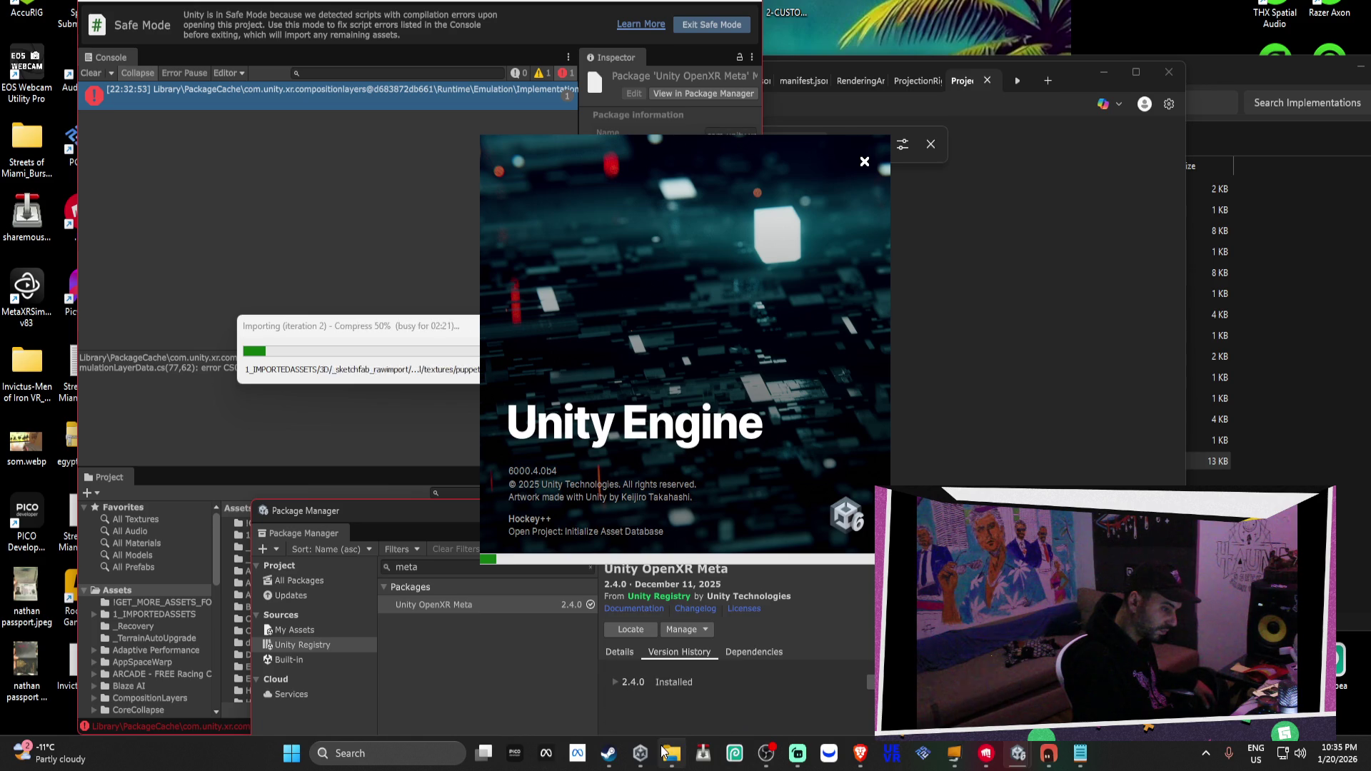
click(640, 753)
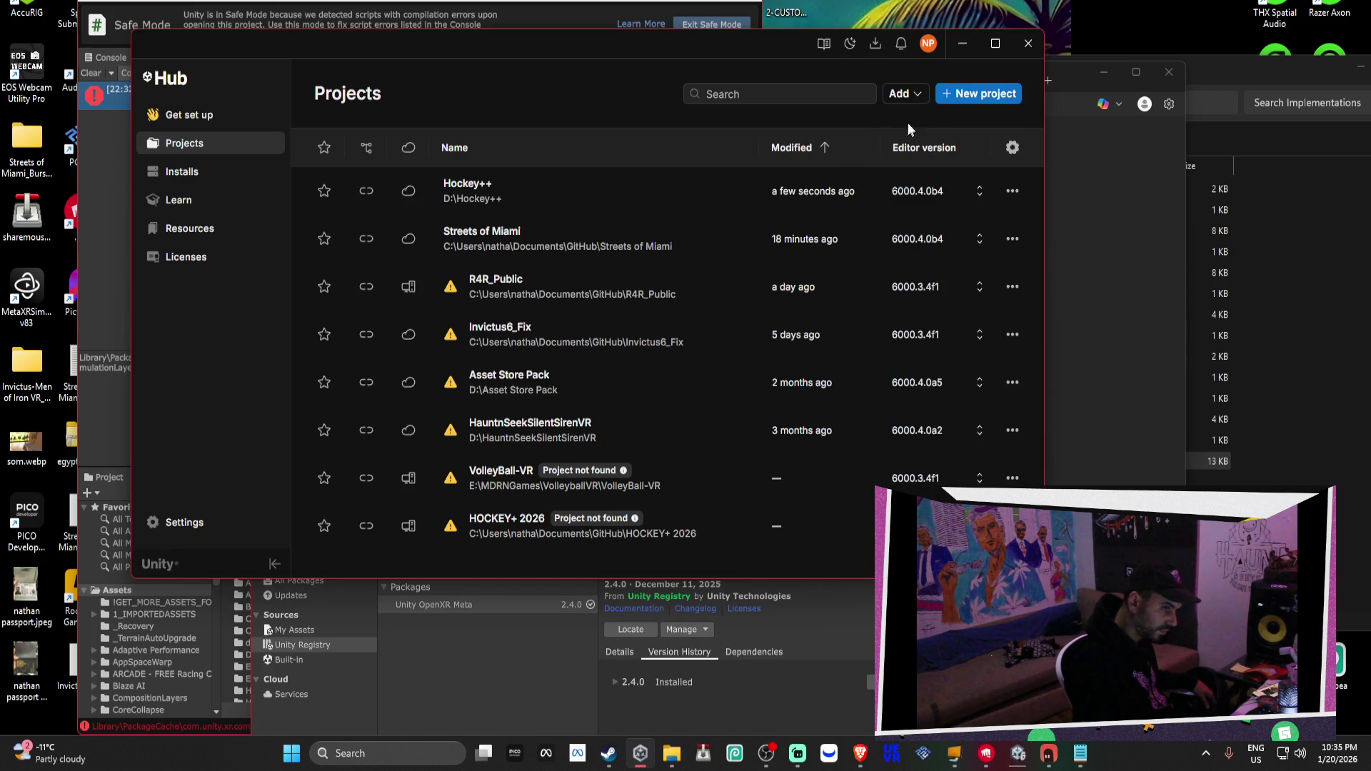
Choose Unity 6.3 LTS (6000.3.4f1) from the official editor releases to install
click(910, 102)
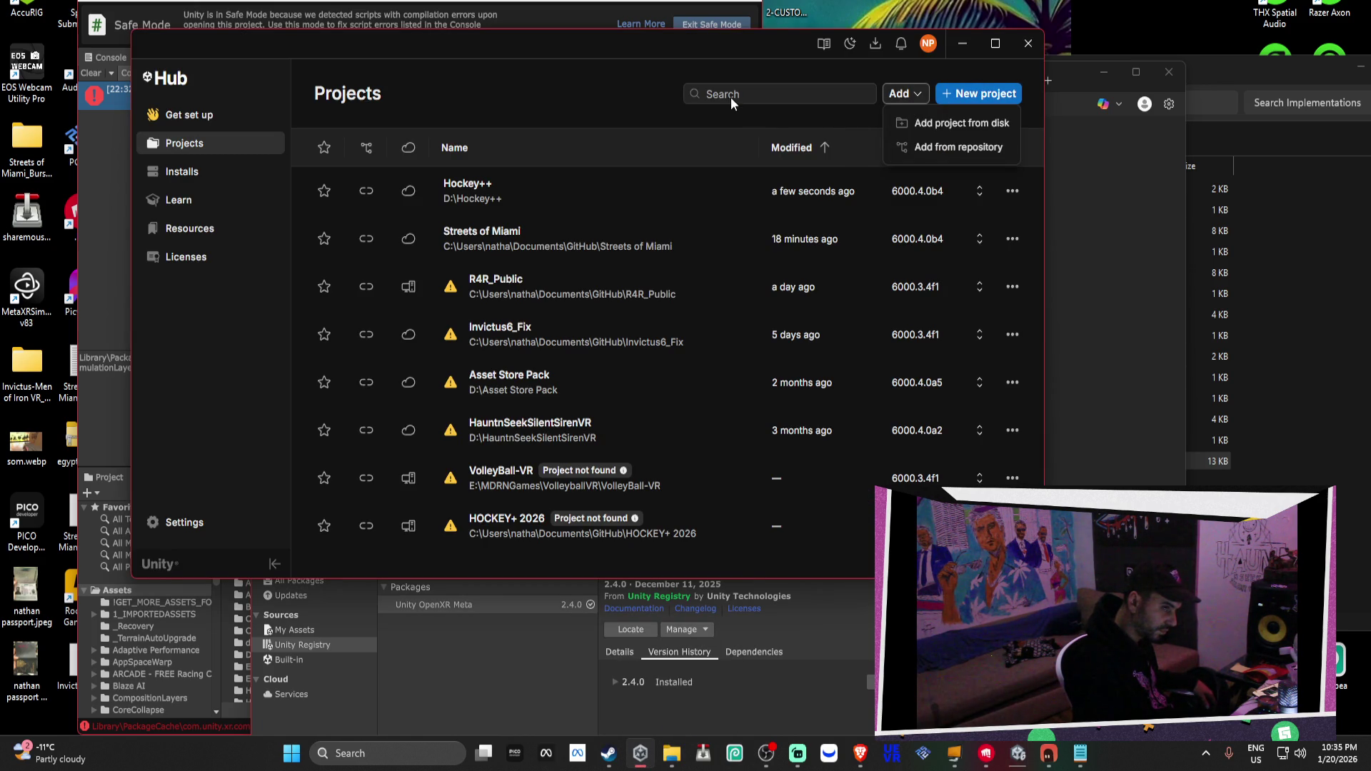
click(257, 175)
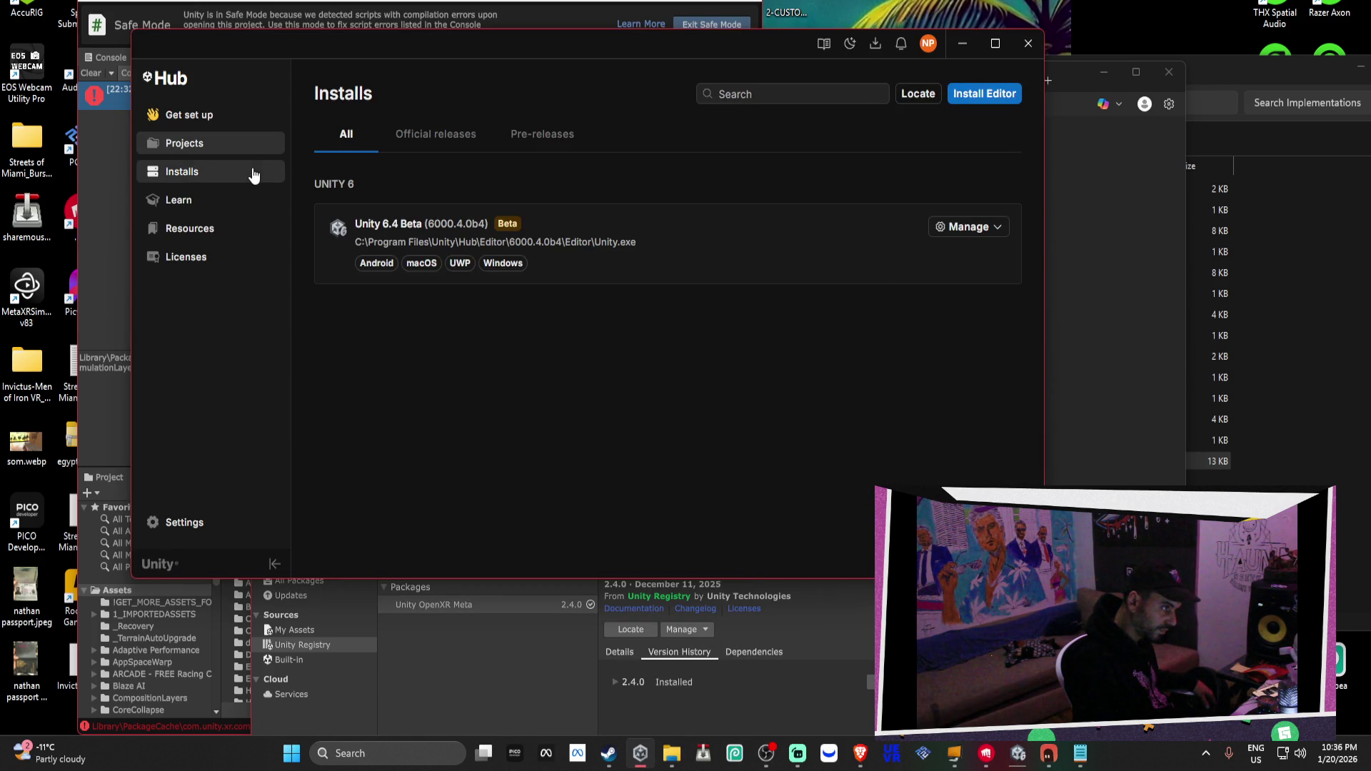
click(452, 138)
click(985, 95)
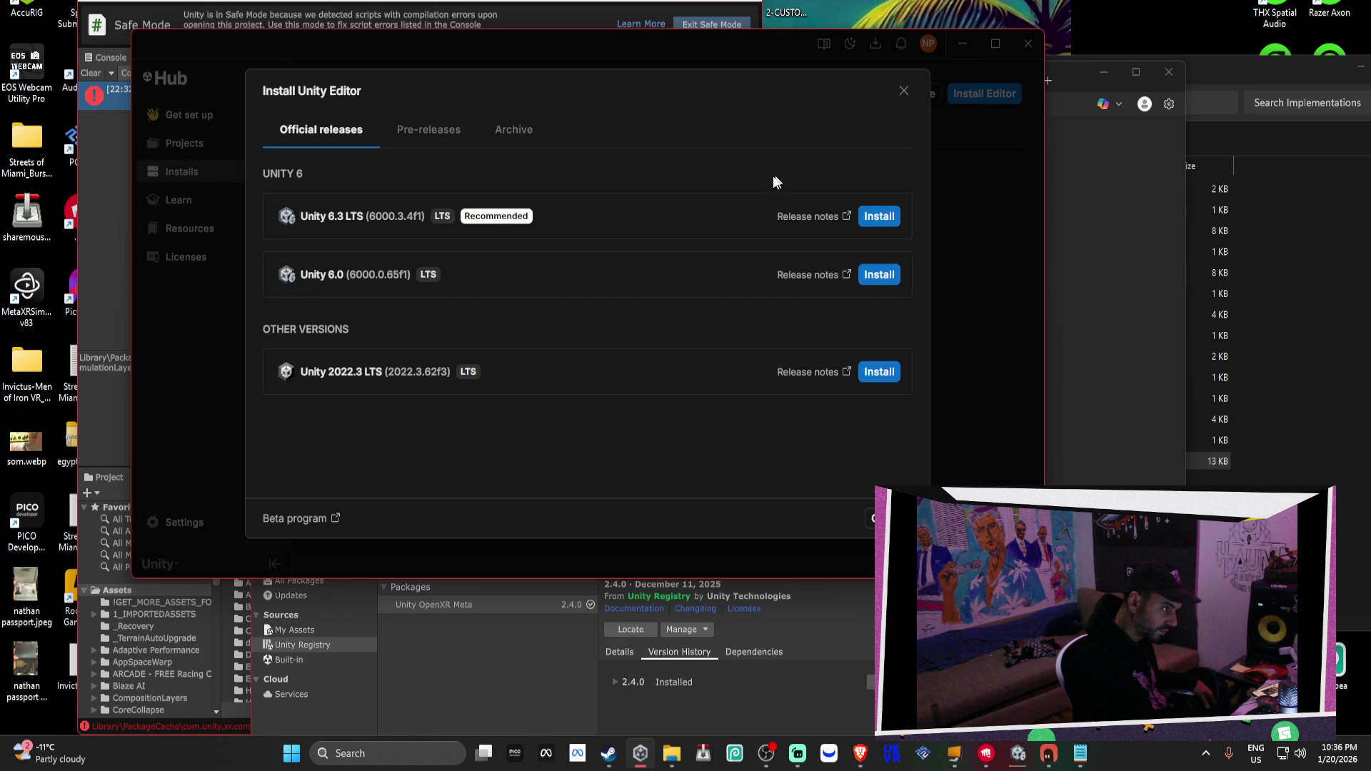
click(879, 216)
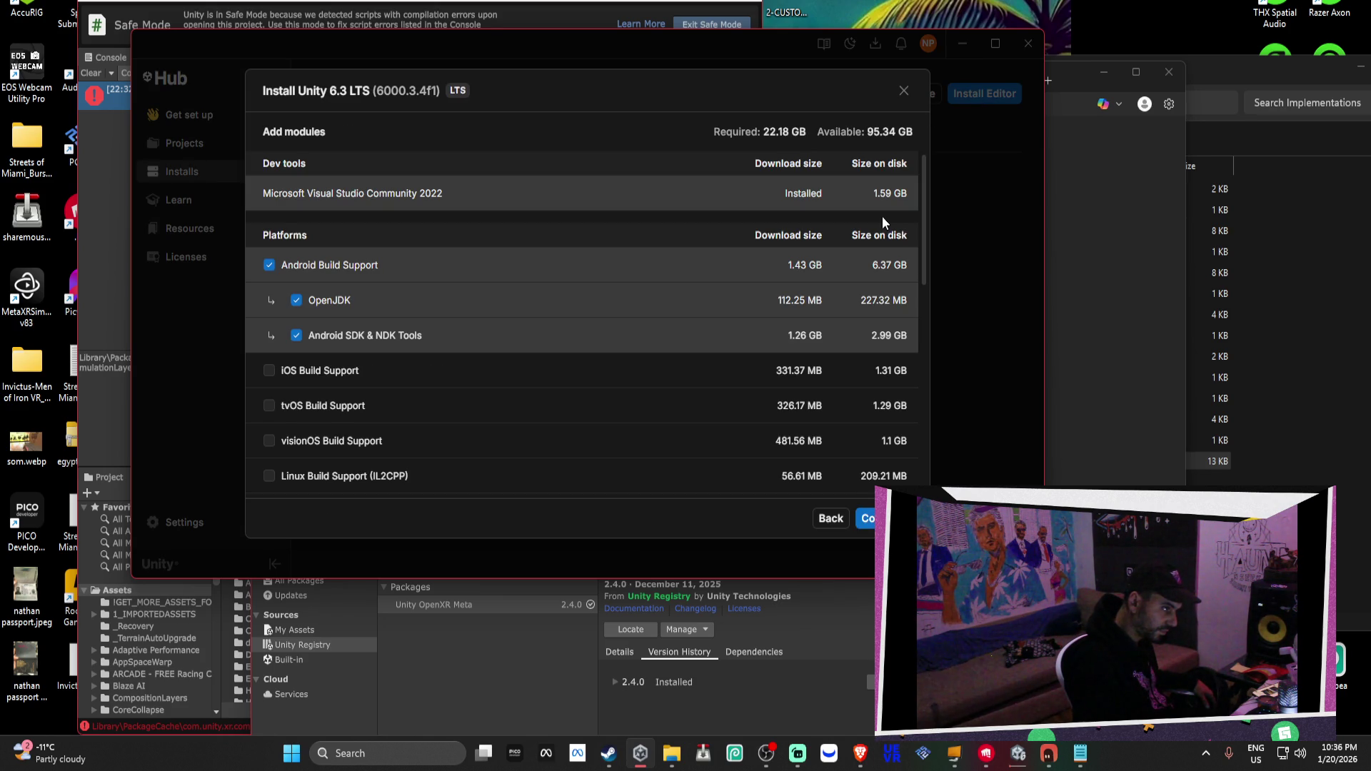
Keep Android, Mac, UWP and Windows build support, accept the Android license, and queue the install
click(268, 190)
click(268, 190)
scroll(314, 235, down, 1)
scroll(314, 236, down, 3)
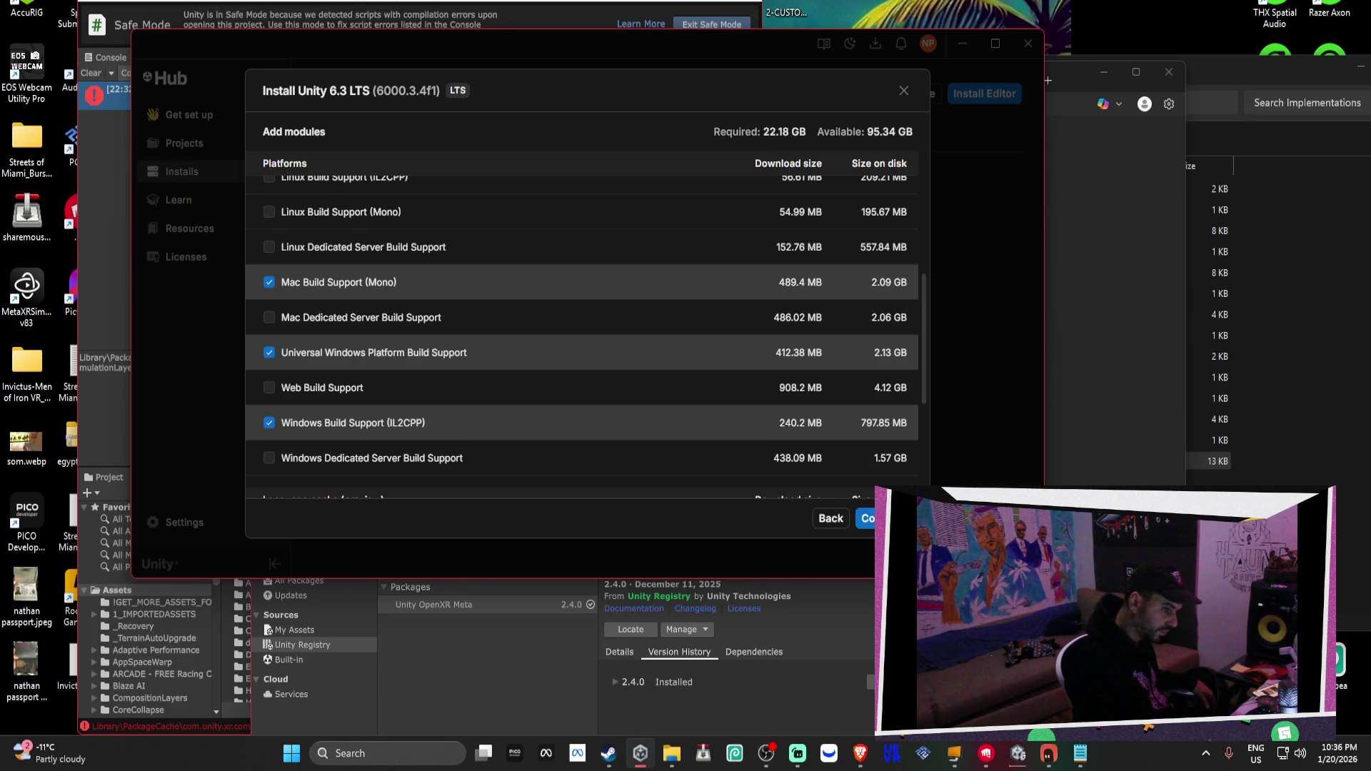
click(866, 519)
click(477, 477)
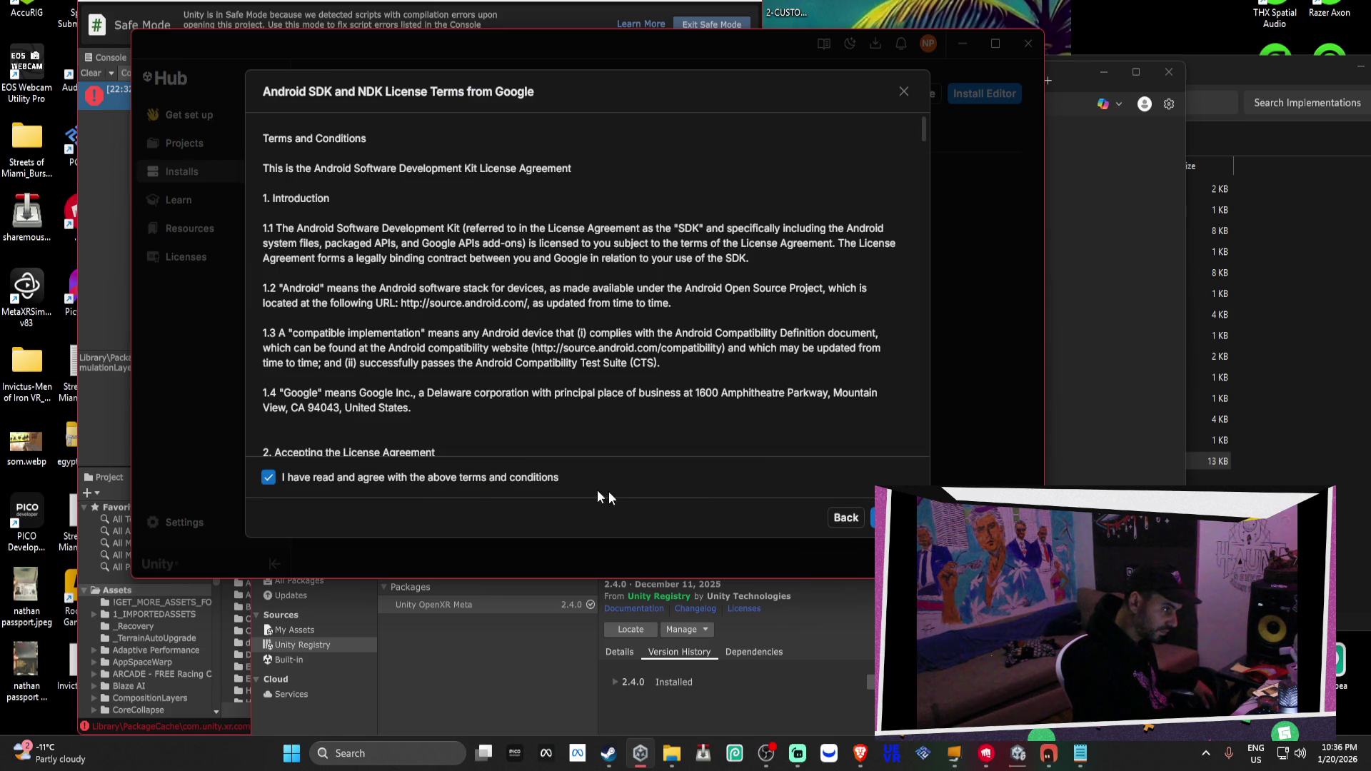
click(889, 518)
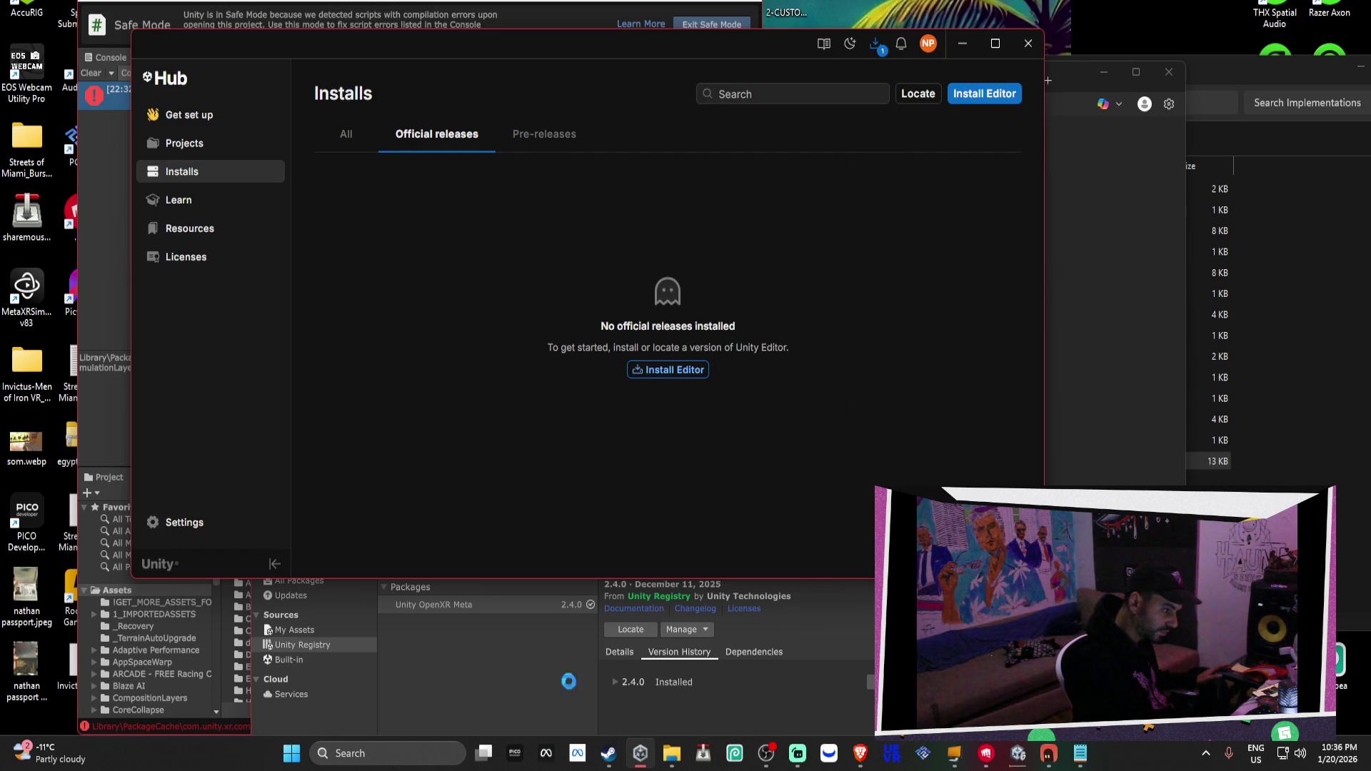
click(671, 753)
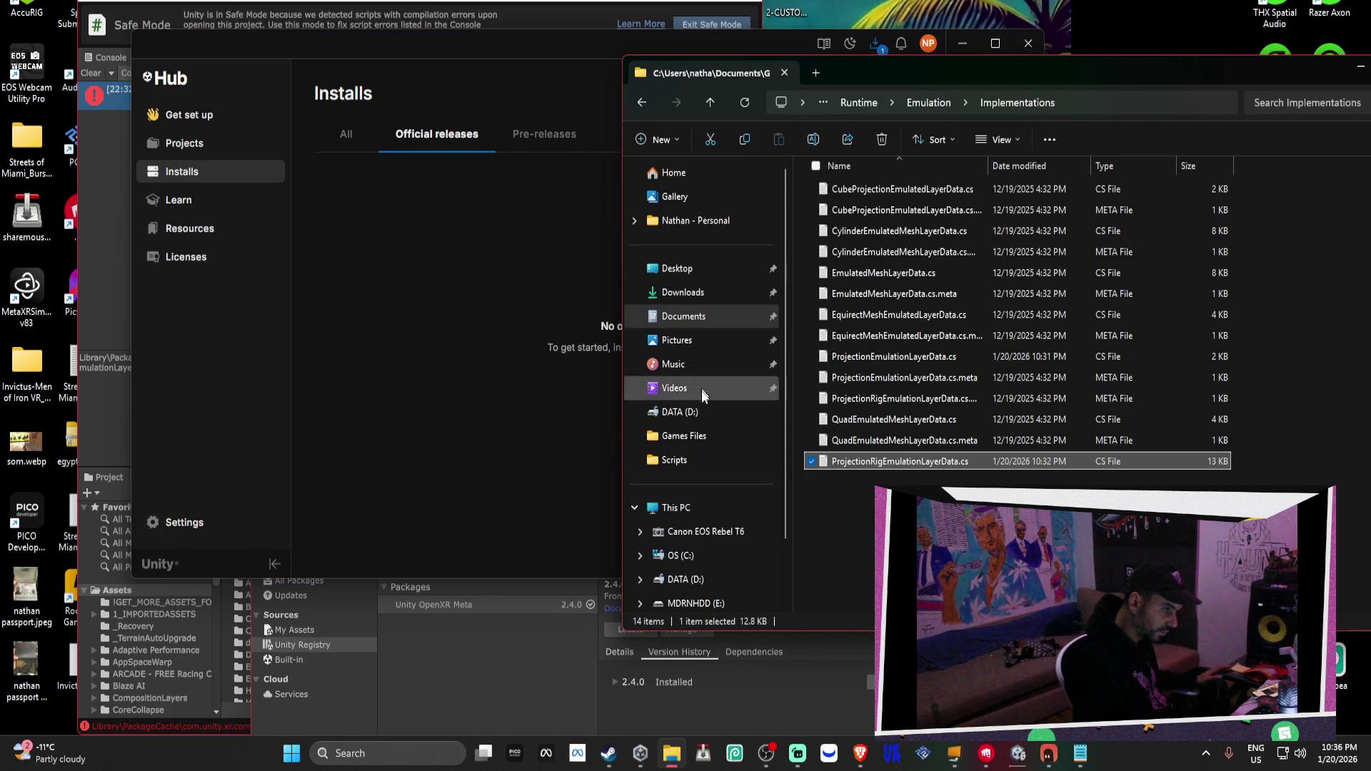
click(675, 507)
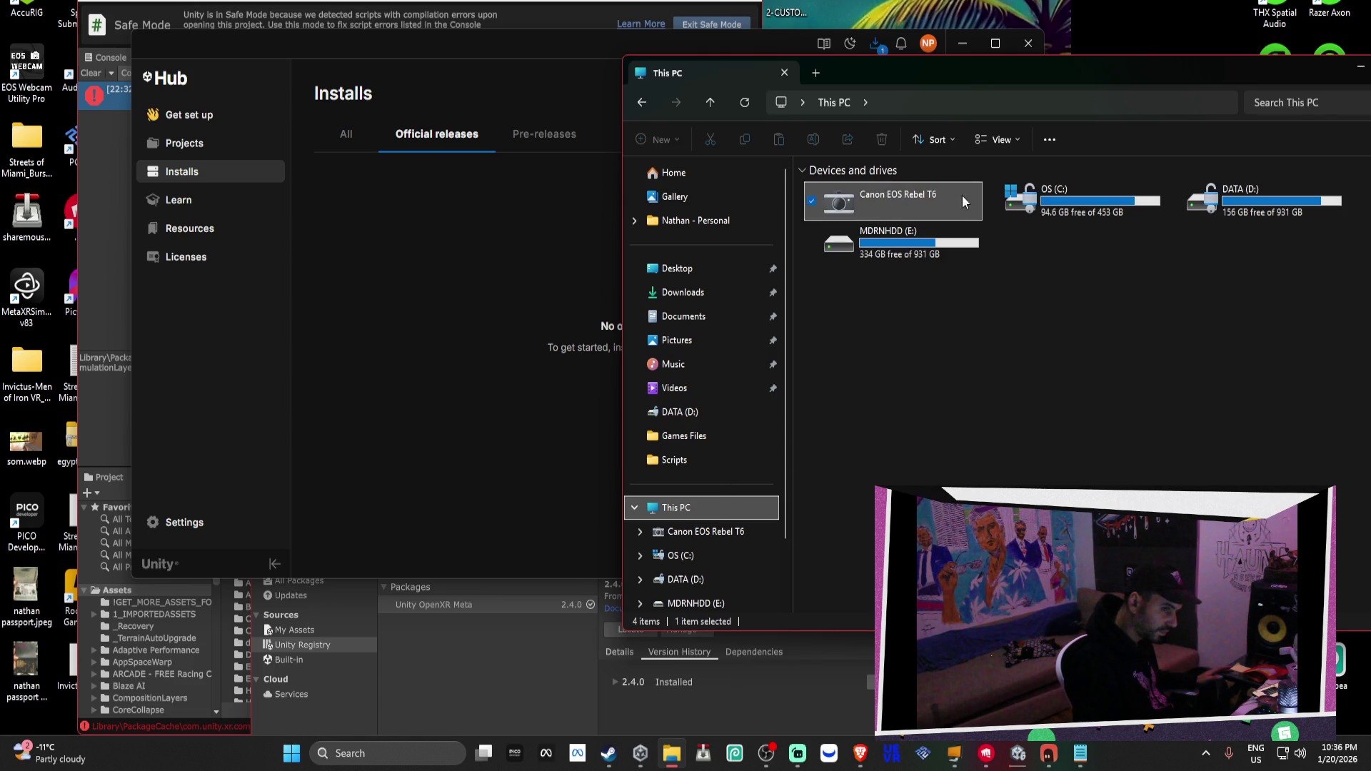
mouse_move(1205, 65)
mouse_down()
mouse_move(995, 140)
mouse_move(969, 177)
mouse_up()
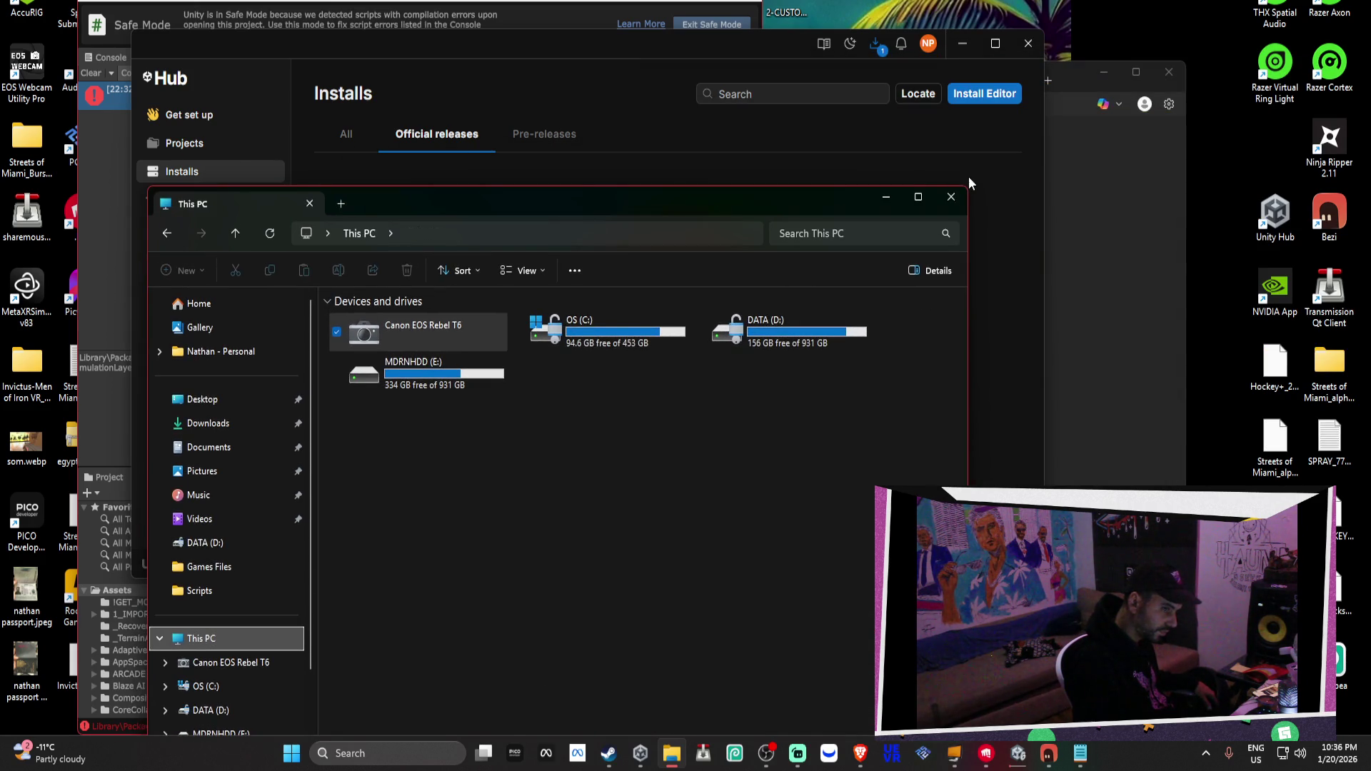
click(951, 197)
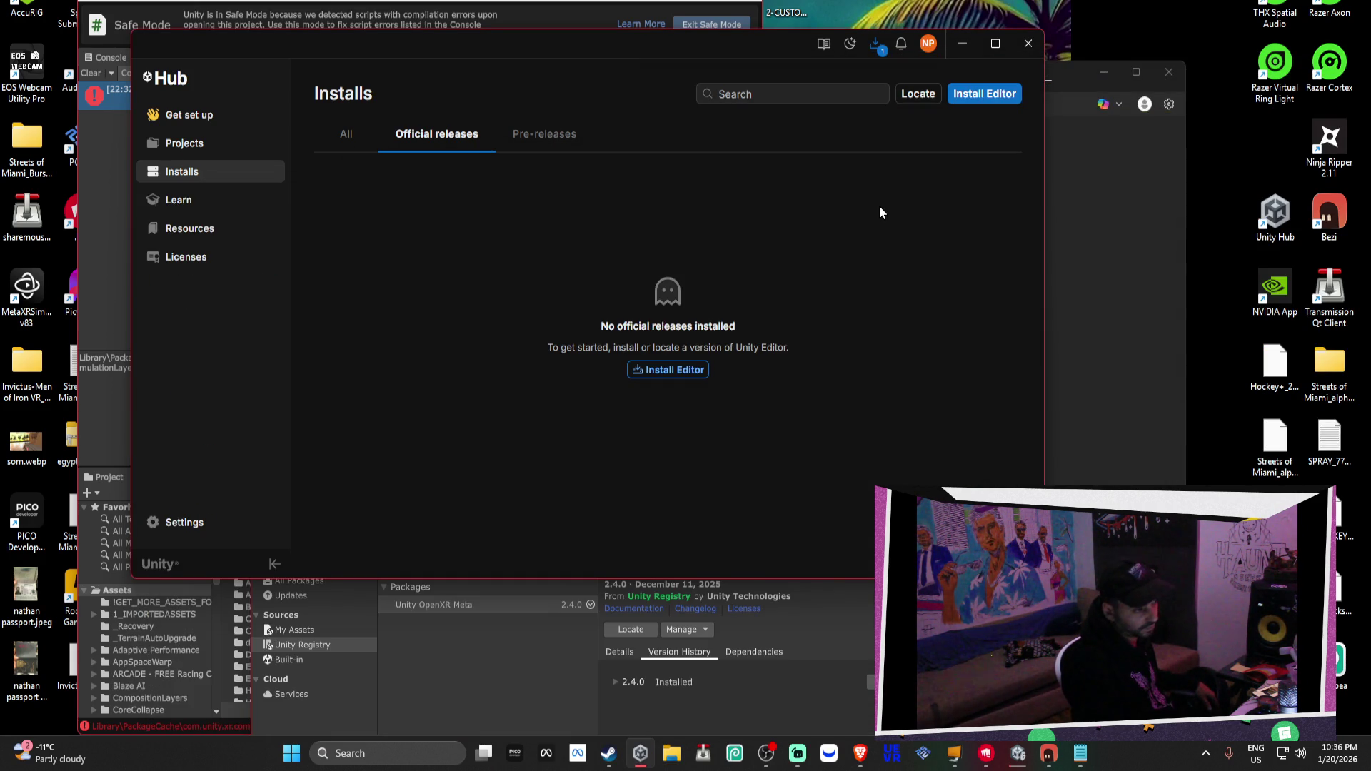
click(262, 144)
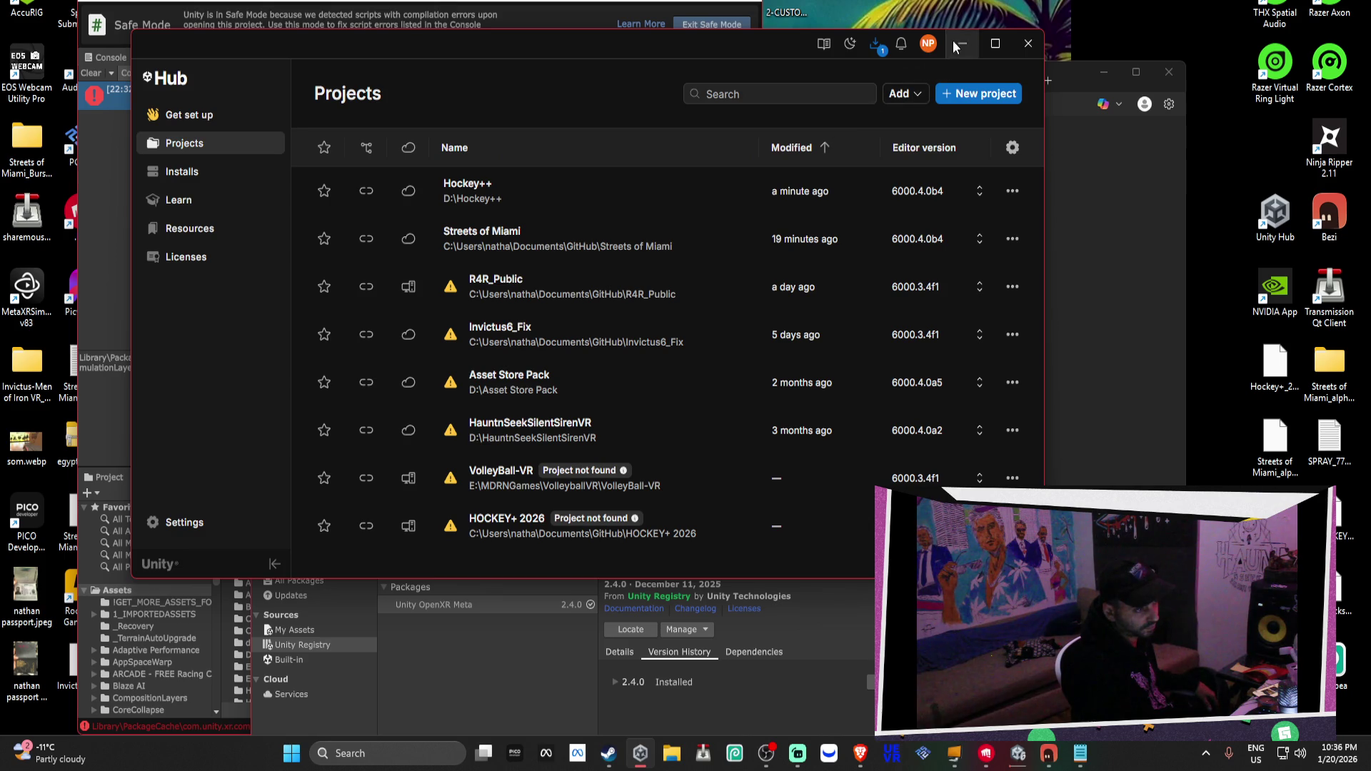
Minimize Unity Hub and close the Notepad window showing the composition layers emulation script
click(955, 43)
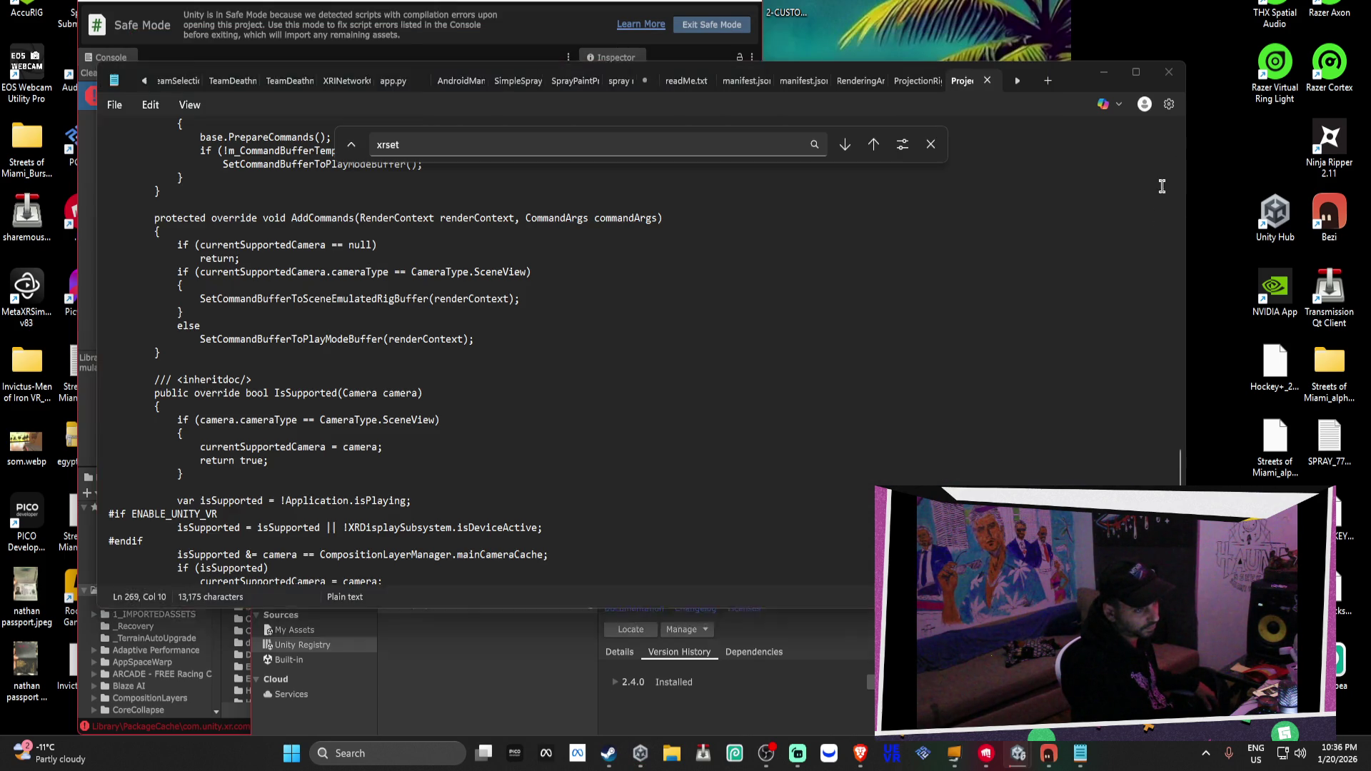
click(1112, 161)
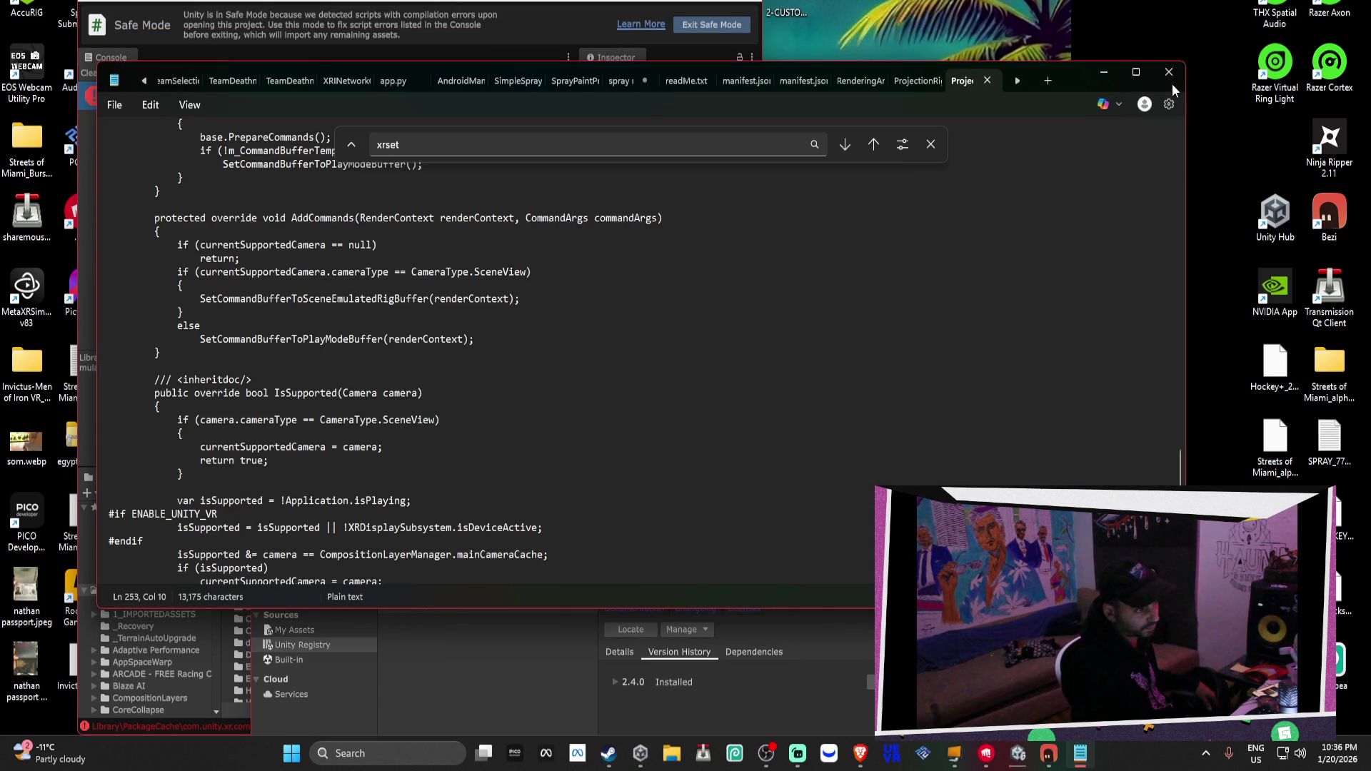
click(1168, 75)
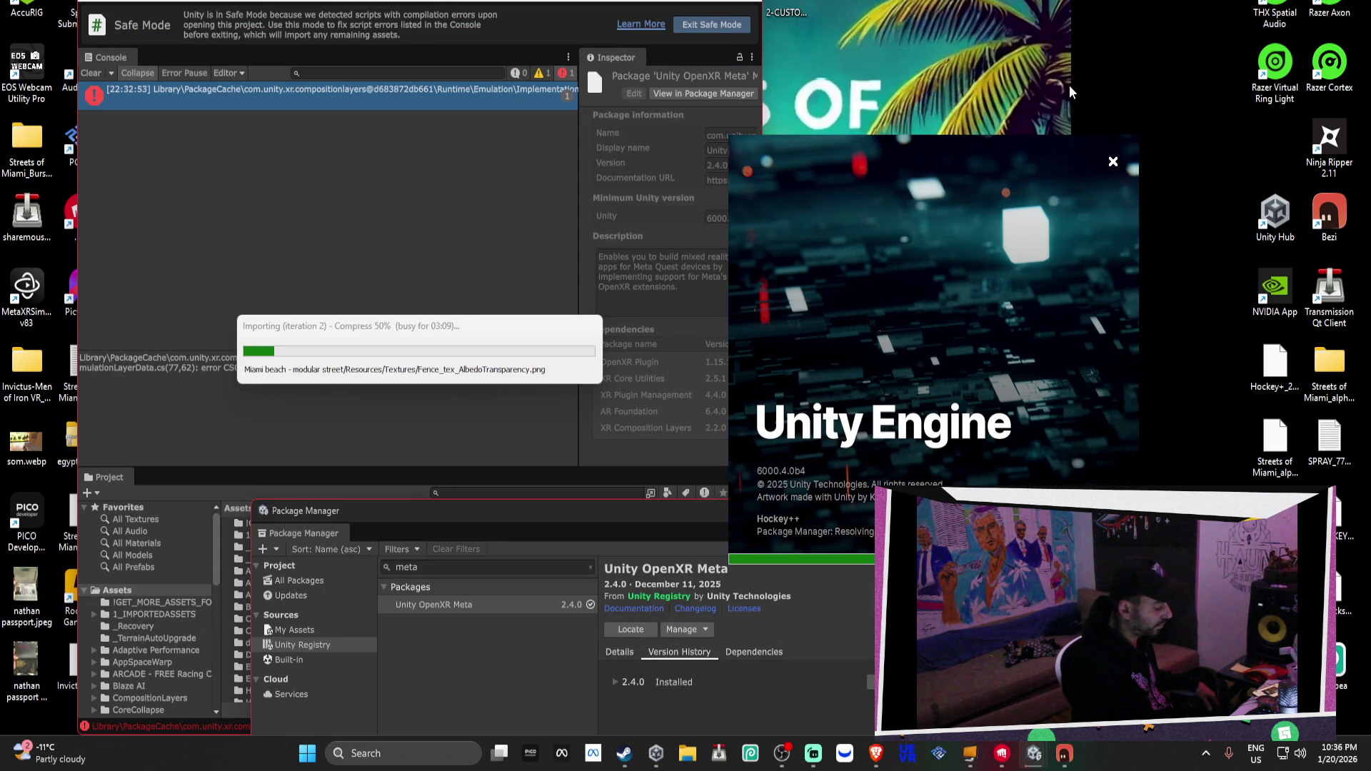
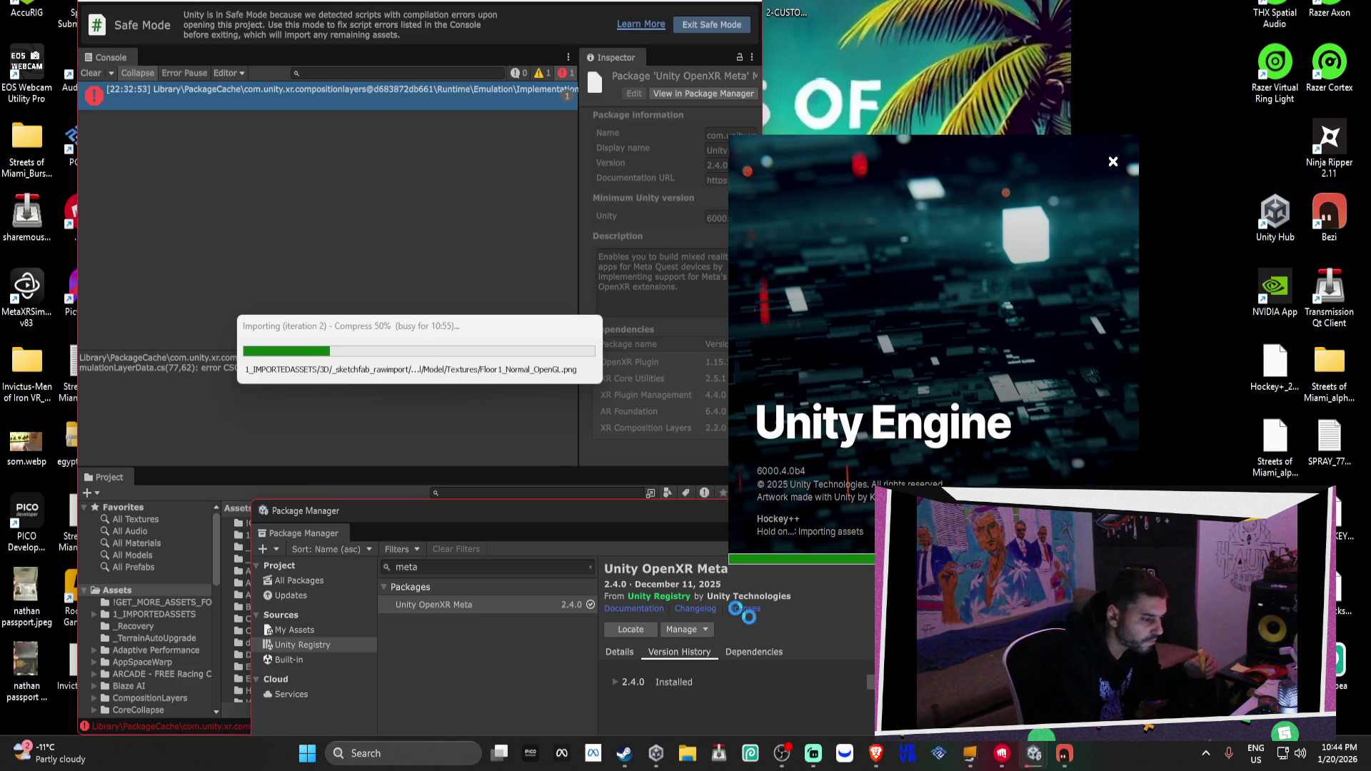
Bring the Brave browser's new-tab window in front of the Unity Editor
mouse_move(876, 753)
click(798, 675)
click(798, 674)
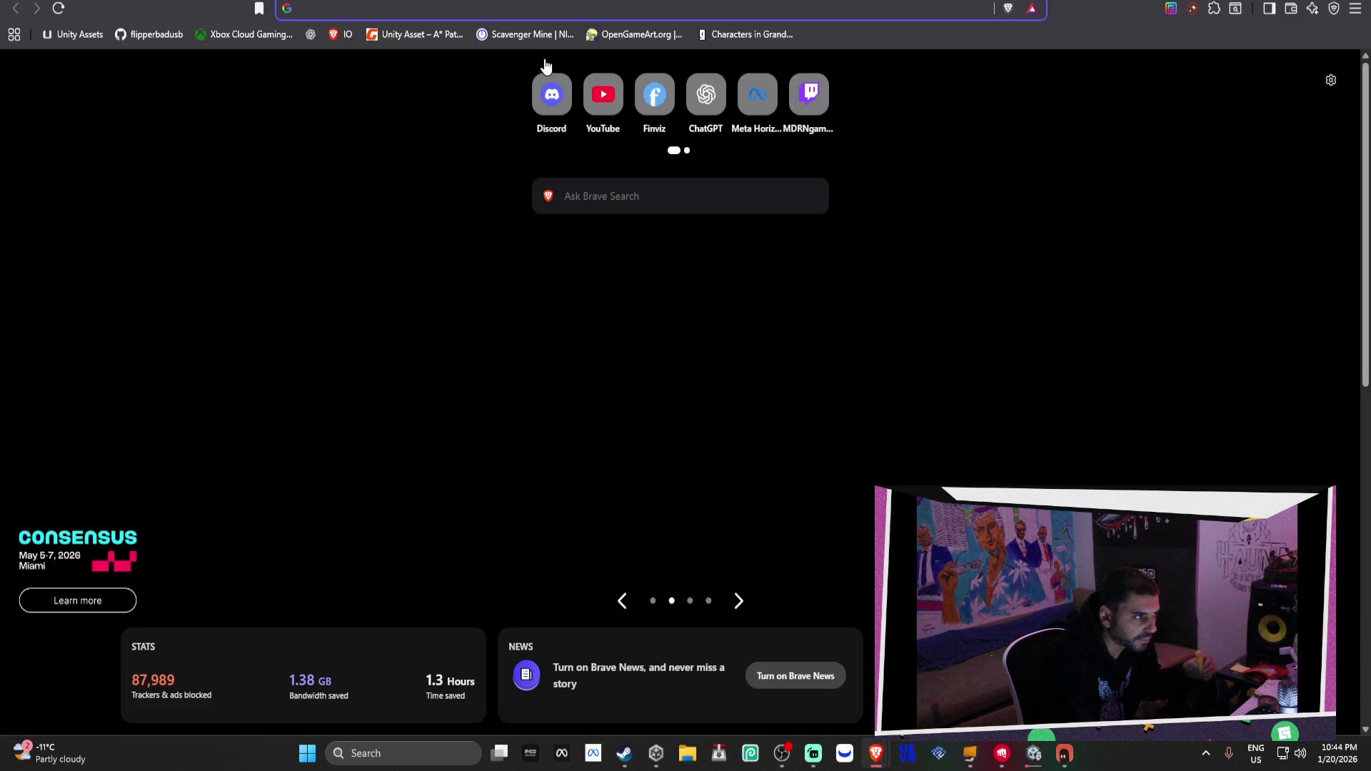
Go to Trello and open the Hockey+ board
text(trello)
key(Return)
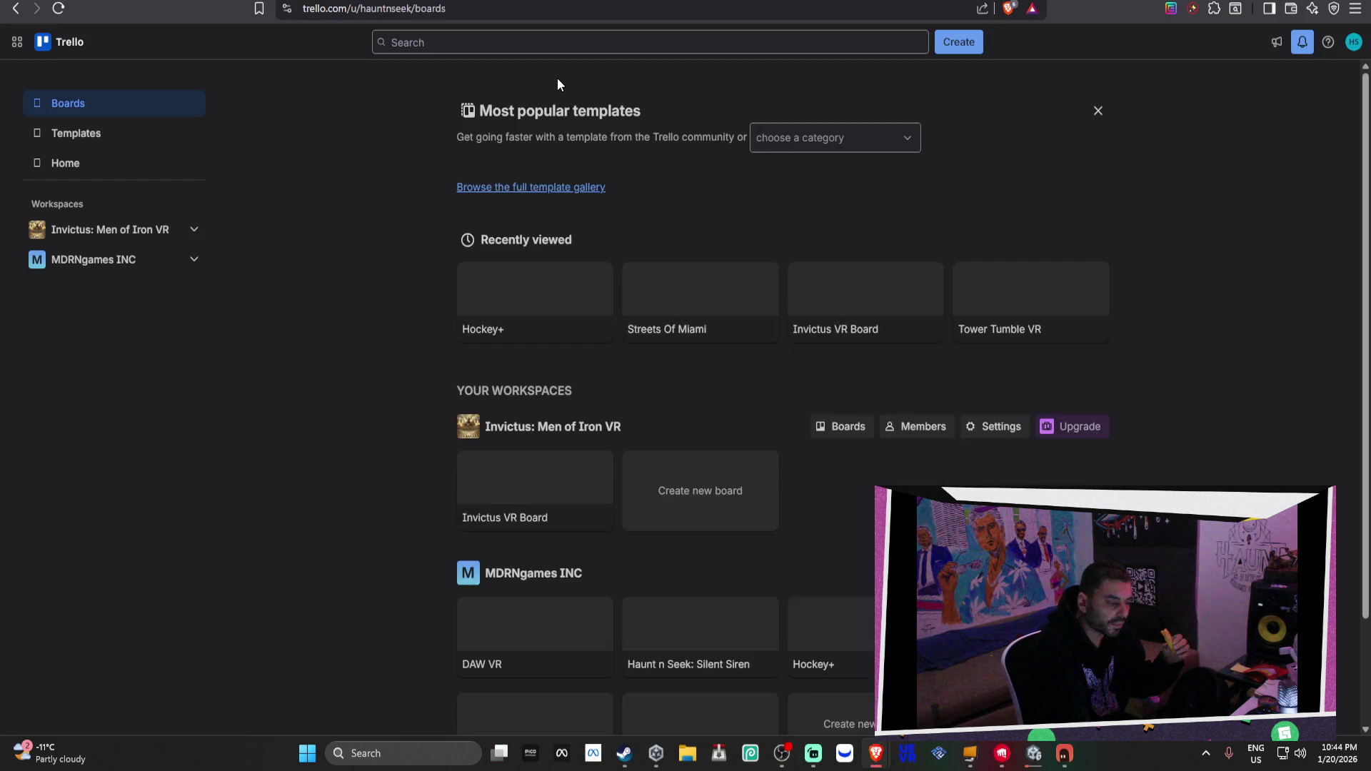
scroll(744, 324, down, 2)
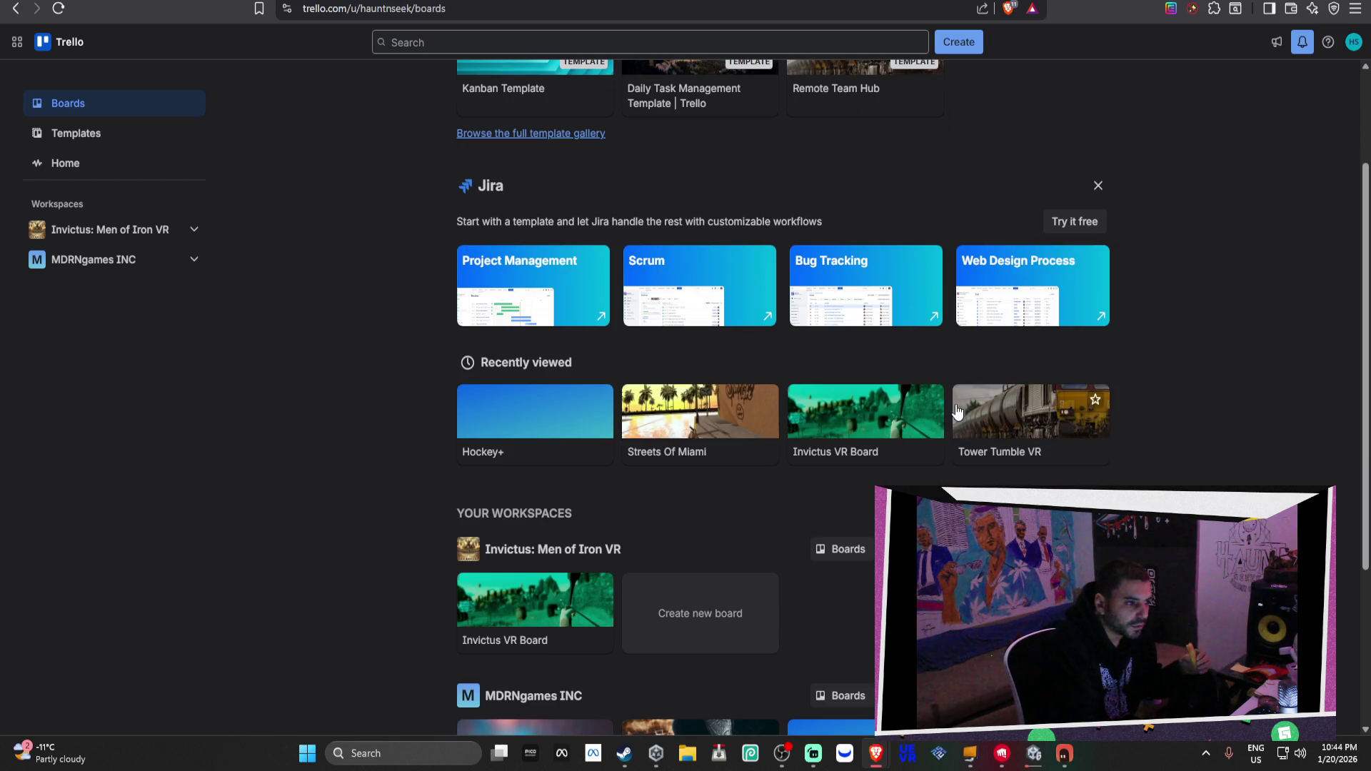
click(494, 438)
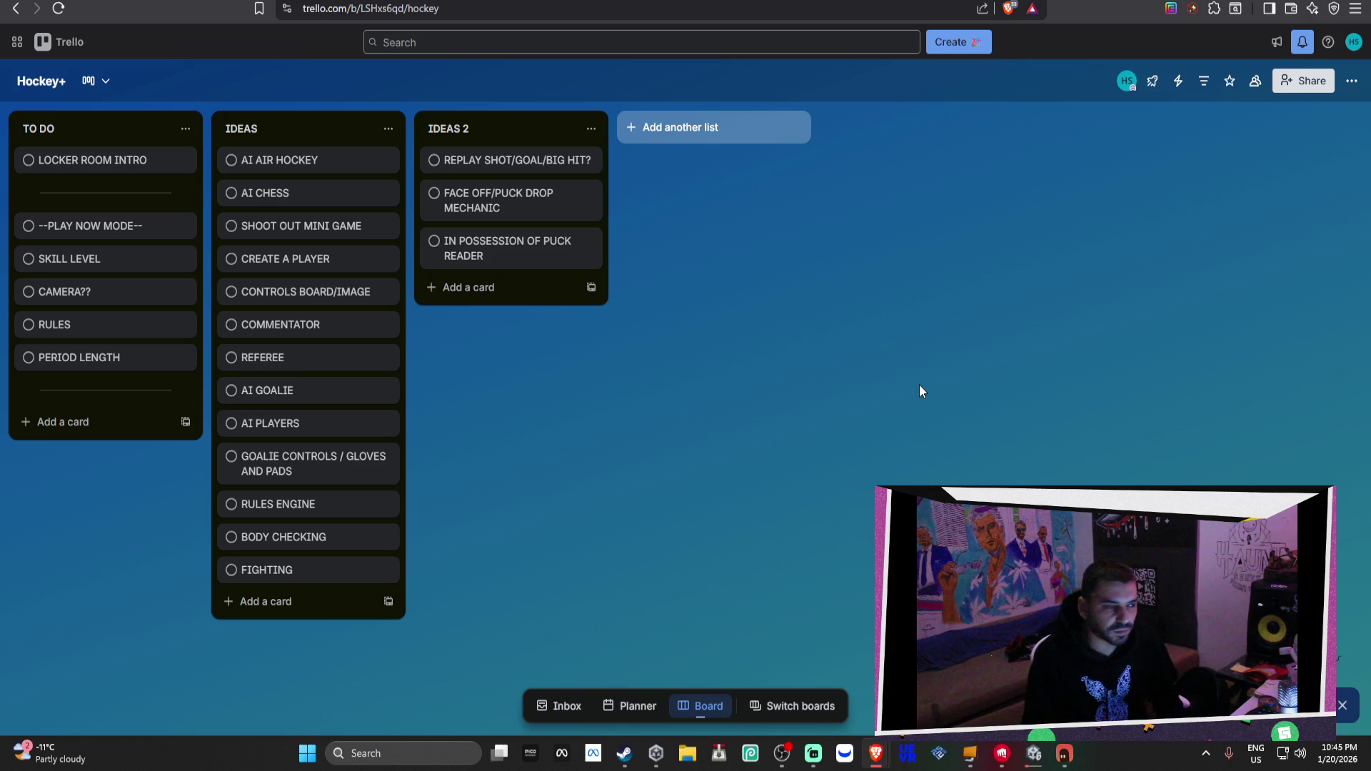
In a new tab, return to Trello's boards and open Streets Of Miami
key(ctrl+t)
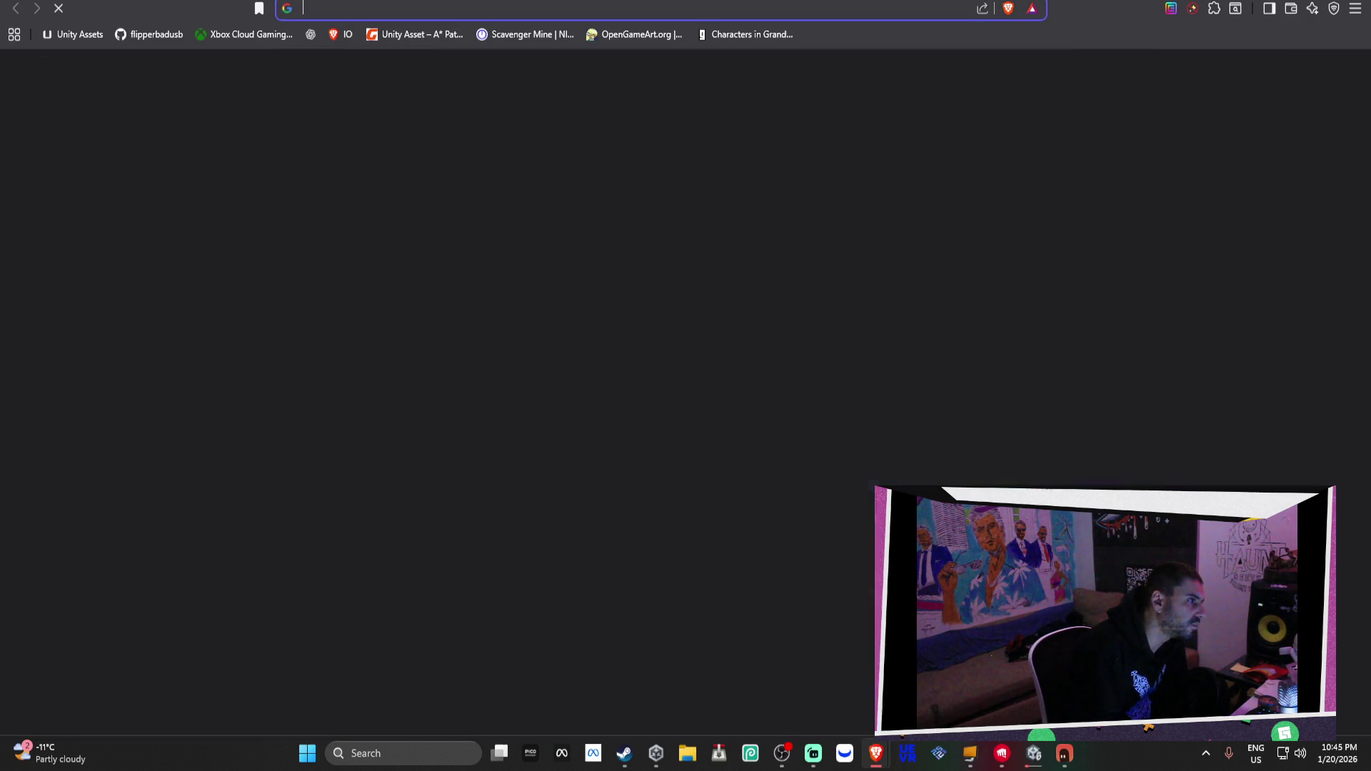
text(trello)
key(Return)
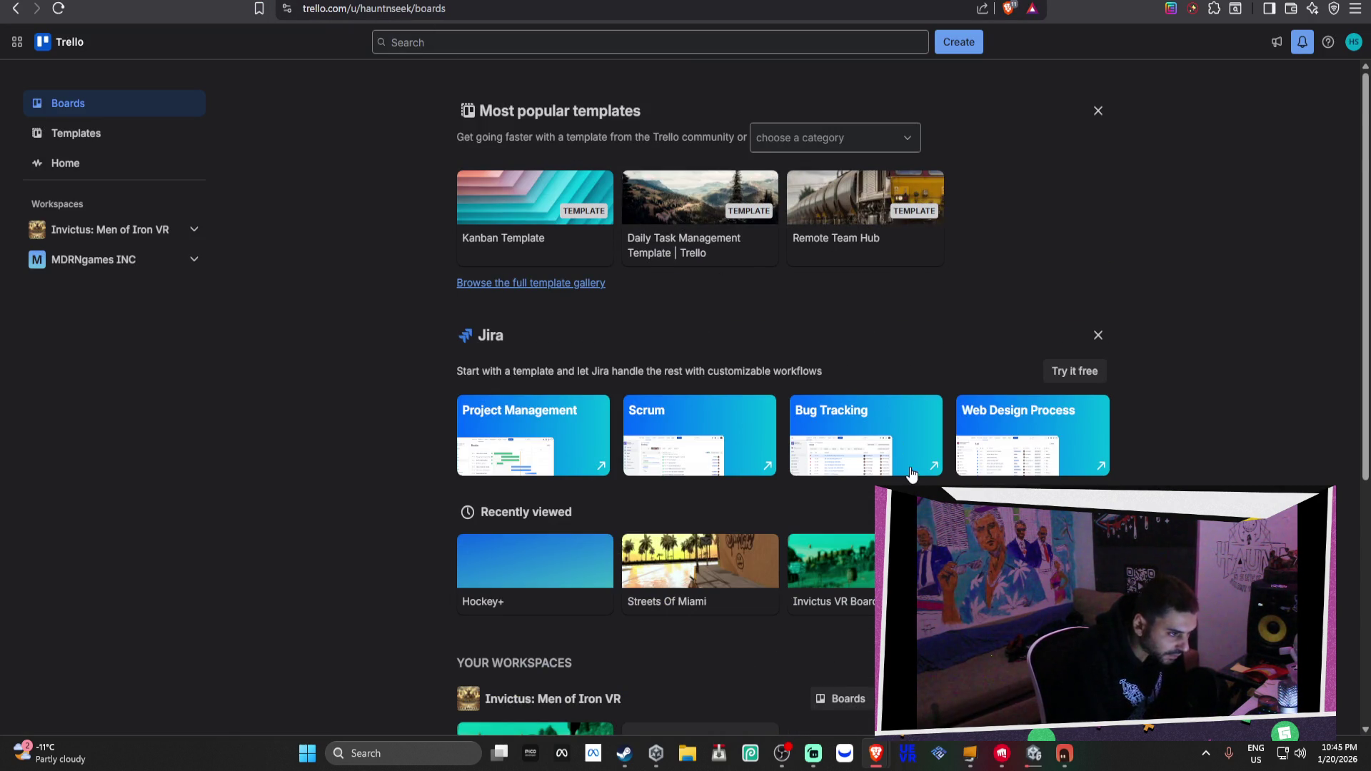
scroll(912, 473, down, 2)
click(735, 421)
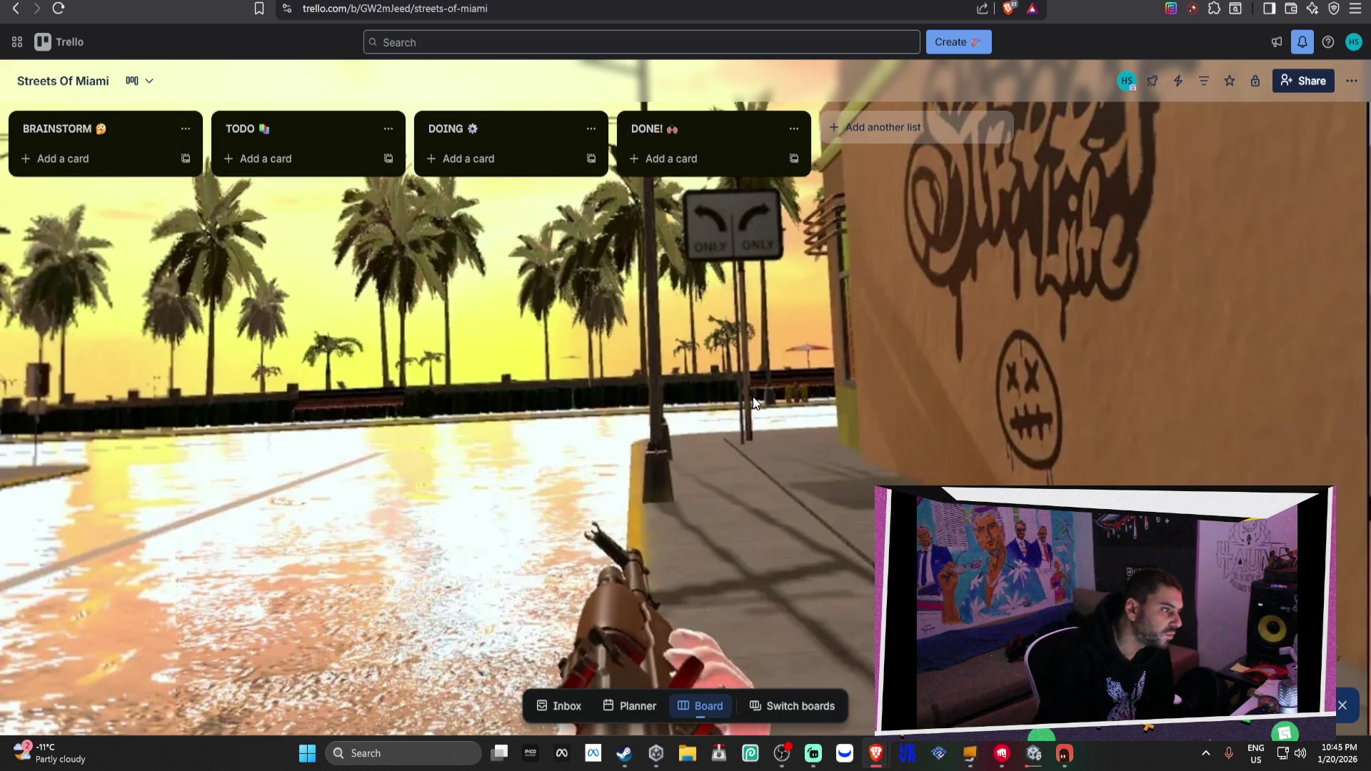
Reorder the board's lists to DOING, TODO, BRAINSTORM, DONE!
mouse_move(529, 140)
mouse_down()
mouse_move(161, 125)
mouse_move(84, 109)
mouse_up()
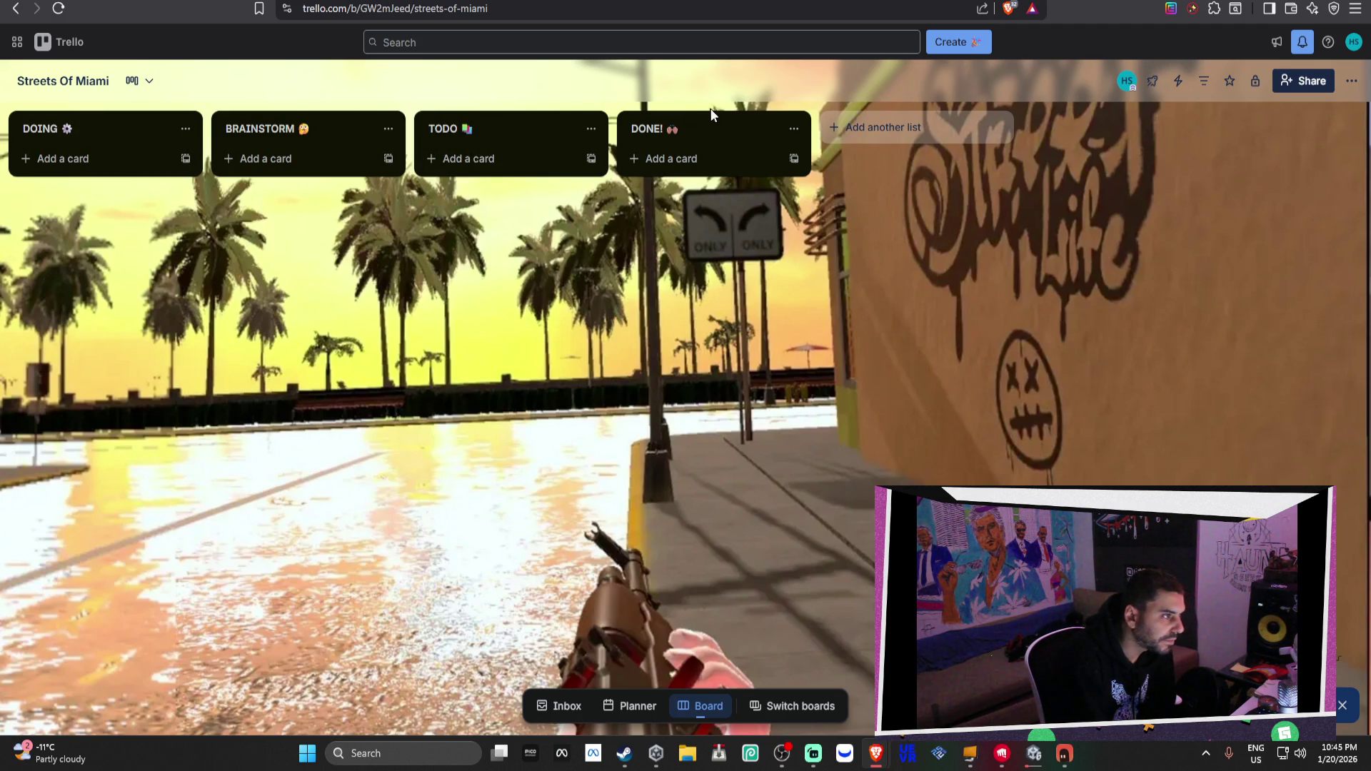
drag(312, 129, 587, 134)
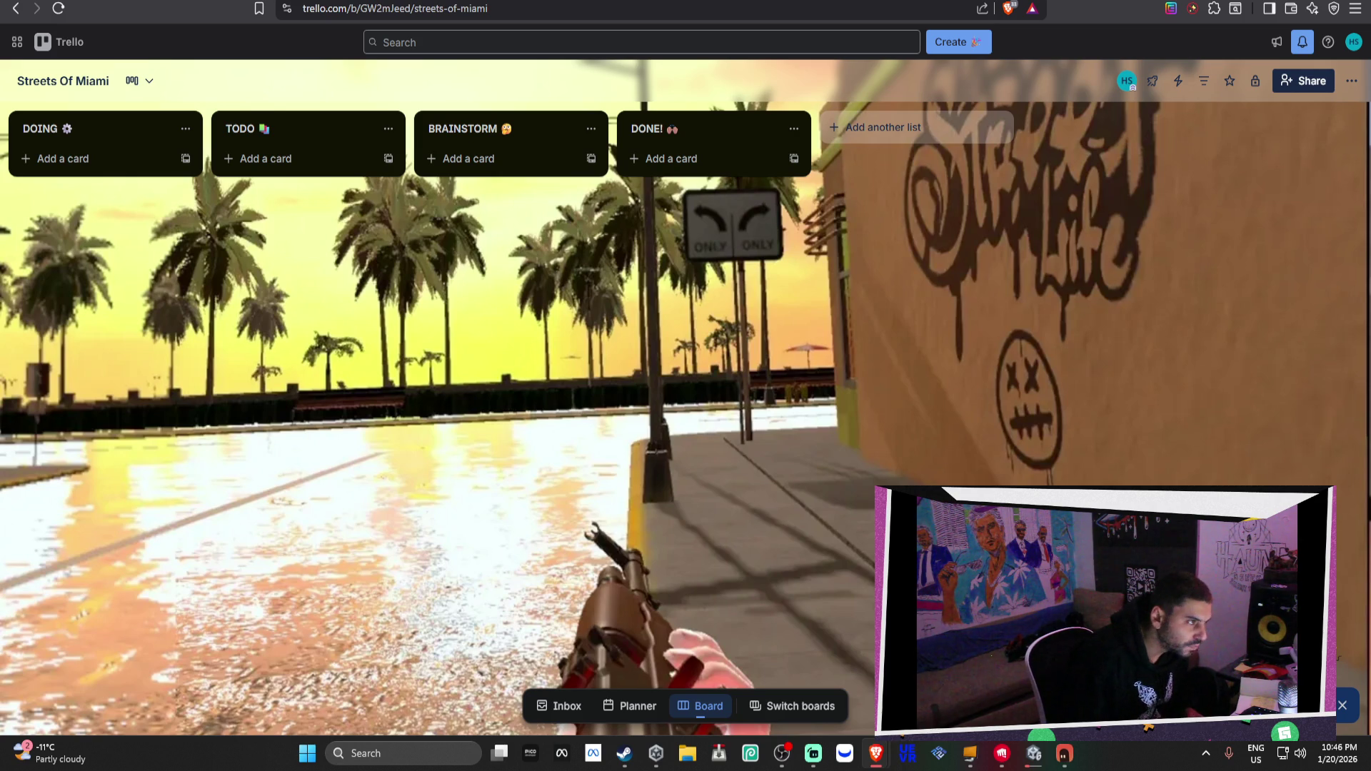
click(286, 164)
Add a 'proximity gang areas' card to the TODO list
text(proximity g)
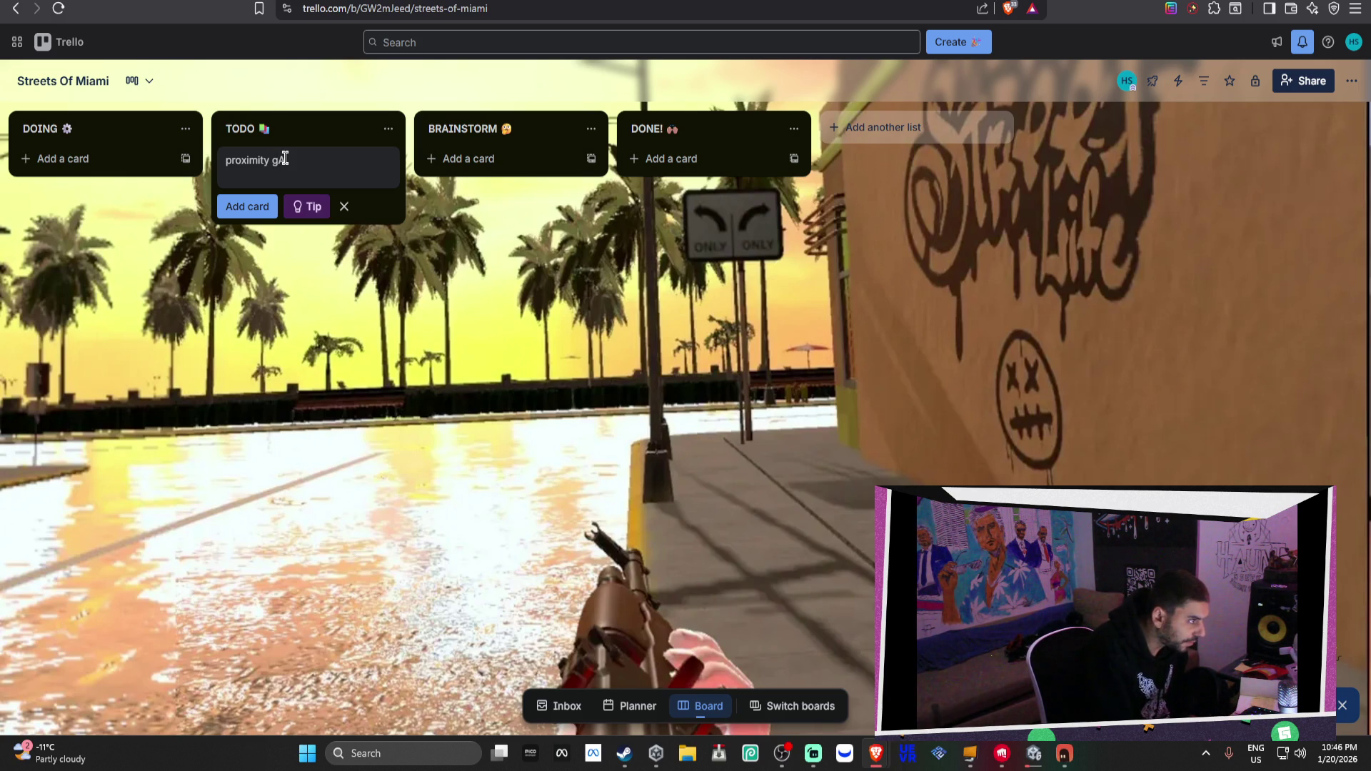
text(a)
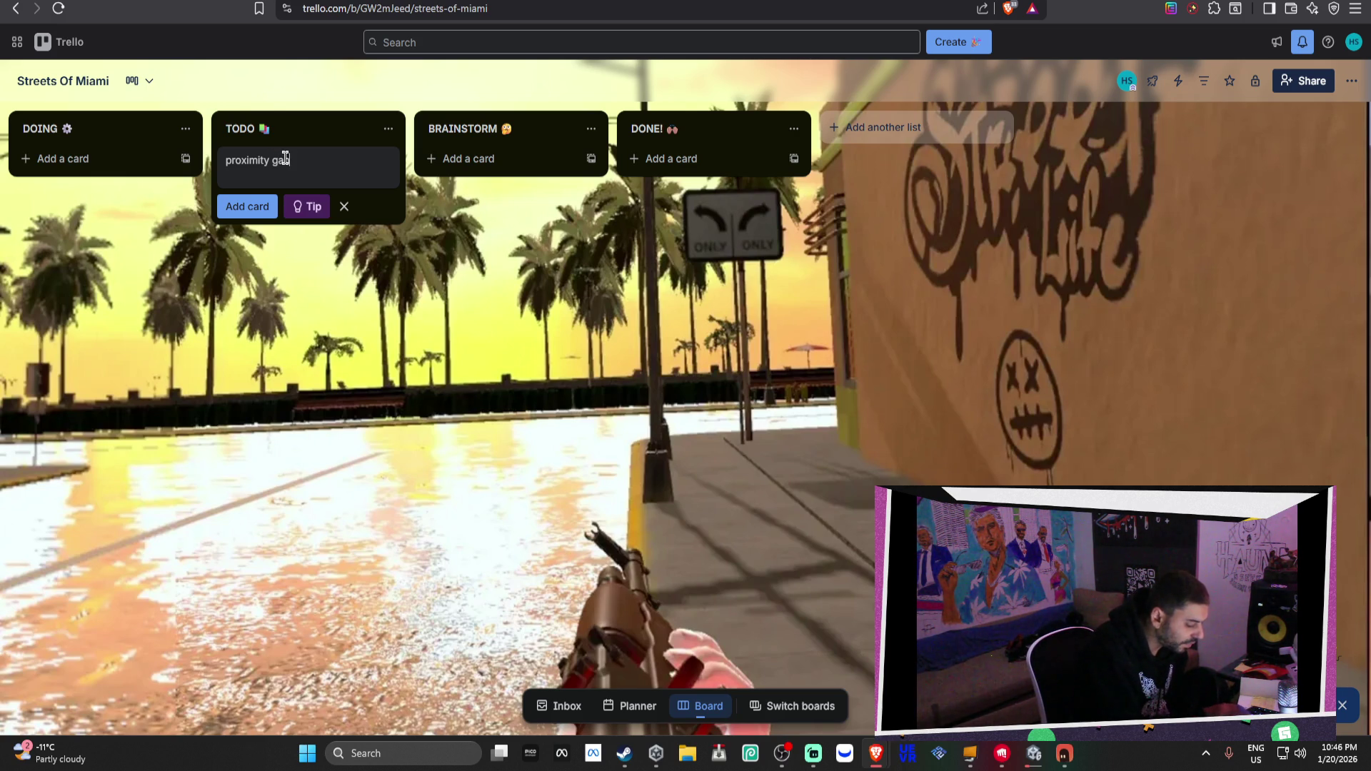
text(ng areas)
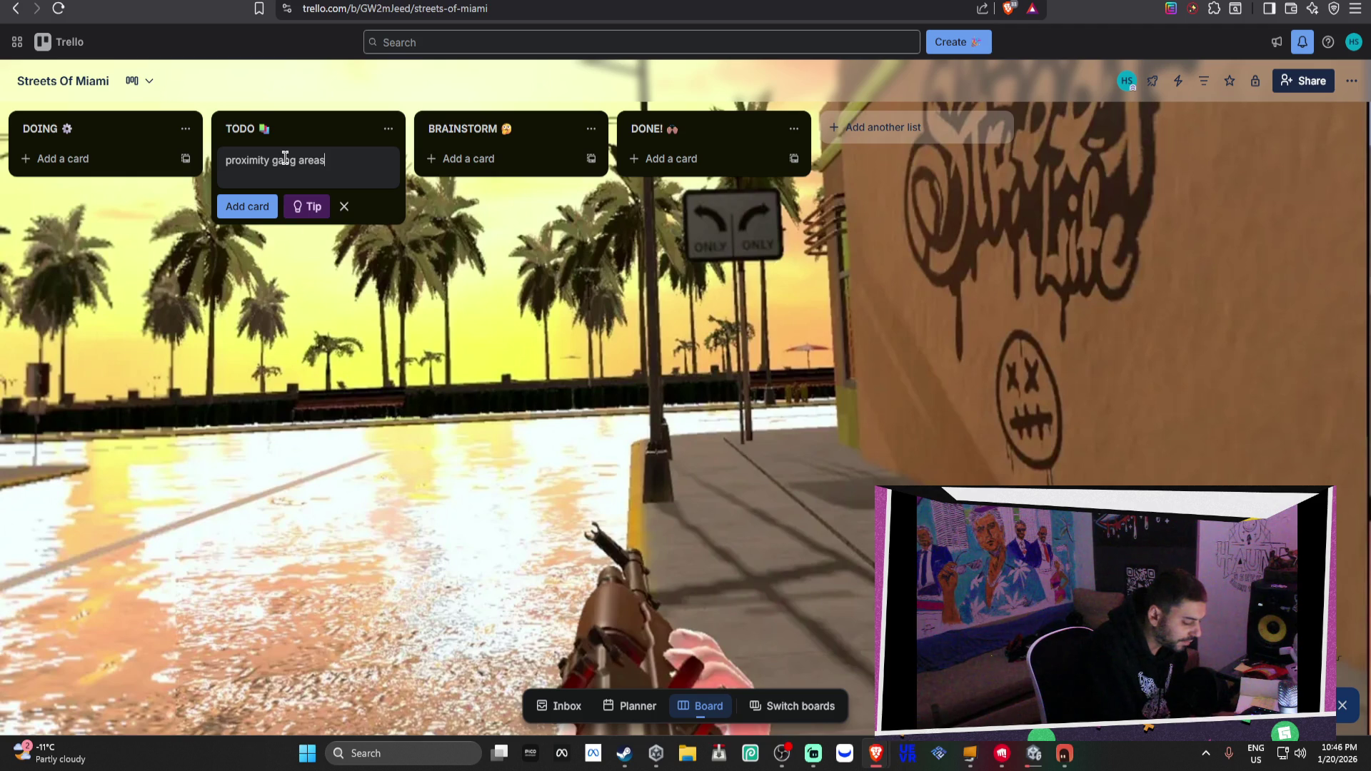
key(Return)
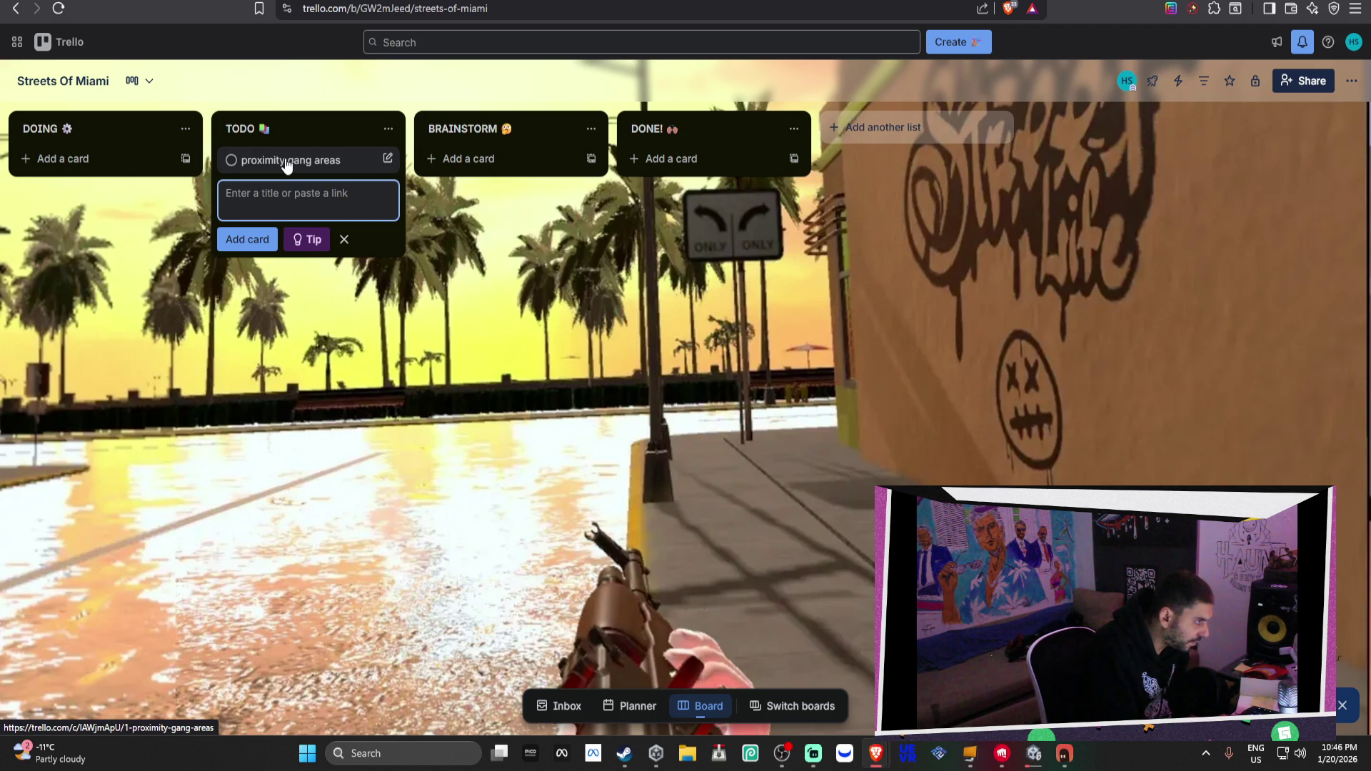
Add gun shop, damge system, money and time system cards to DONE!
click(748, 157)
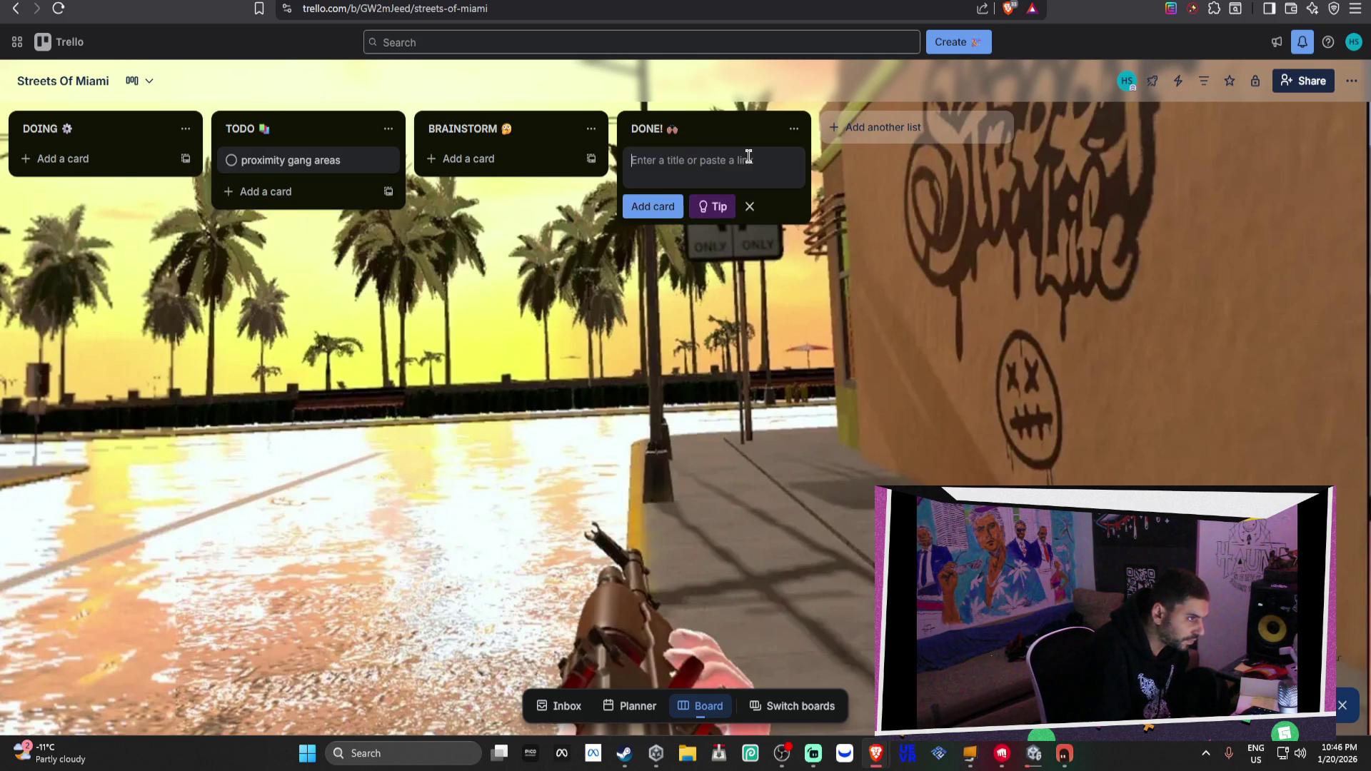
text(g7u)
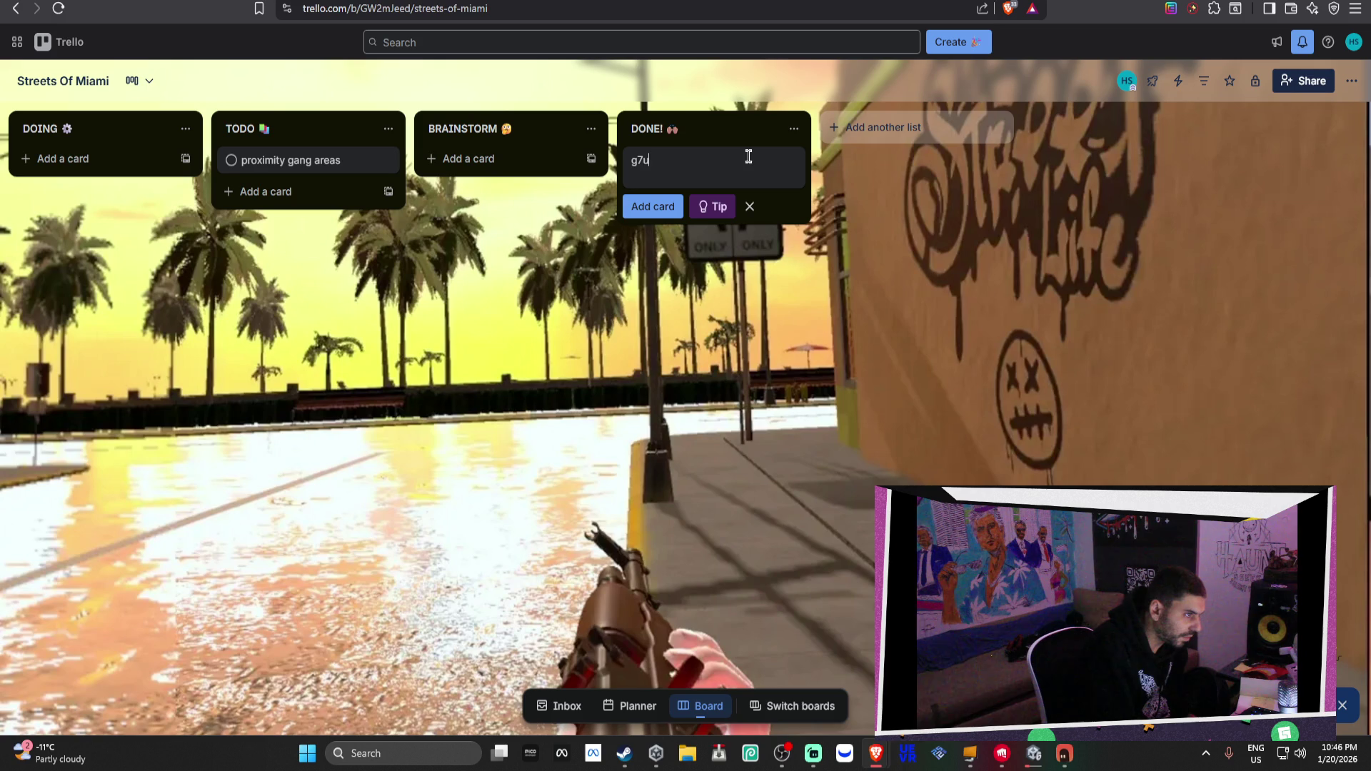
text(n shop)
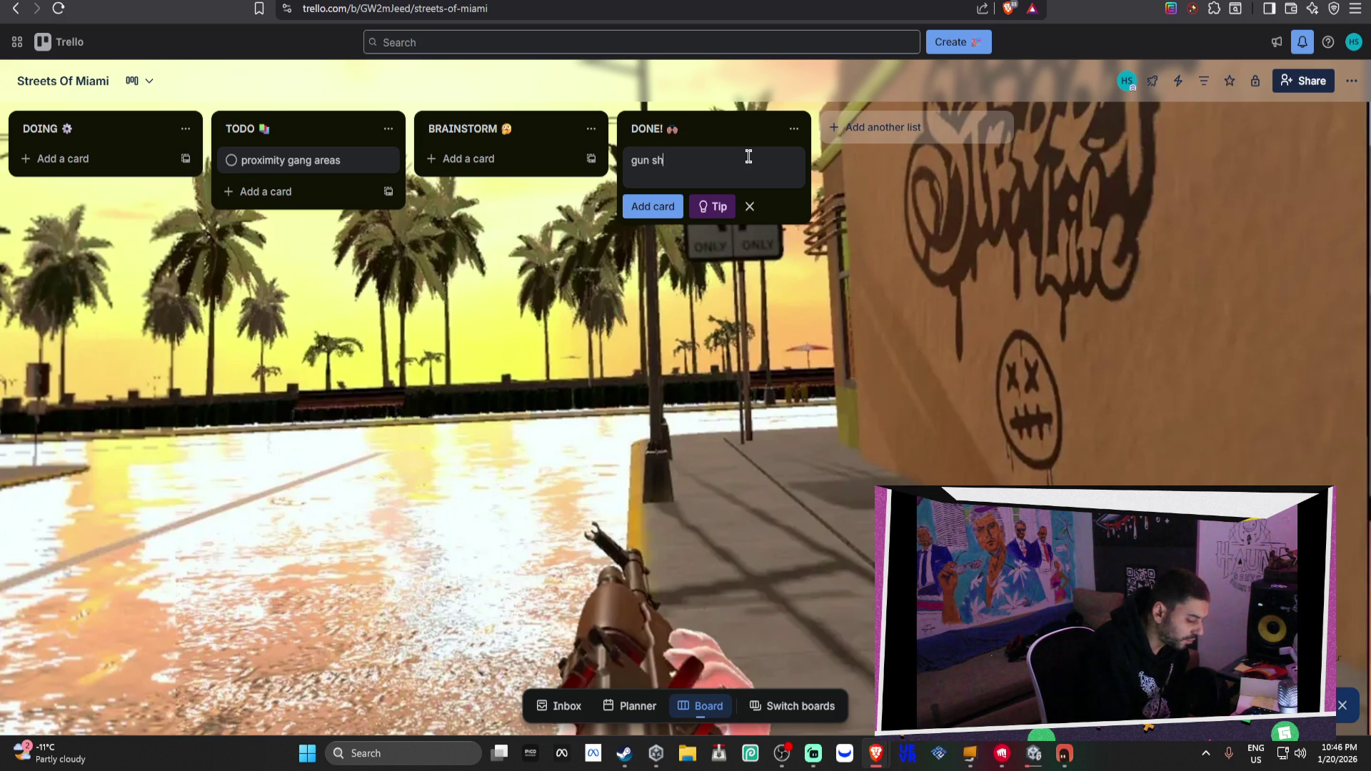
key(Return)
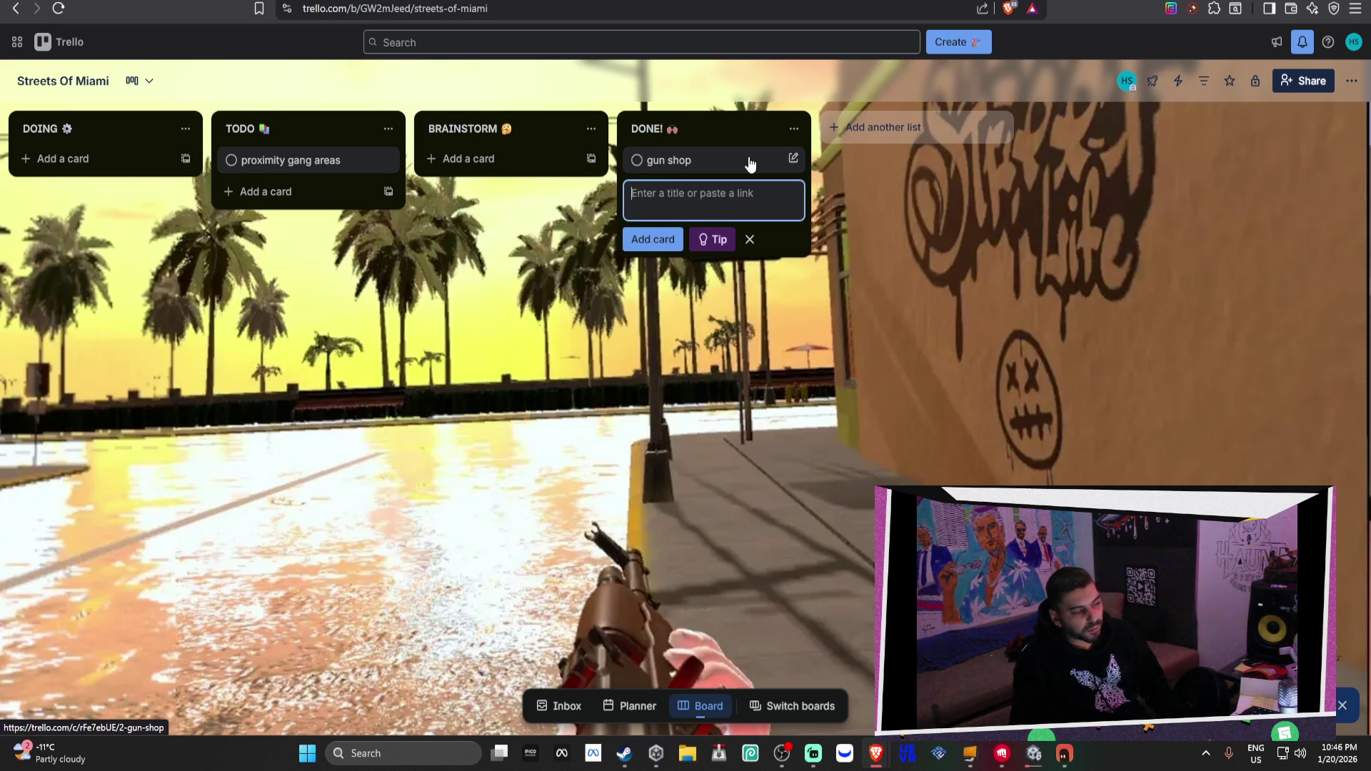
text(dam)
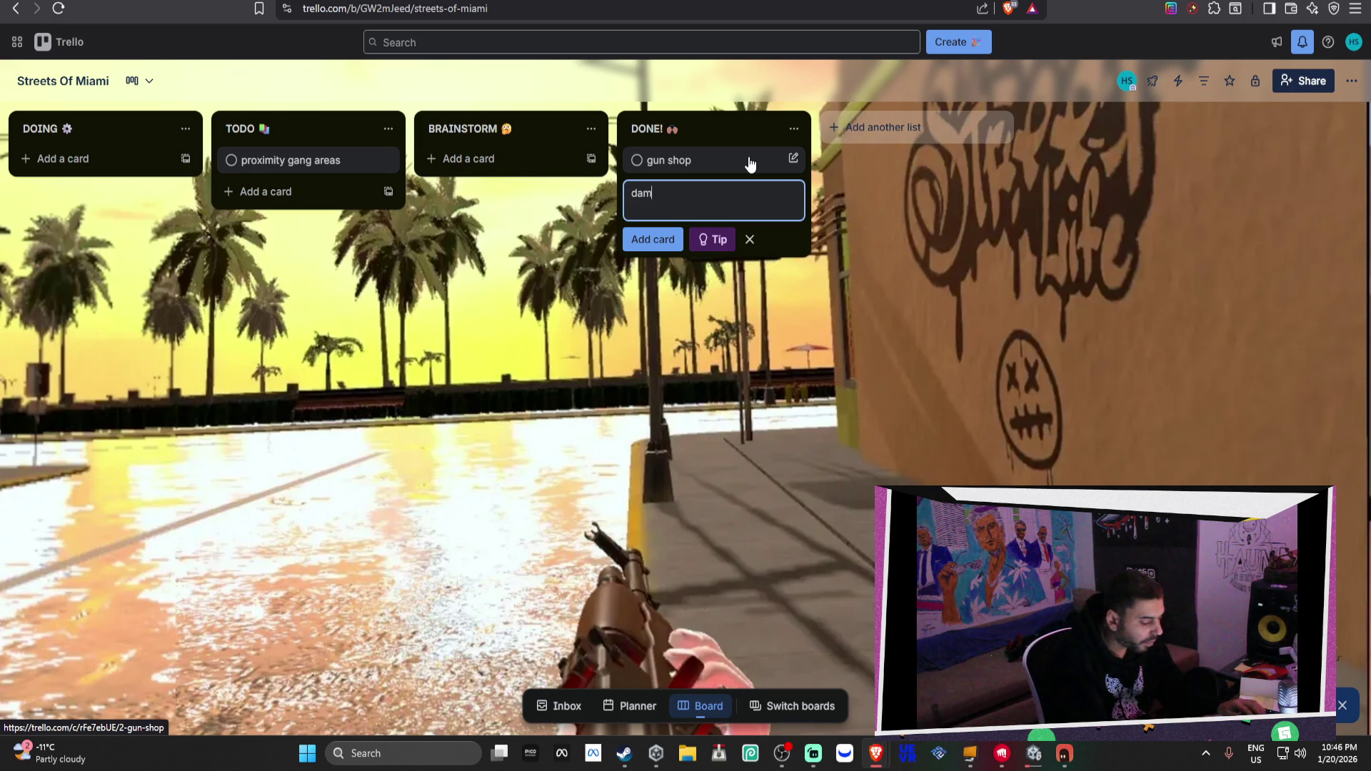
text(ge system)
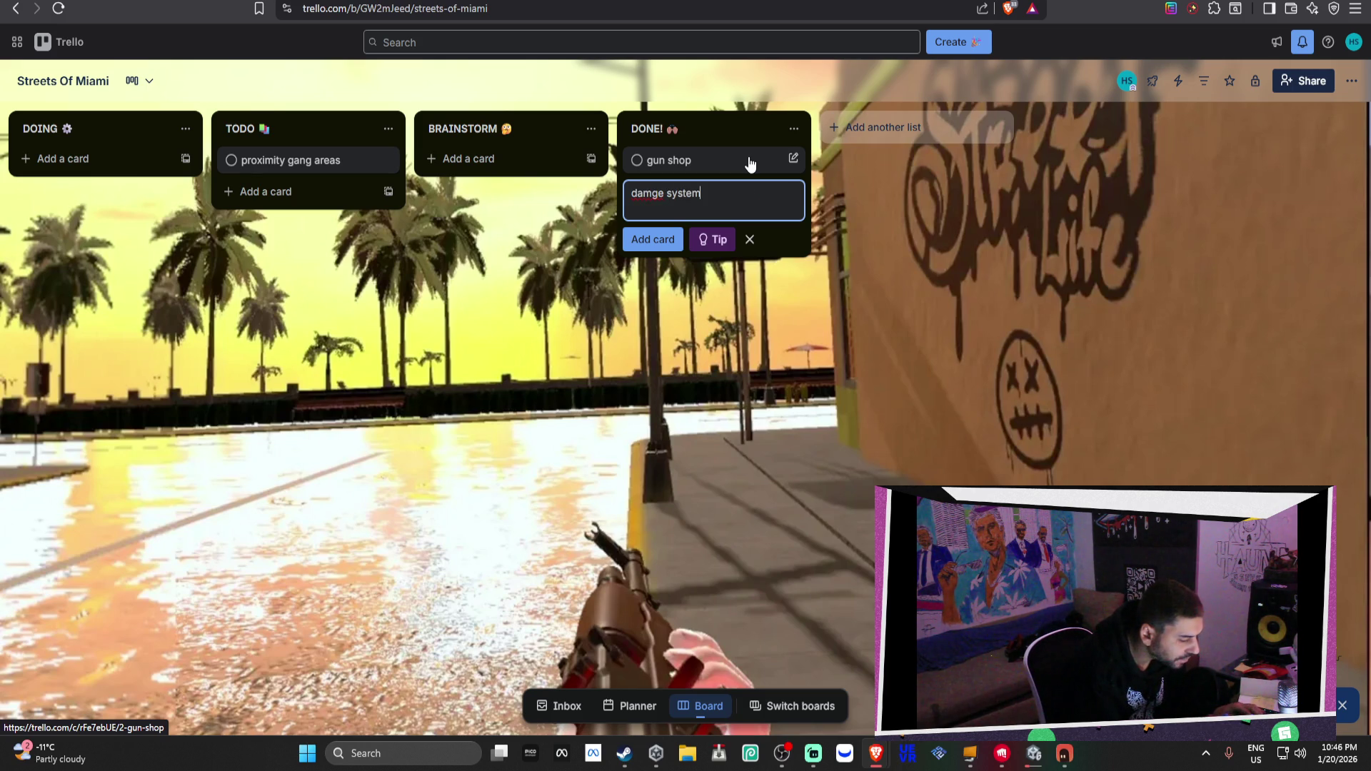
key(Return)
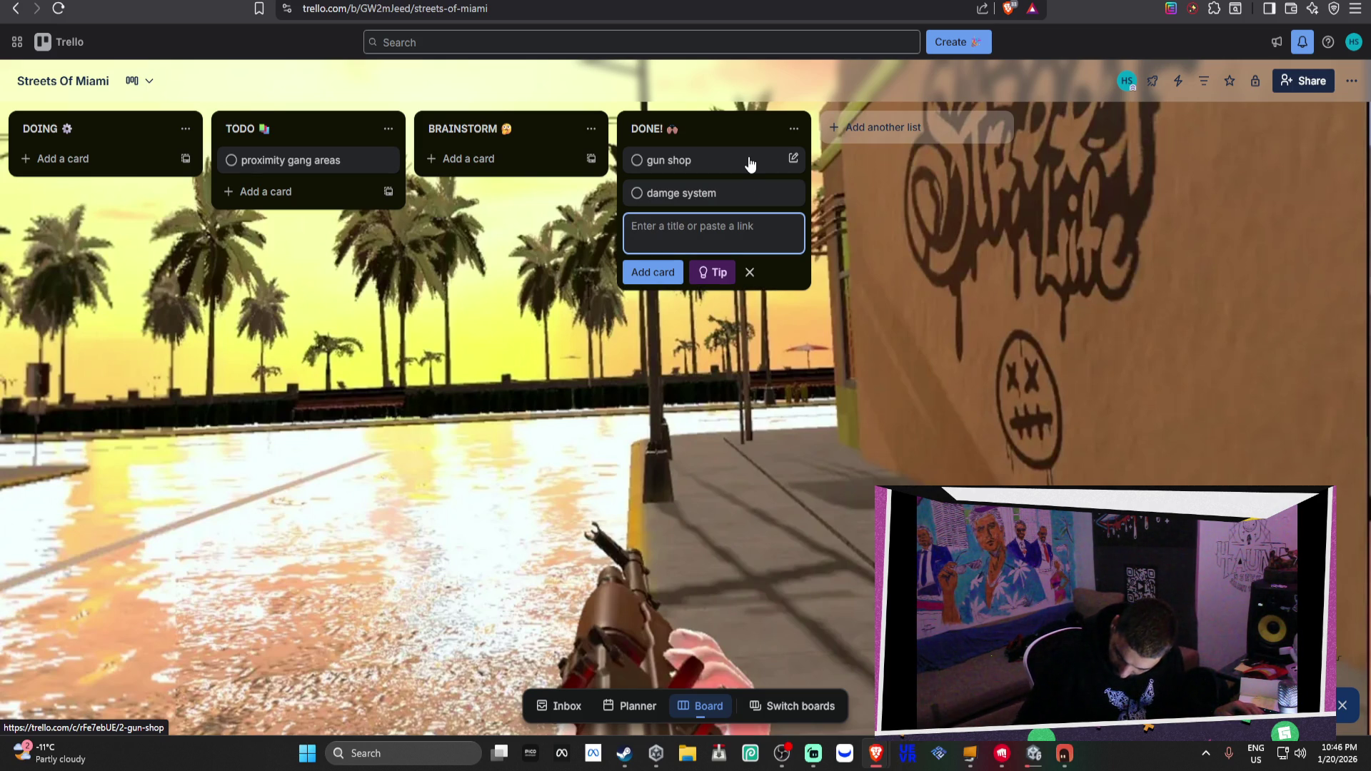
text(money)
key(Return)
text(time system)
key(Return)
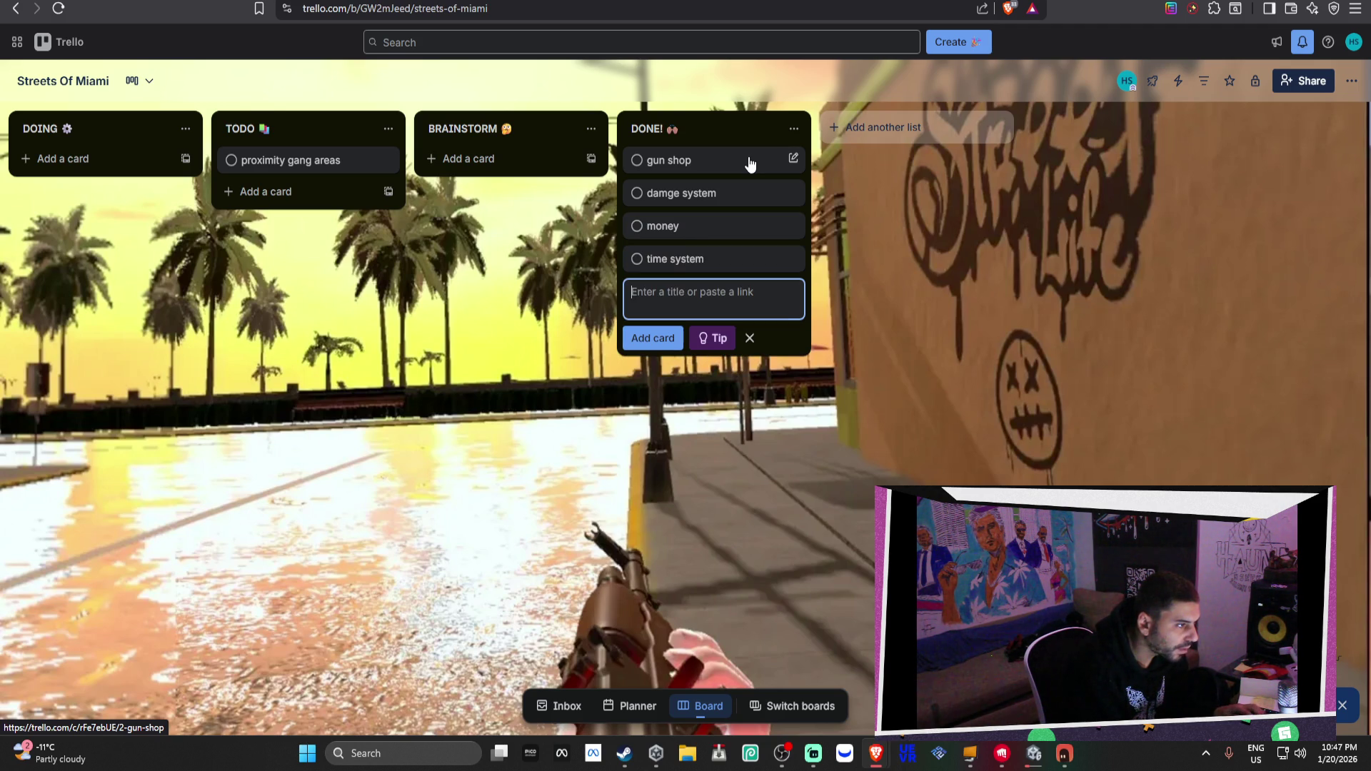
click(476, 158)
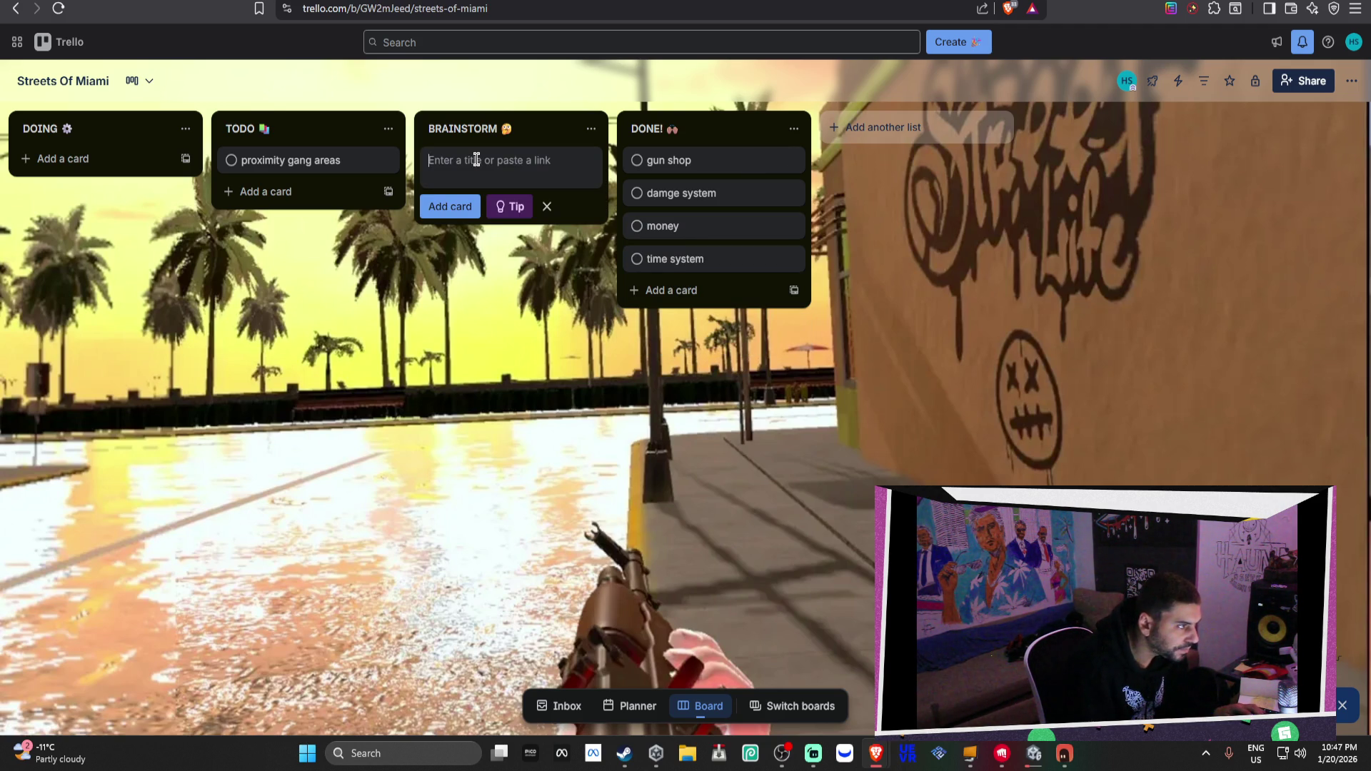
Add 'car and vehicle system' and 'exploding cars' cards to BRAINSTORM
text(cal d)
key(ctrl+d)
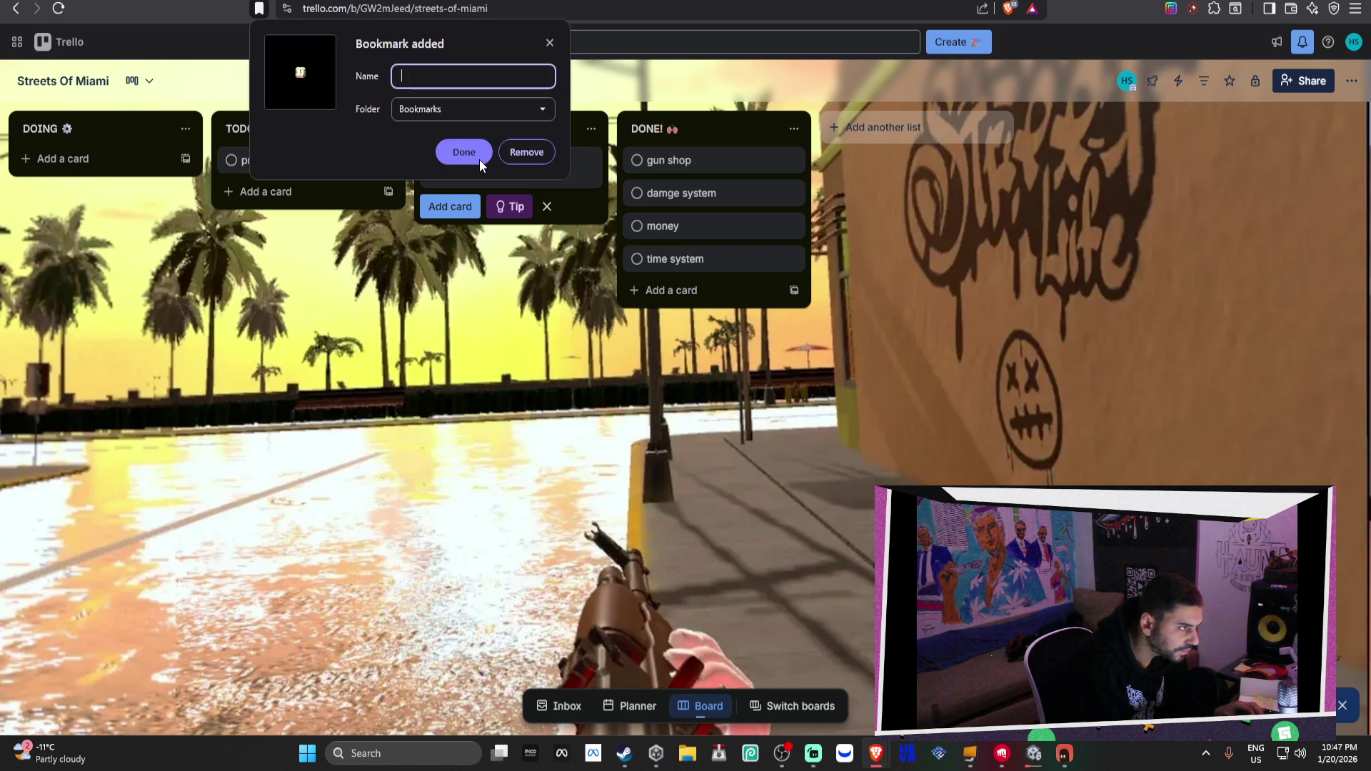
click(550, 43)
text(car and)
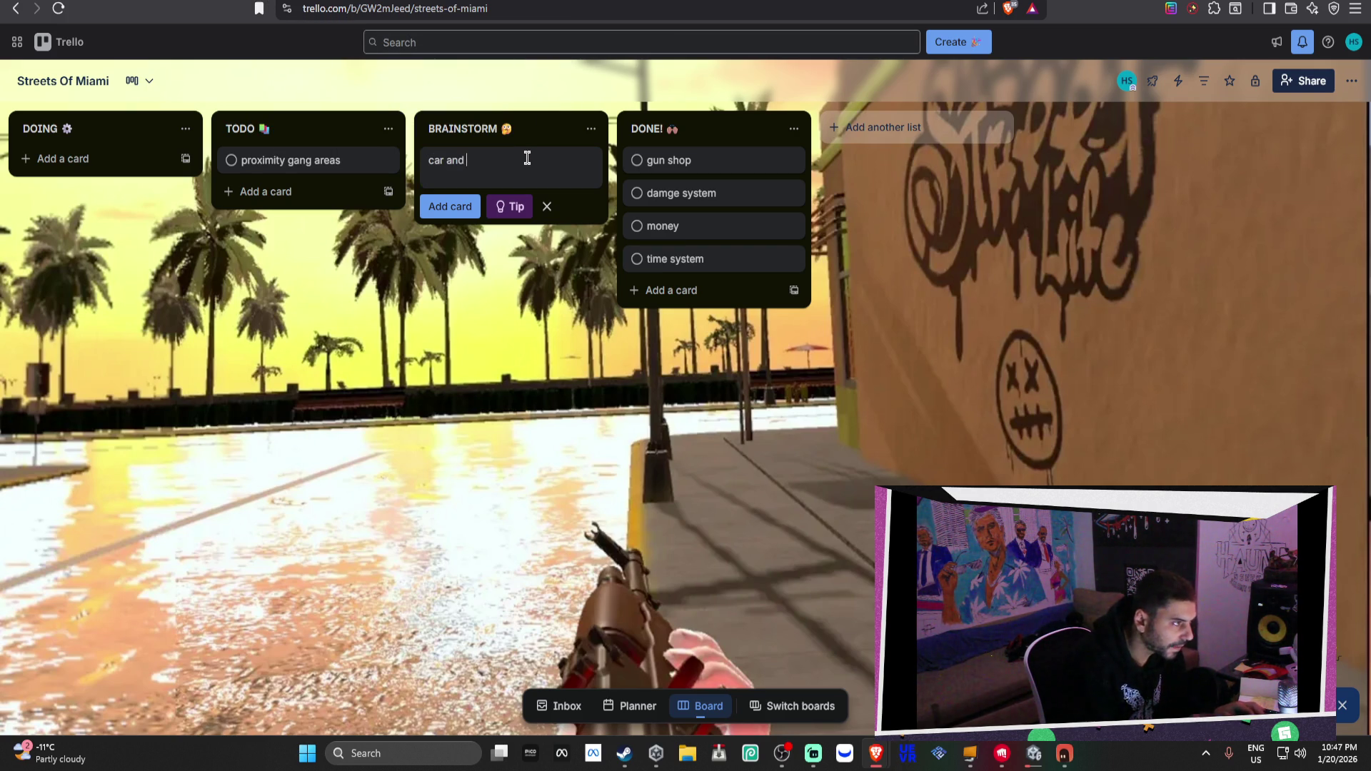
text(veh)
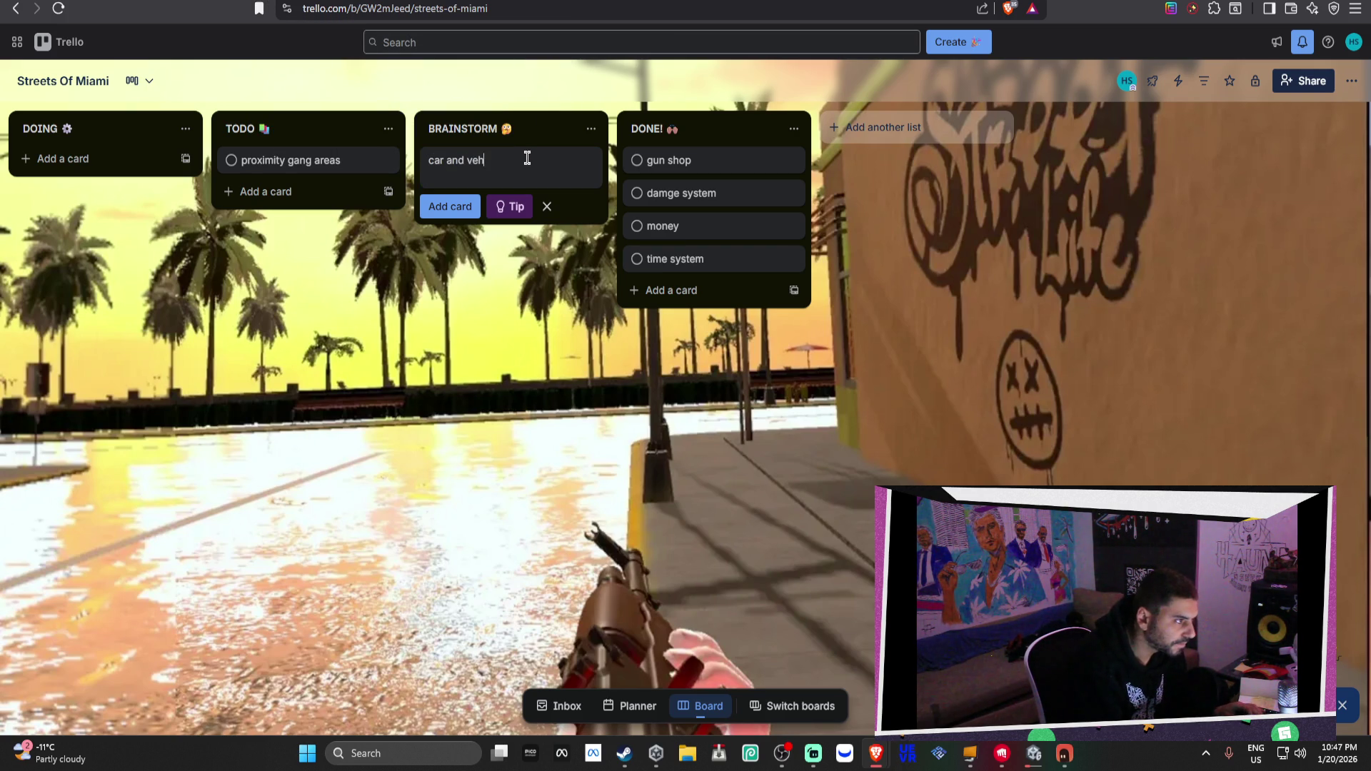
text(syst)
text(tem)
key(Return)
text(exploding cars)
key(Return)
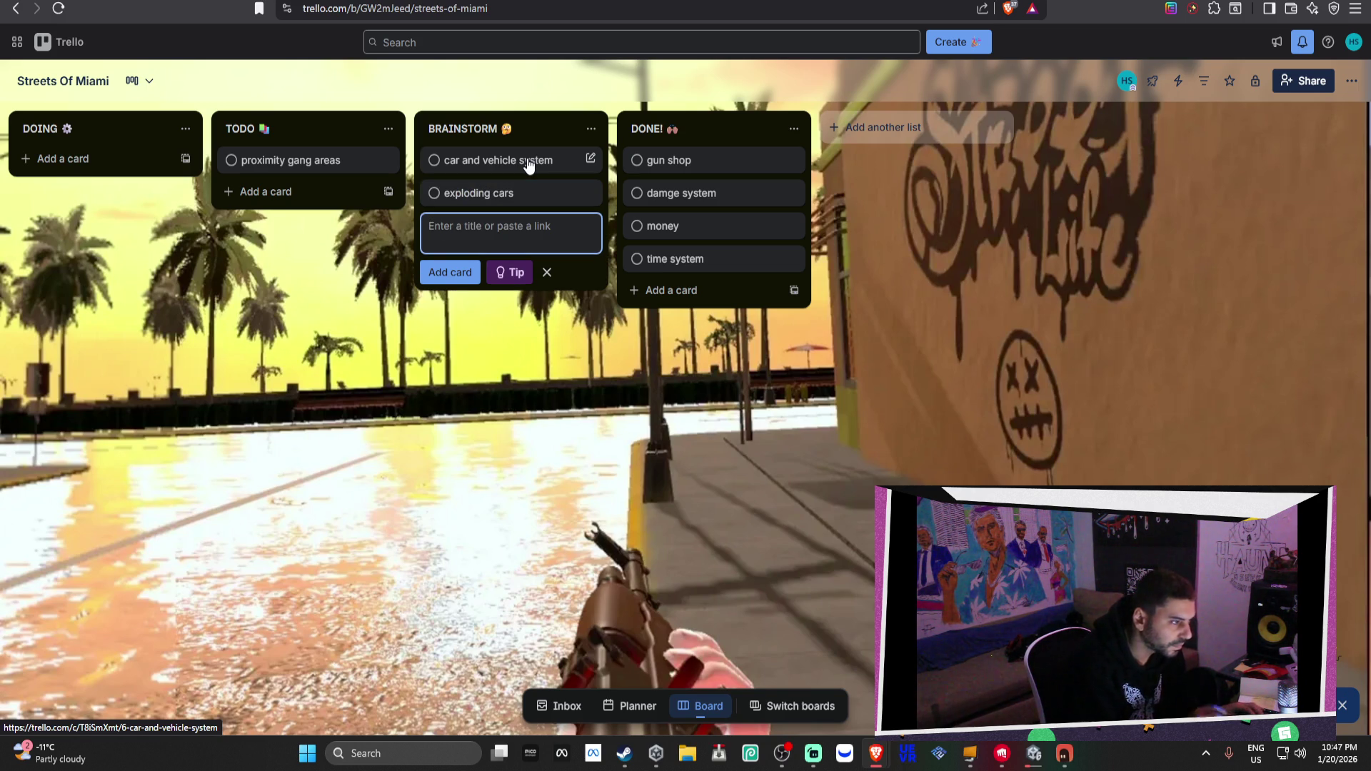
Add helicopter police, wanted system and mission system cards to BRAINSTORM
text(helicopte)
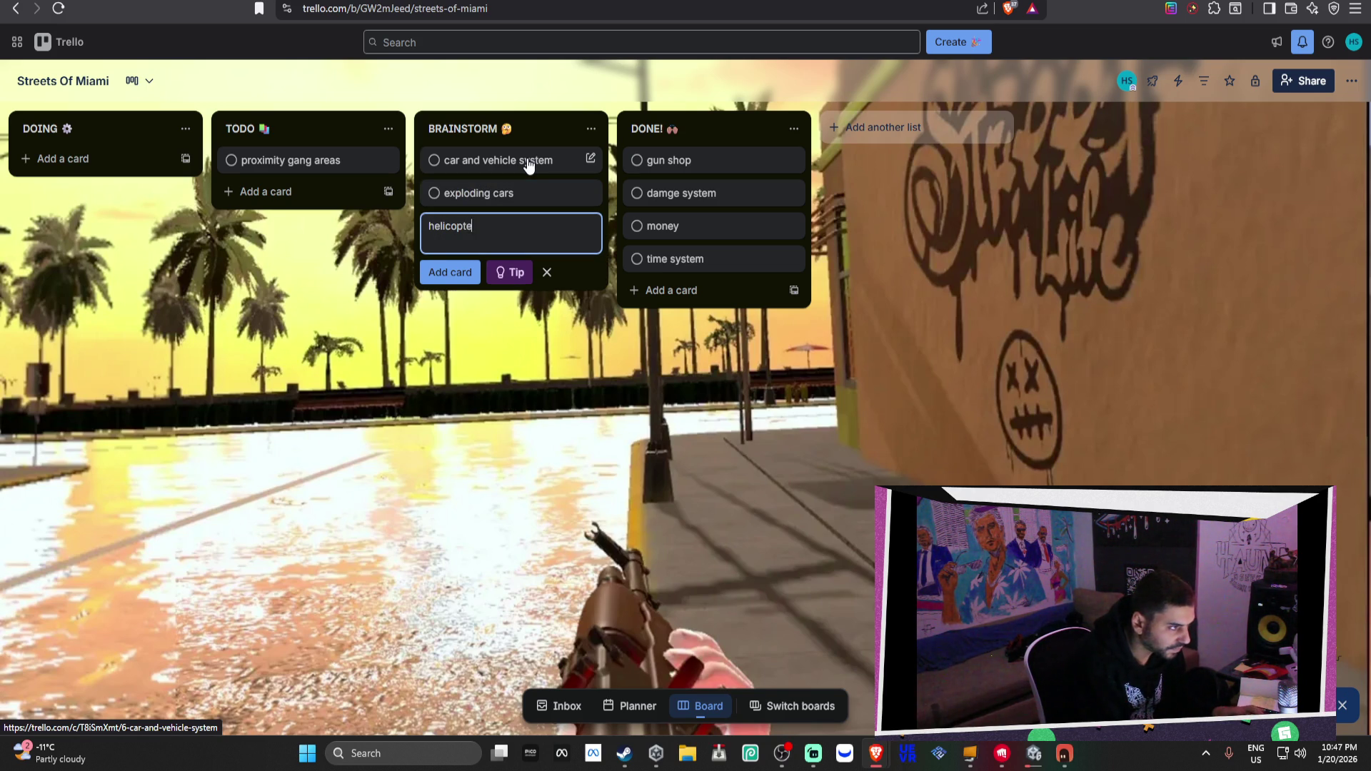
text(r police)
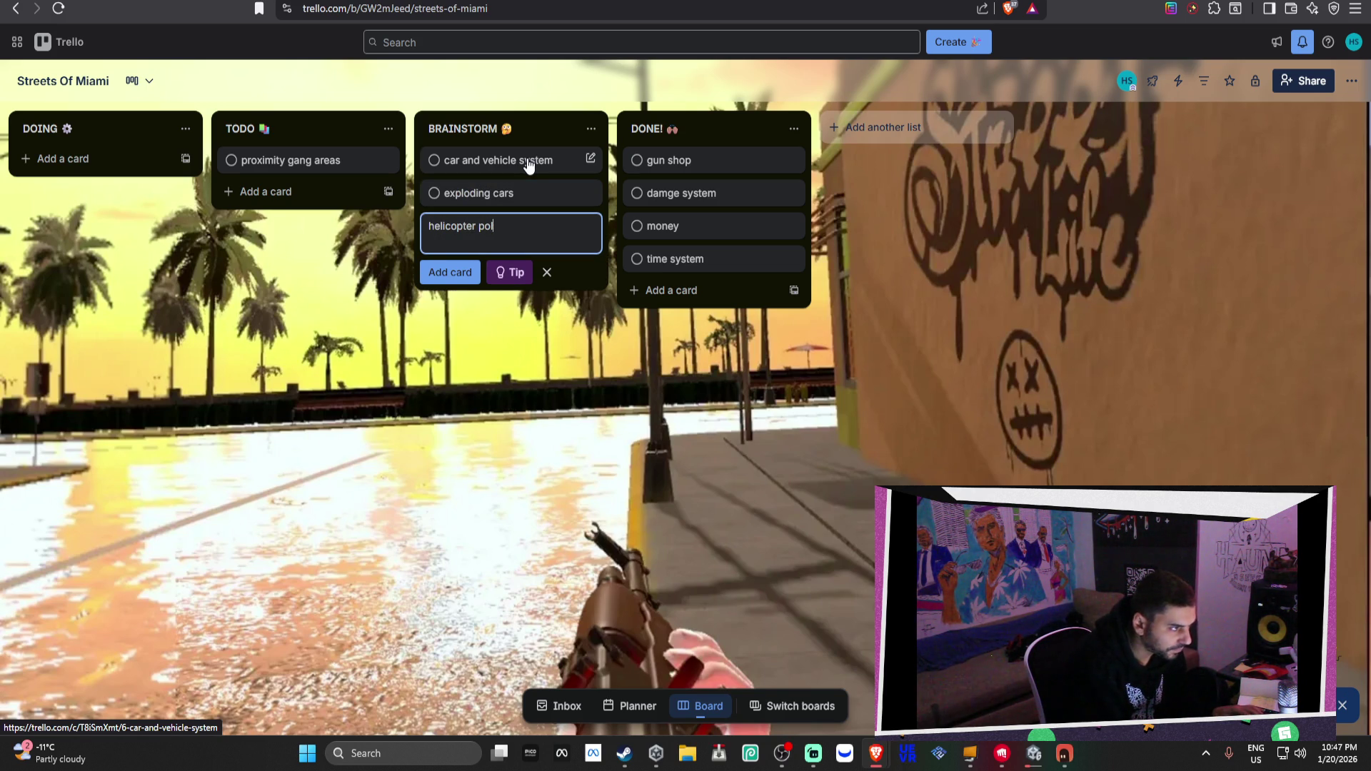
key(Return)
text(wa)
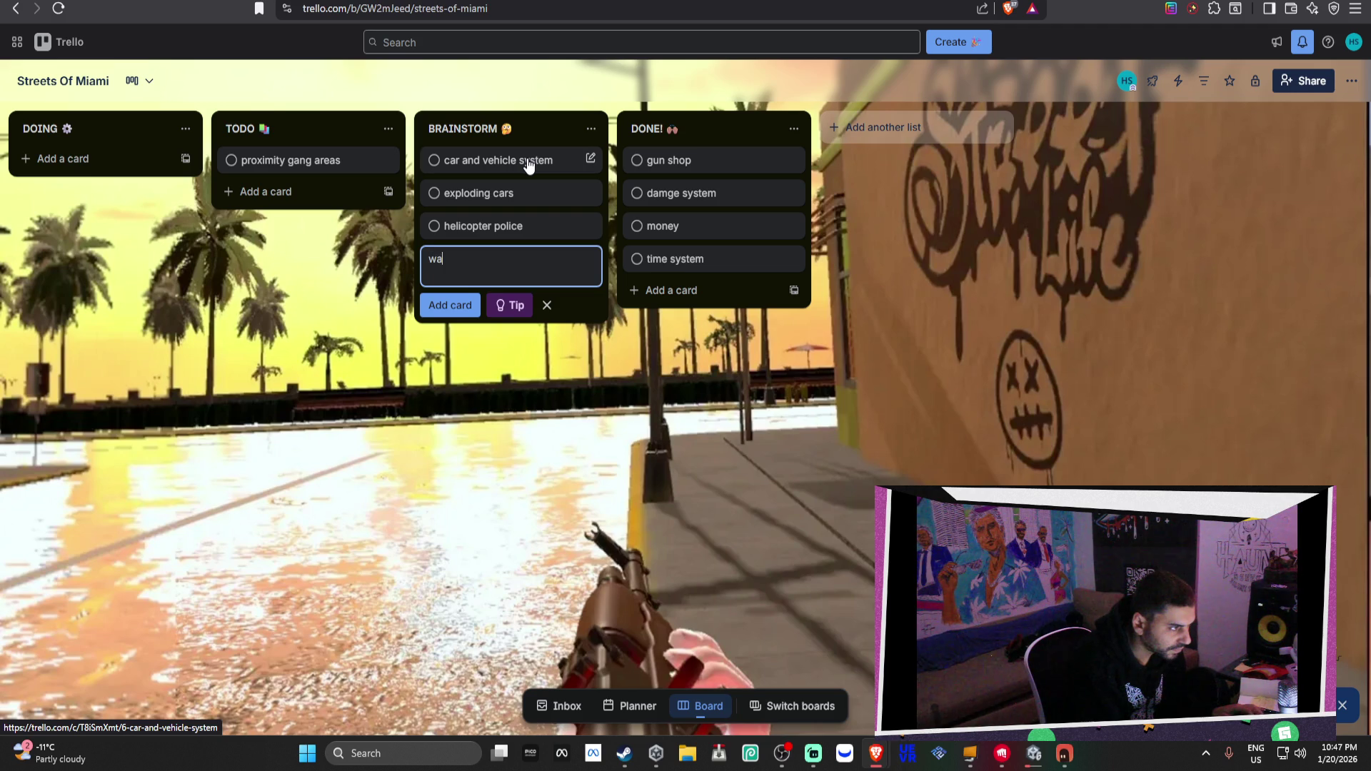
text(nted system)
key(Return)
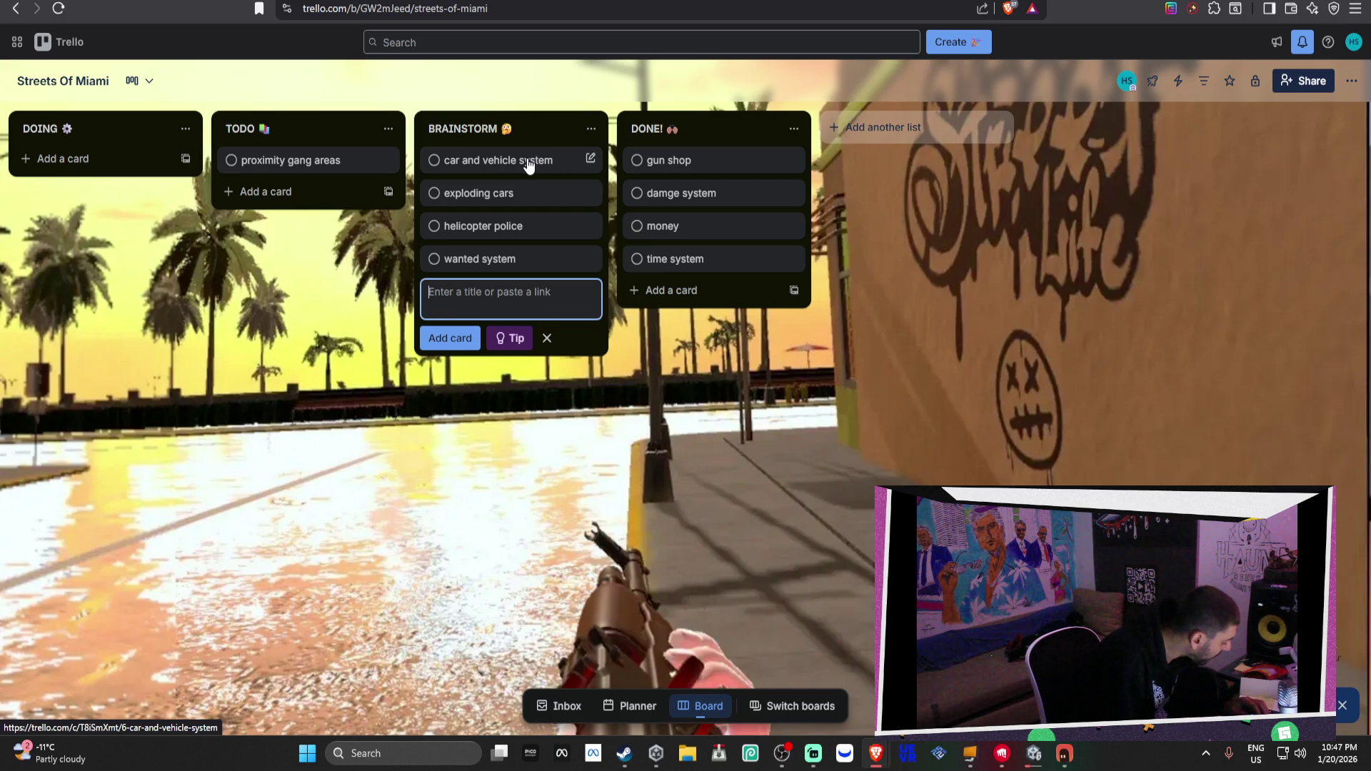
text(mission system)
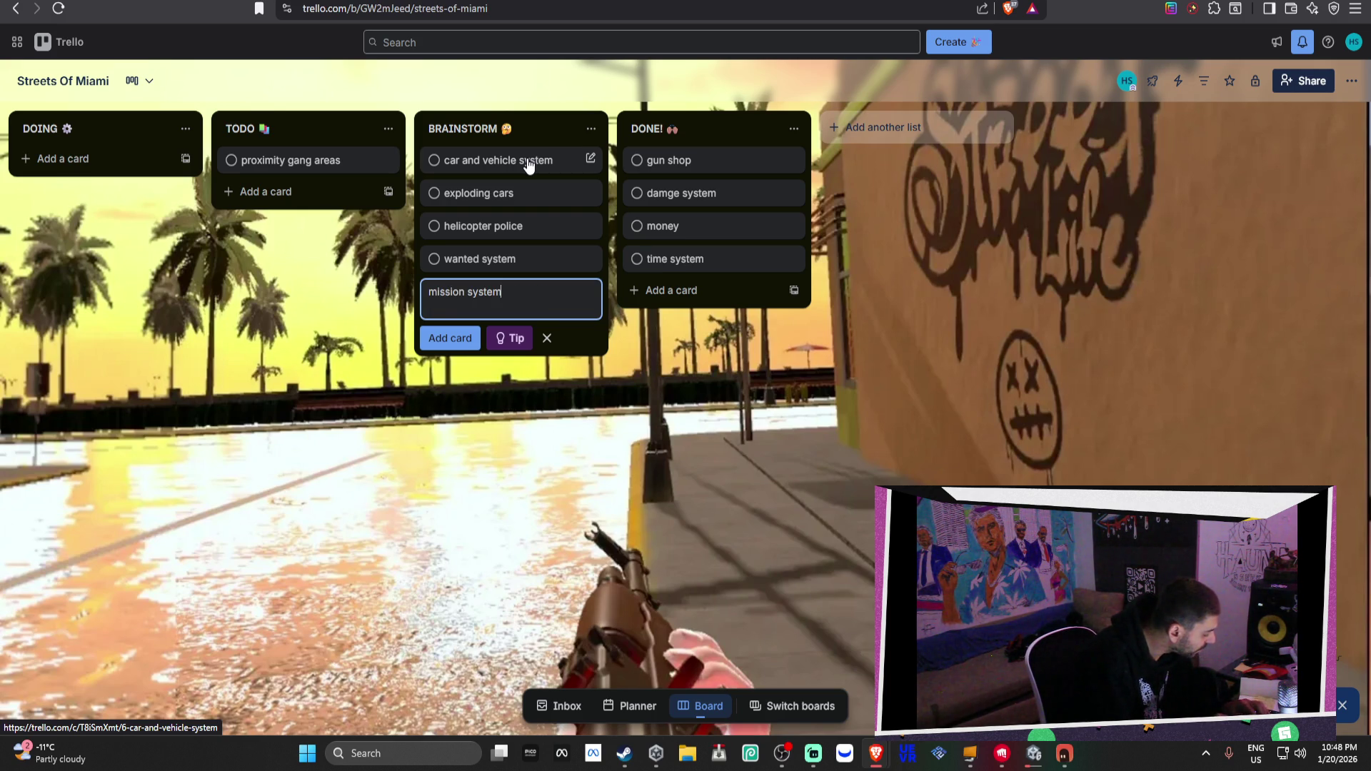
key(Return)
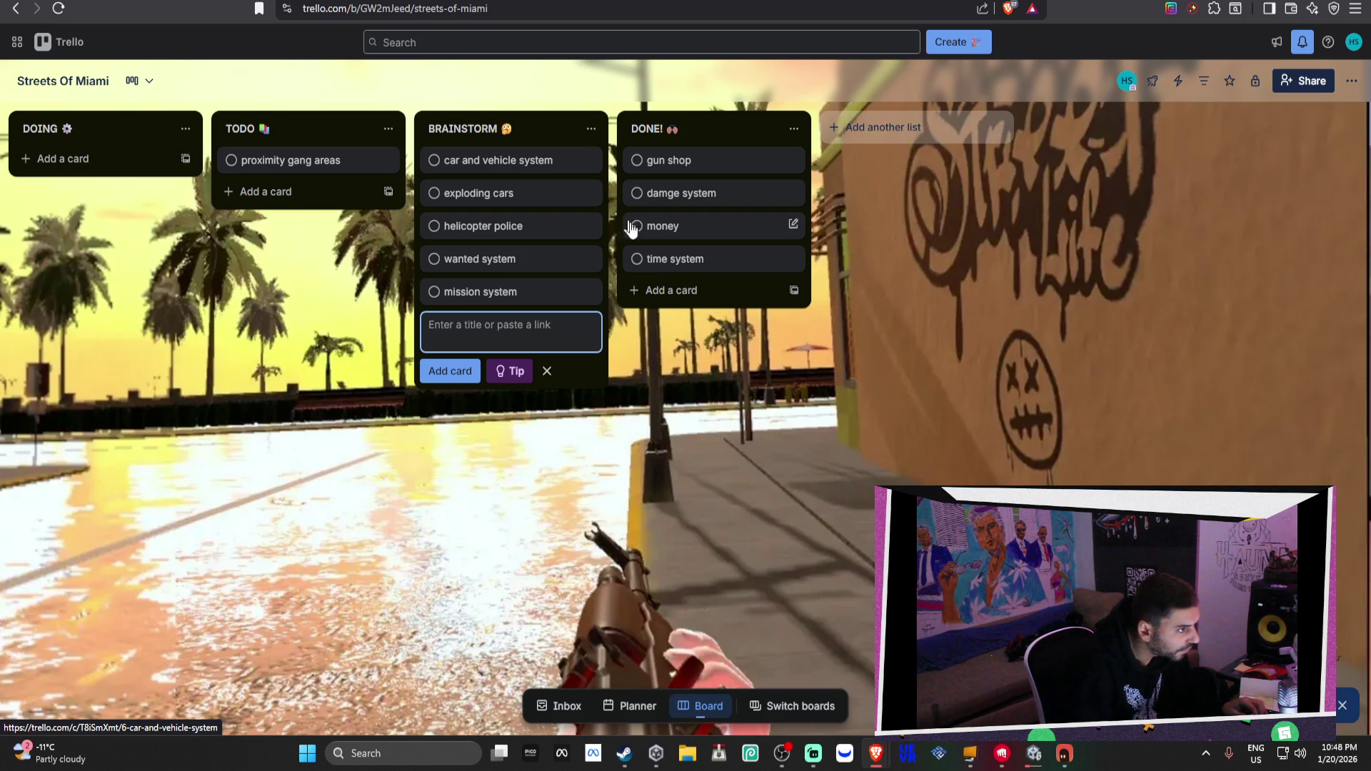
click(700, 289)
Add a 'health ui' card to DONE! and move the money card into TODO
text(health ui)
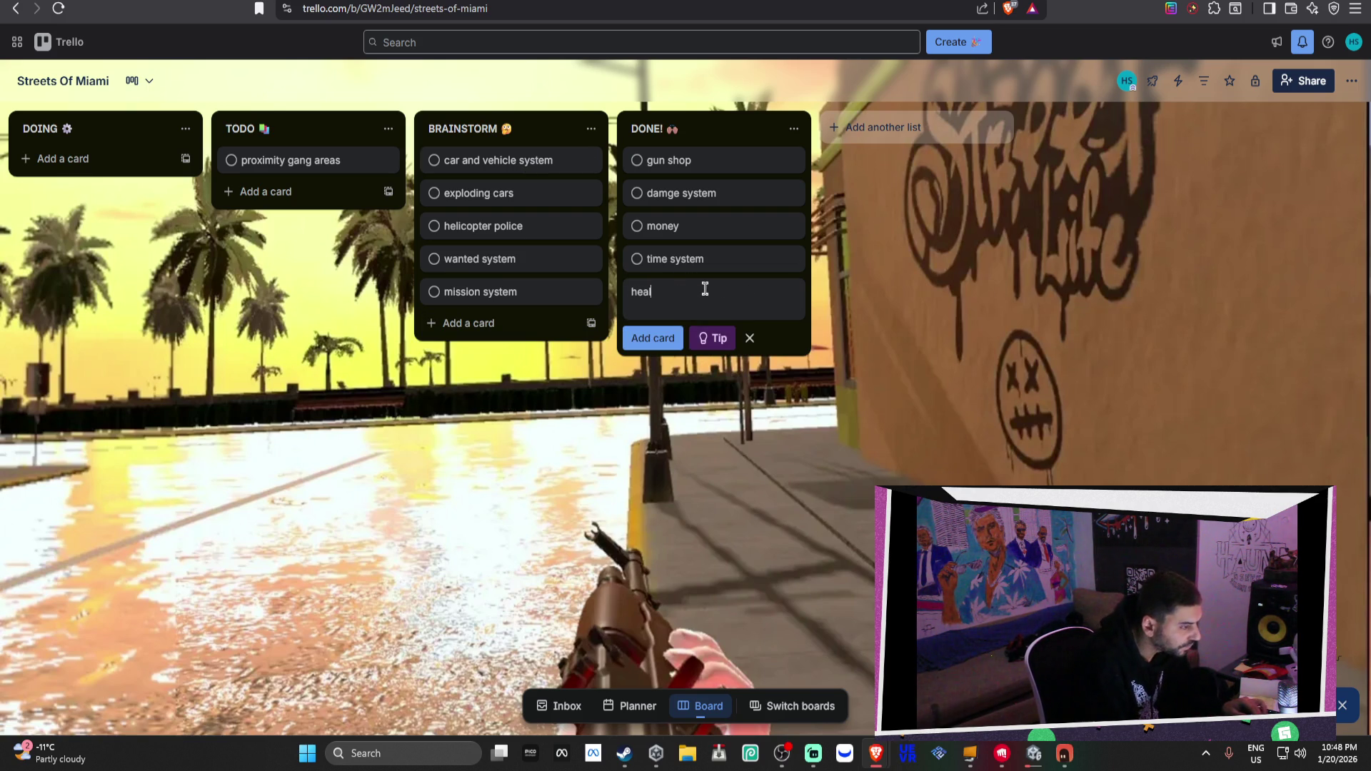
key(Return)
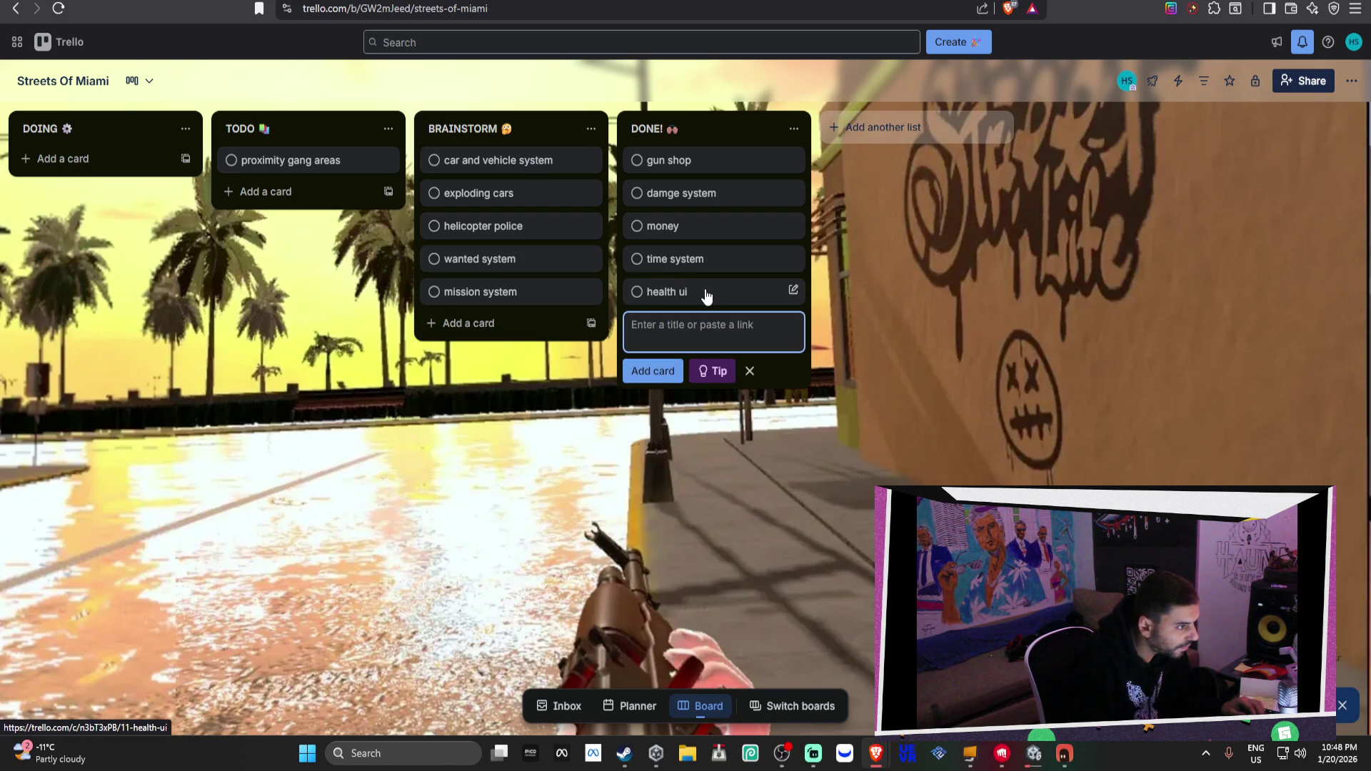
click(687, 227)
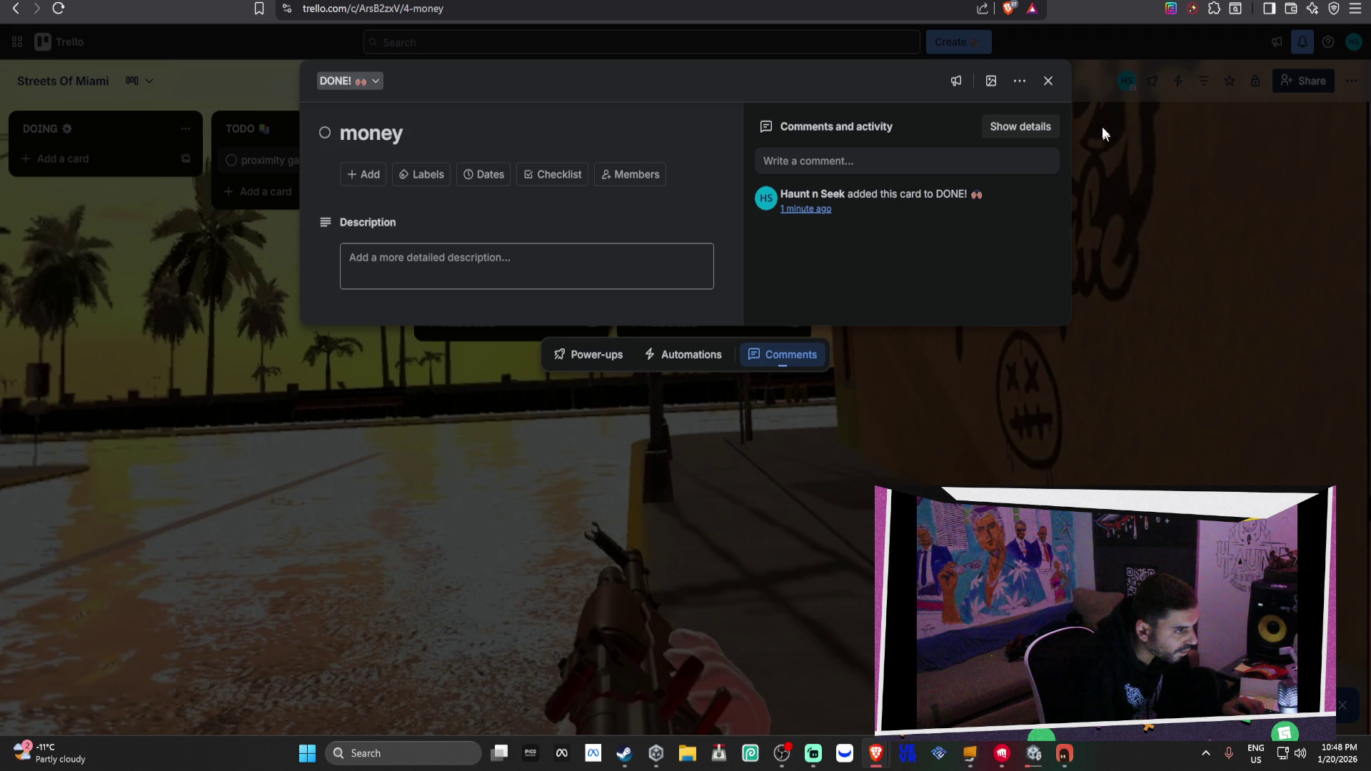
click(1047, 80)
drag(703, 225, 309, 240)
Add a 'money ui' card to the DONE! list
click(710, 264)
click(807, 421)
click(683, 290)
text(moe)
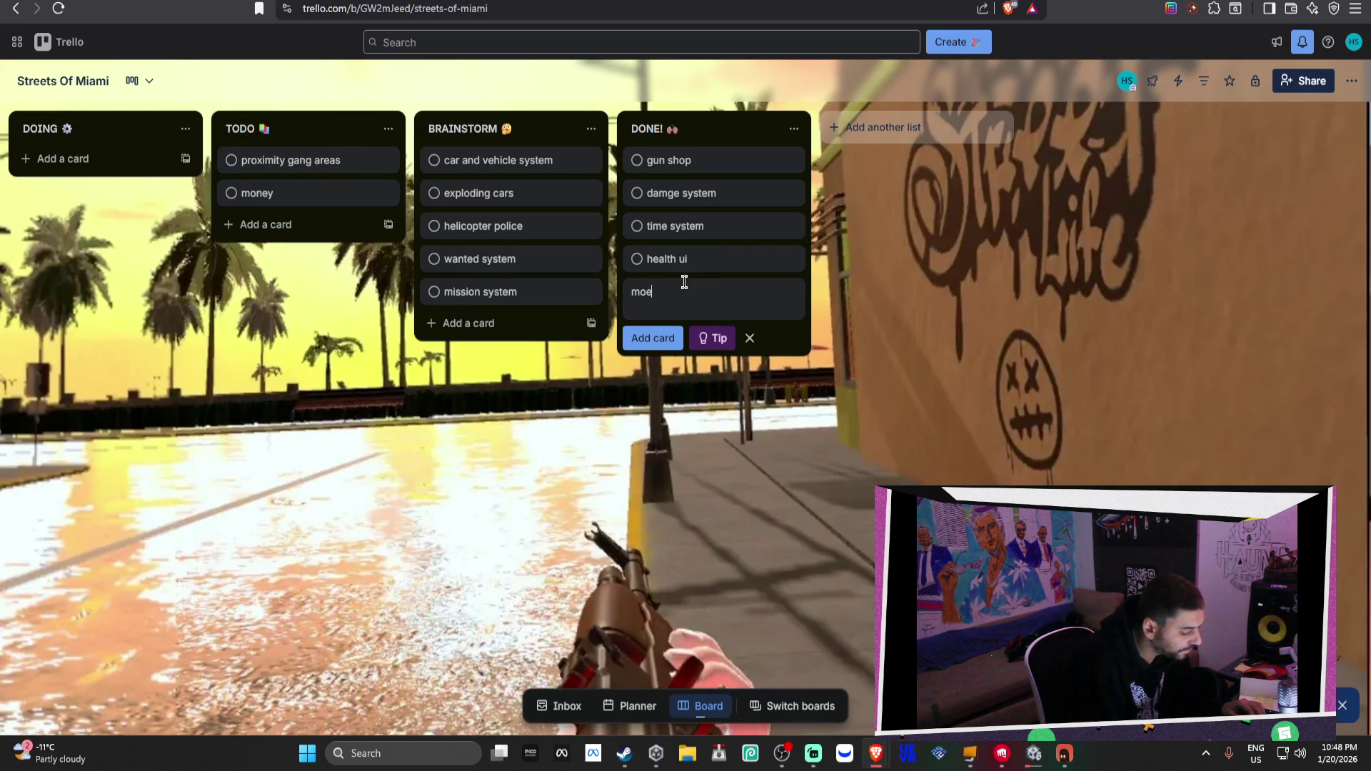
text(ney ui)
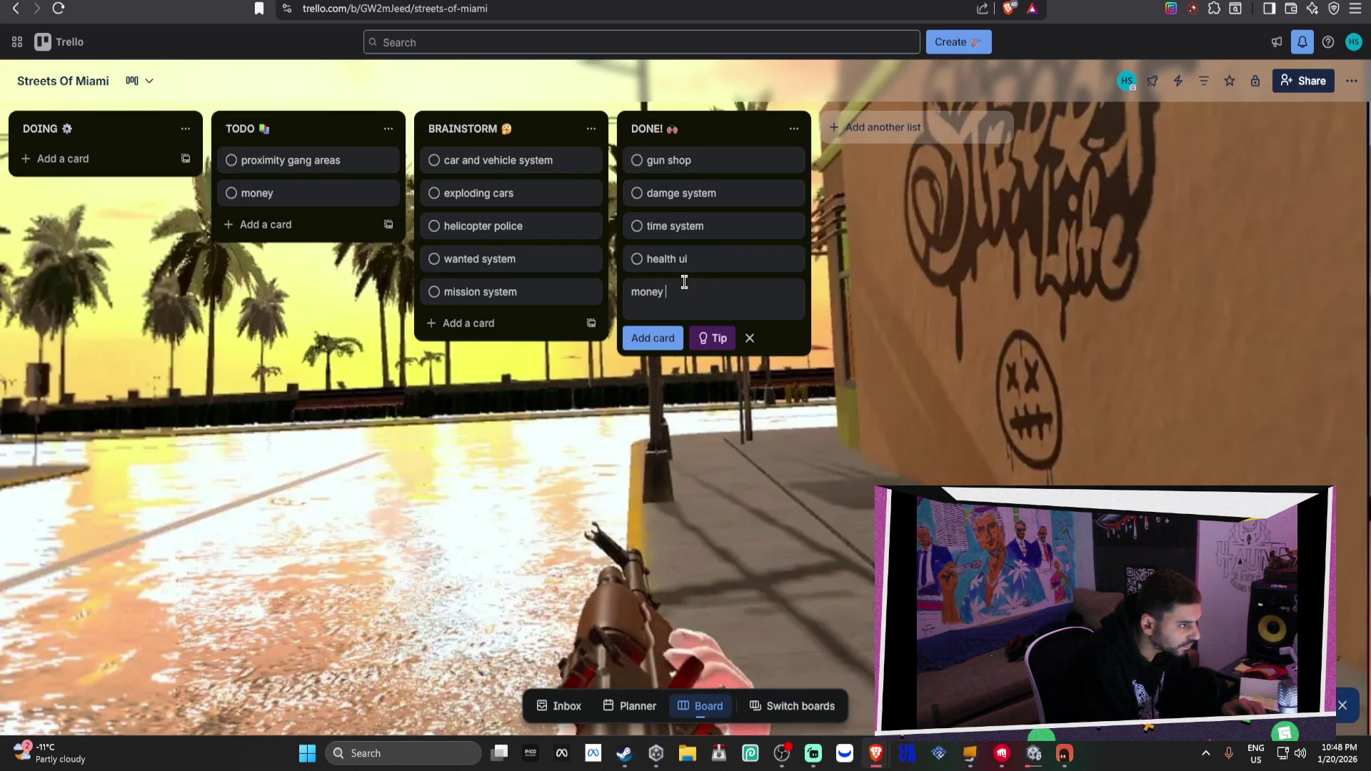
key(Return)
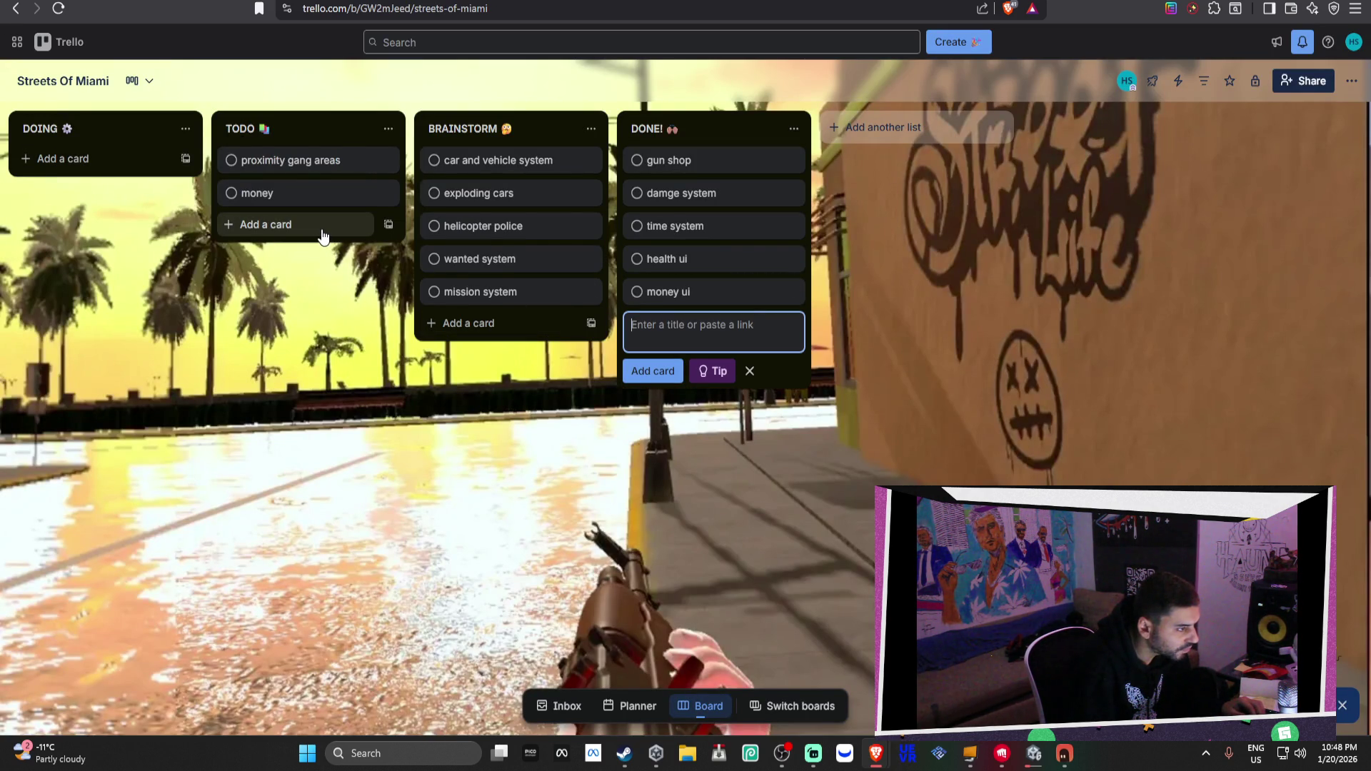
Add a 'mission / story line' card to BRAINSTORM
click(469, 322)
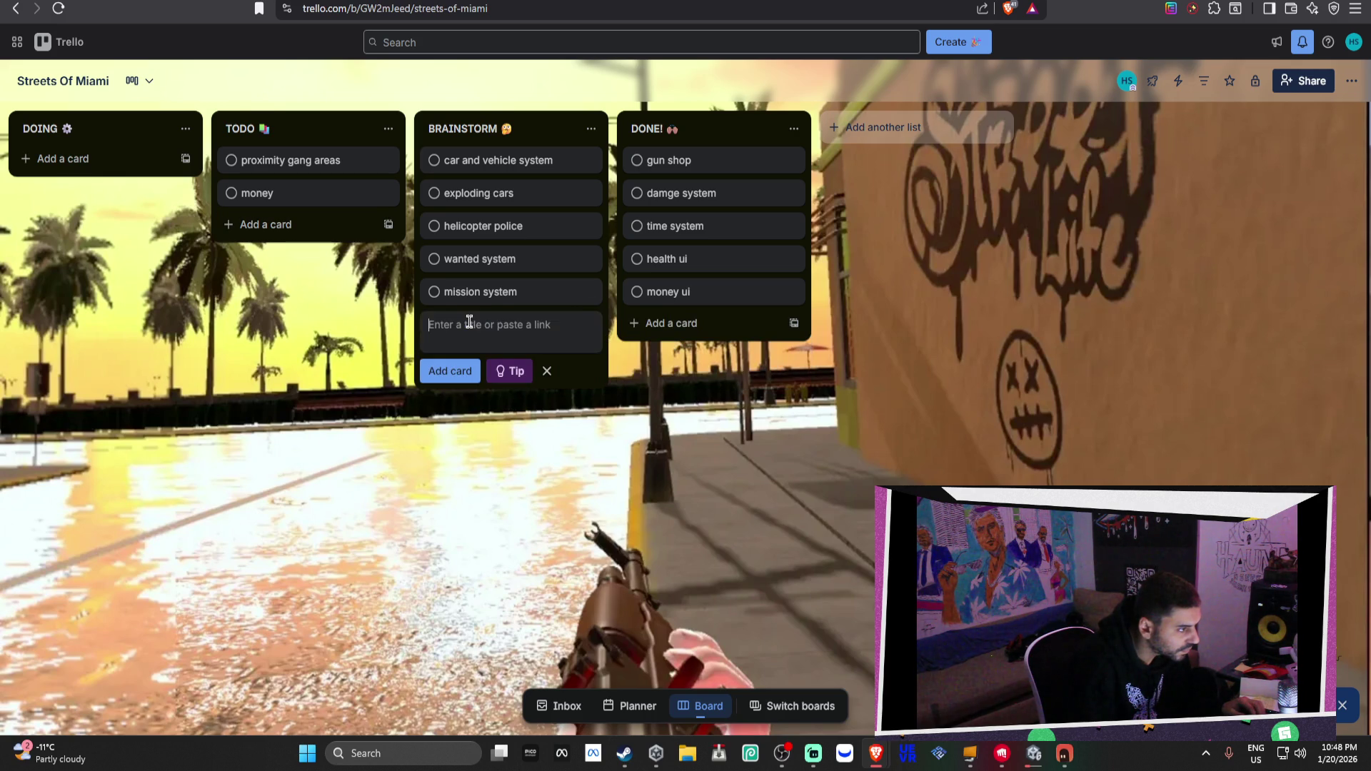
text(mission)
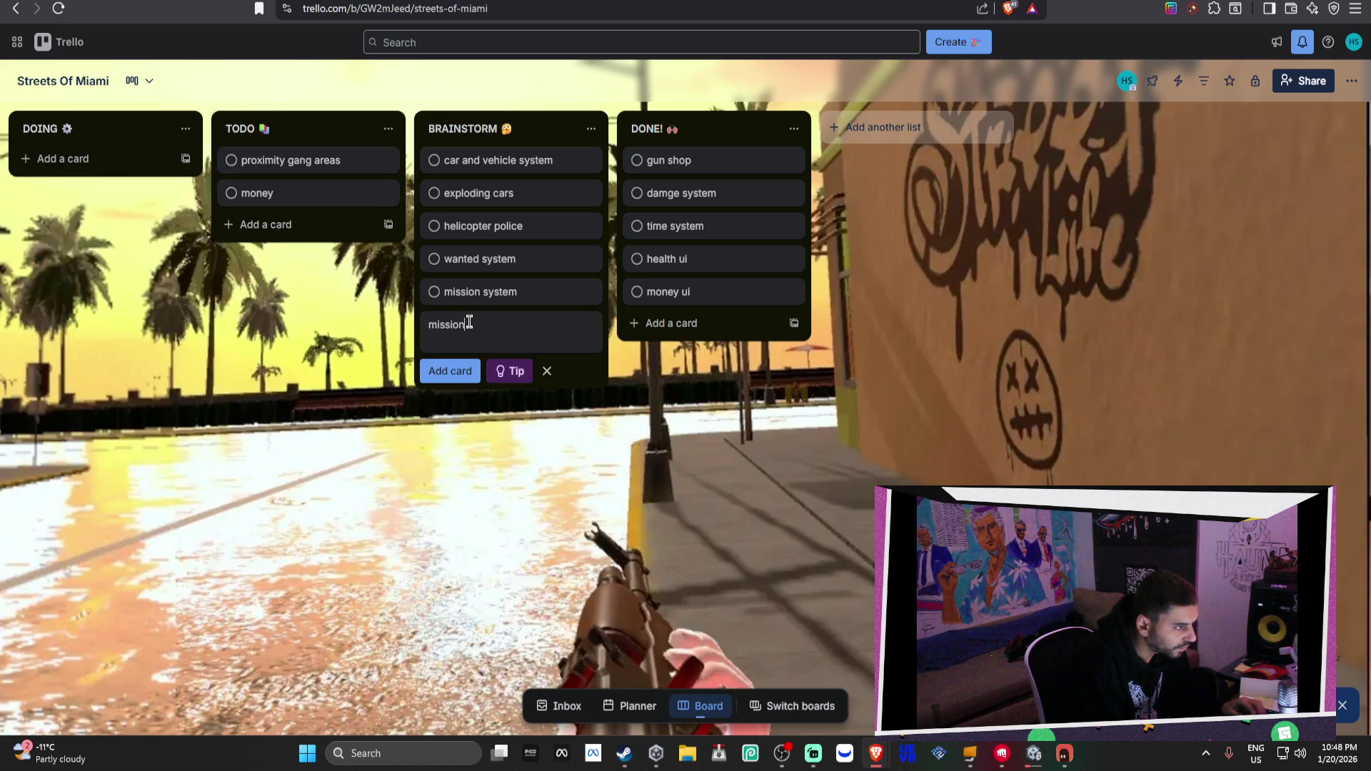
text( / story line)
key(Return)
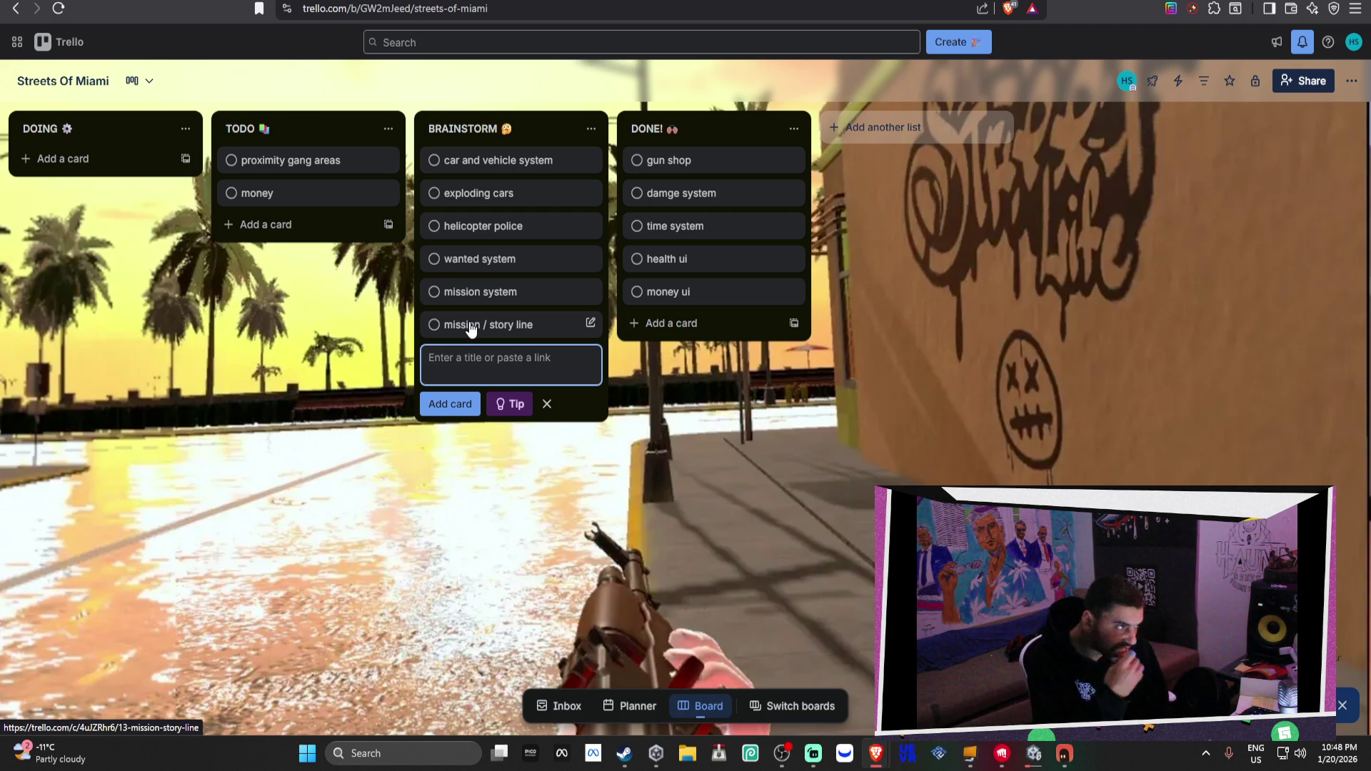
key(ctrl+t)
Search 'list of gta vice city missions' and open the GTA Wiki Vice City missions page
text(loi)
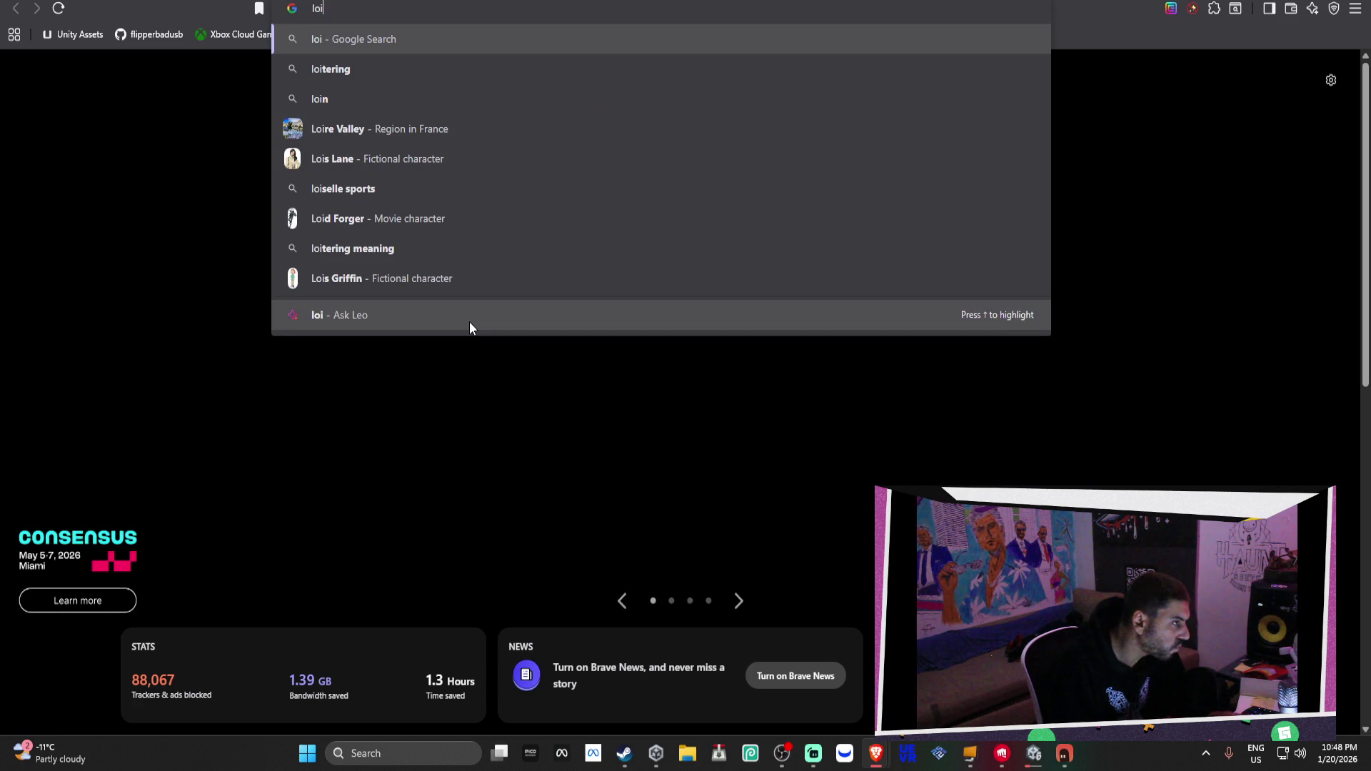
key(BackSpace)
key(BackSpace)
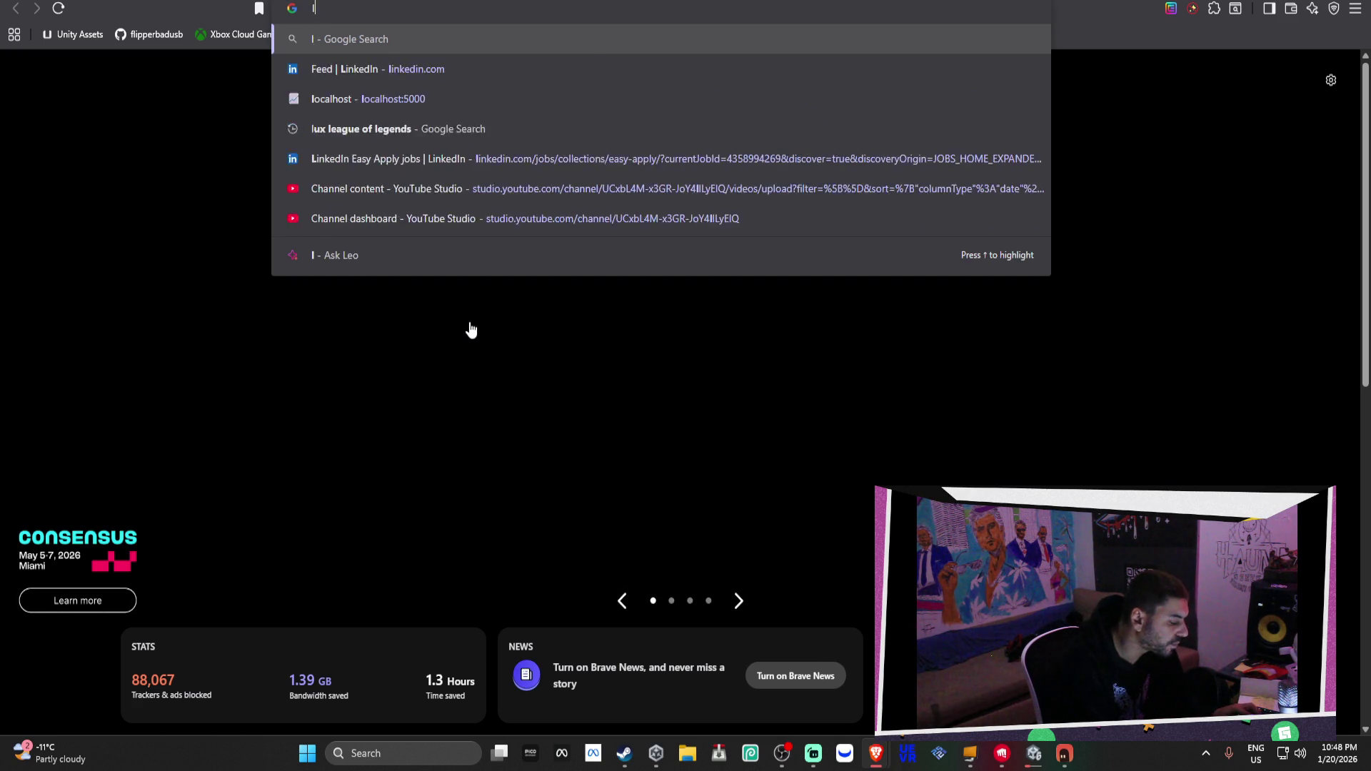
key(BackSpace)
text(lis)
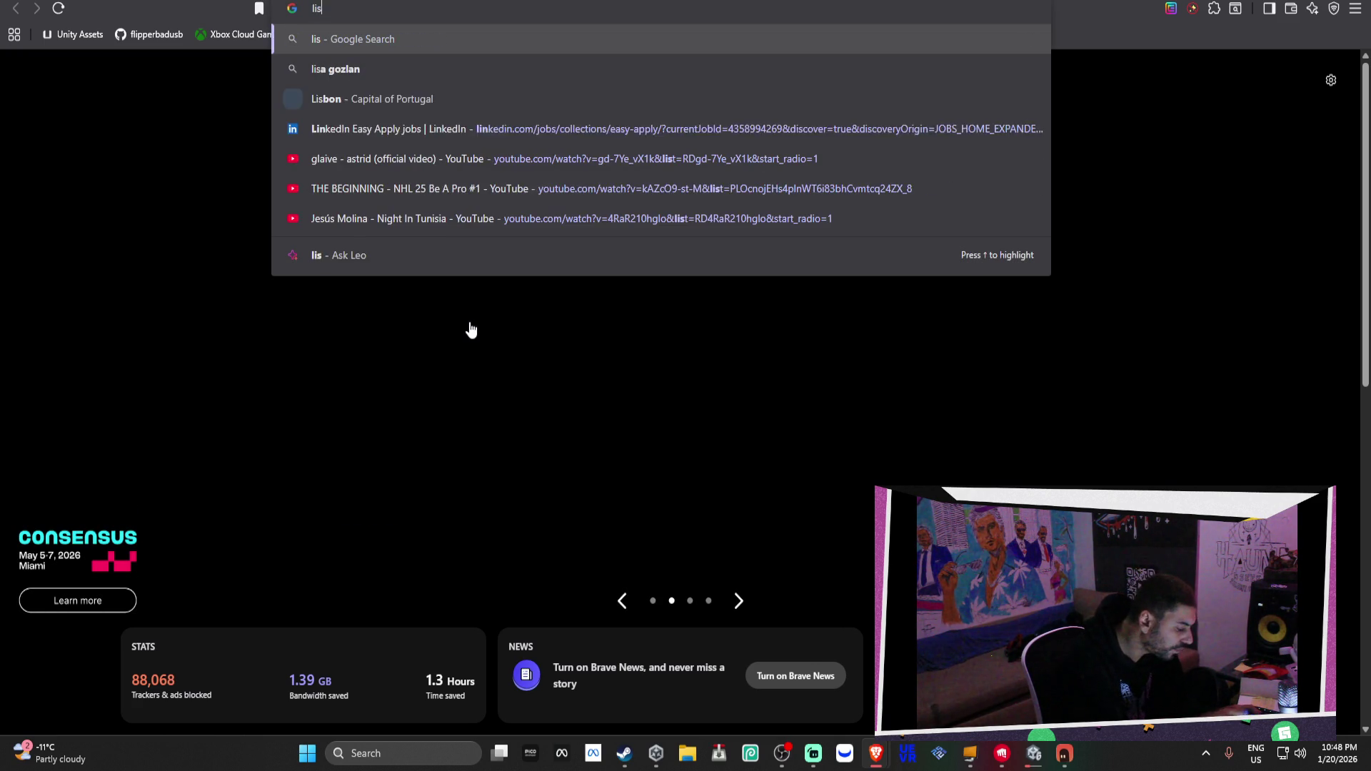
text(t of gta vice)
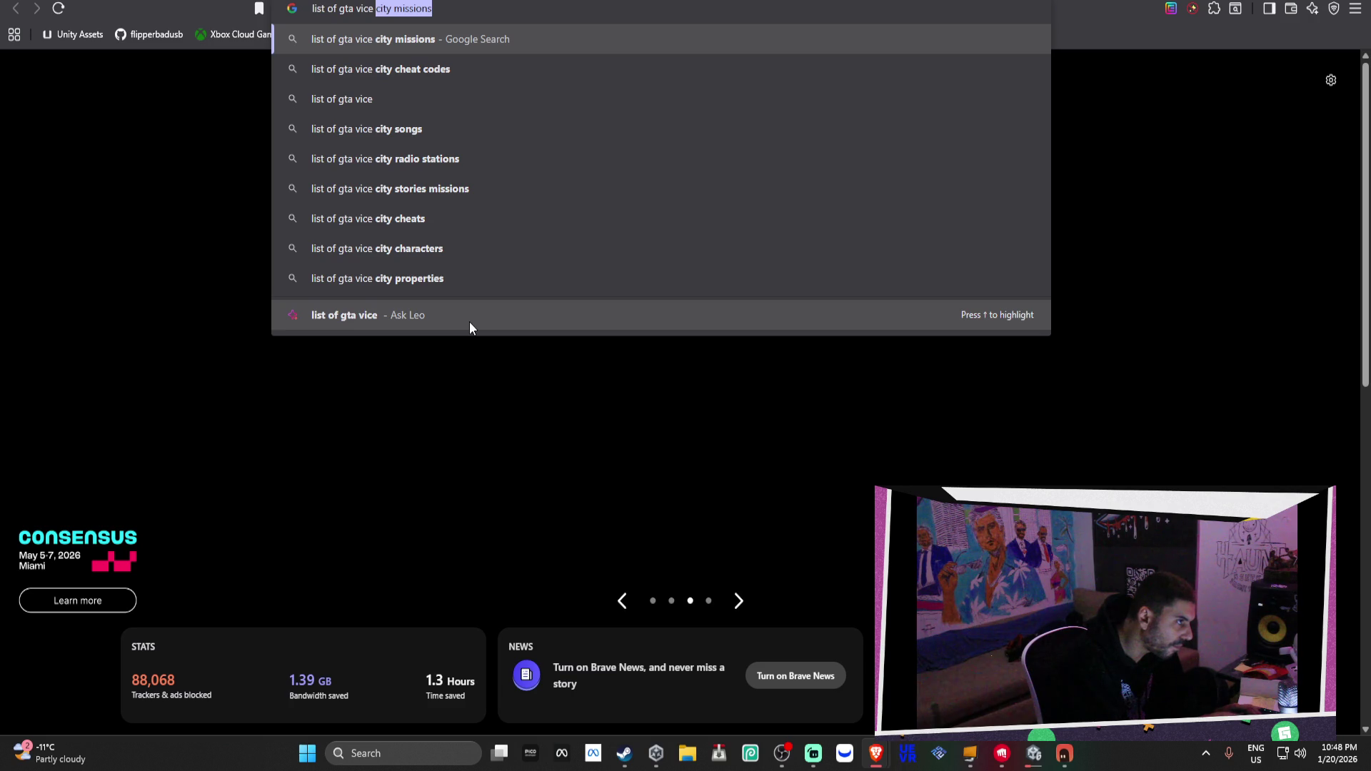
key(Return)
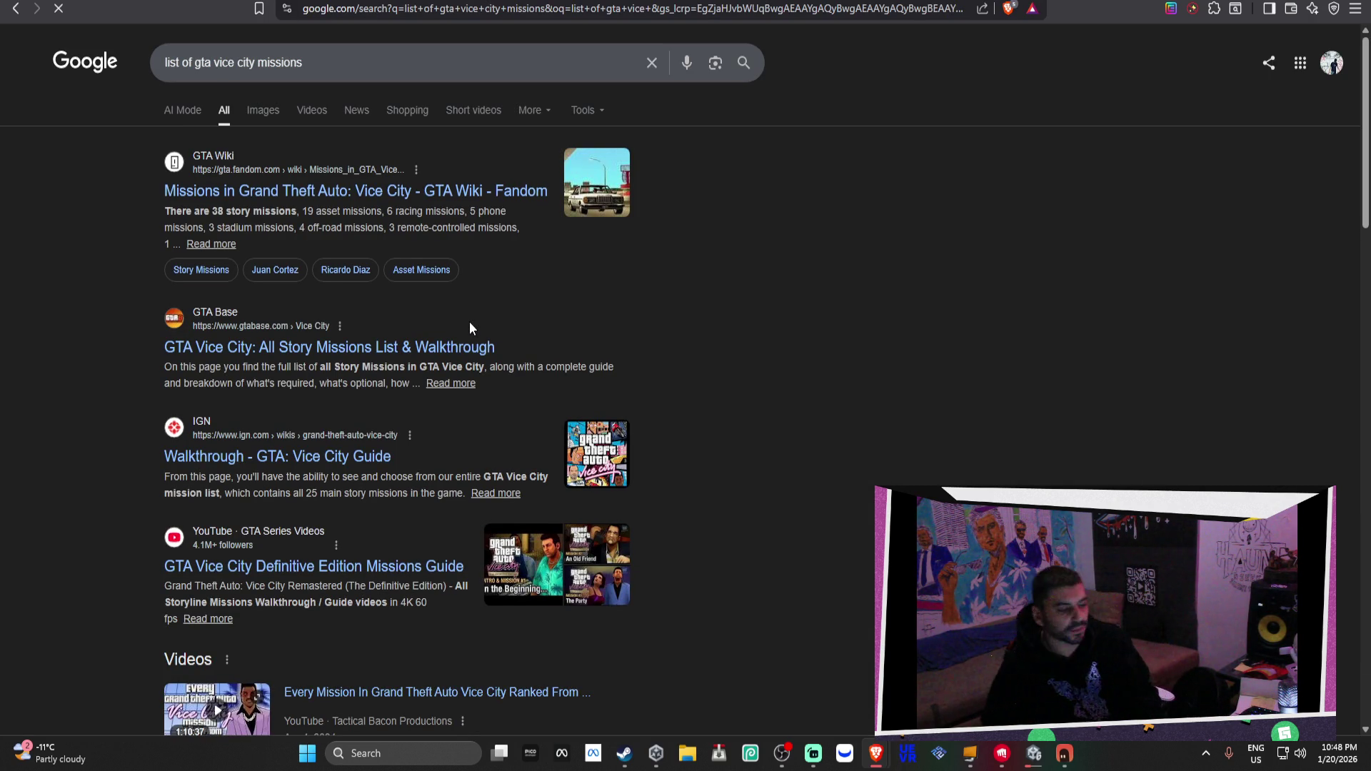
click(374, 193)
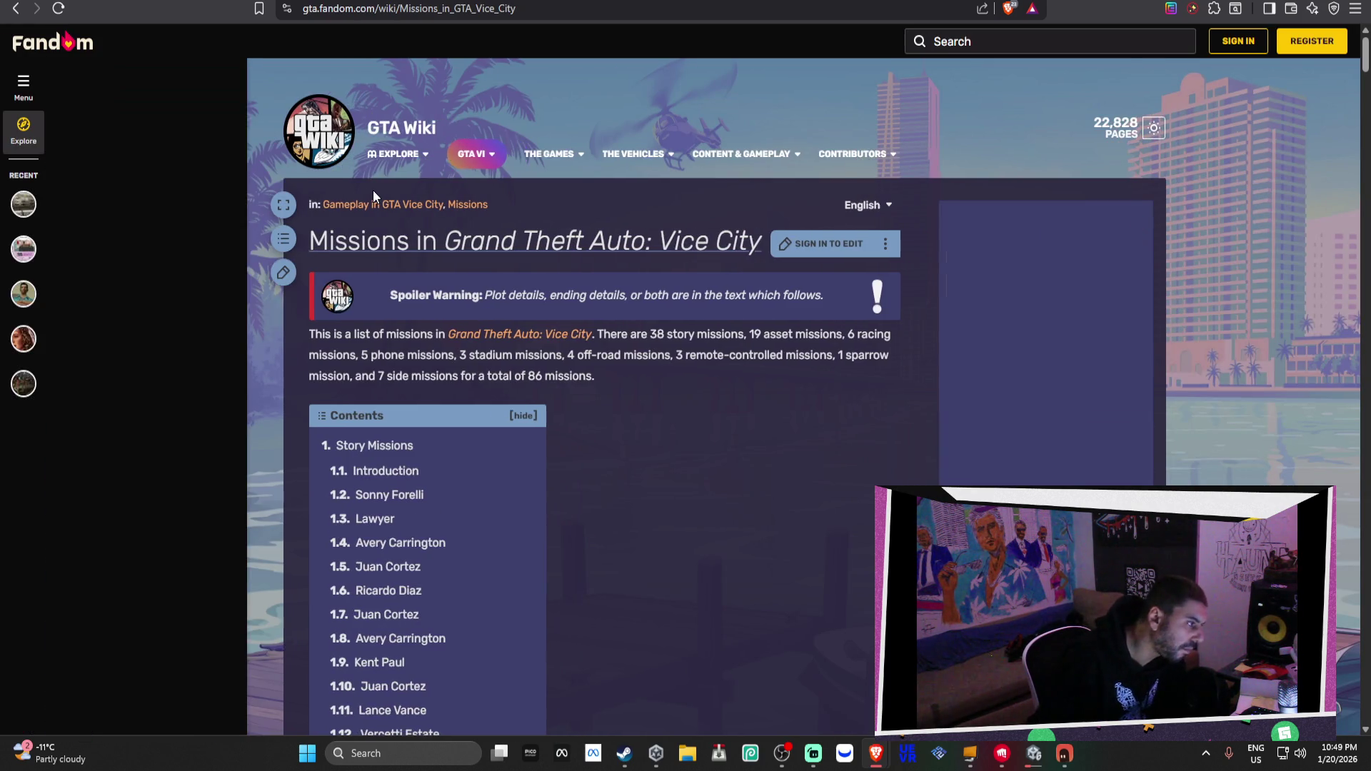
Scroll through the Vice City missions wiki page to read the Story Missions tables
scroll(538, 254, down, 20)
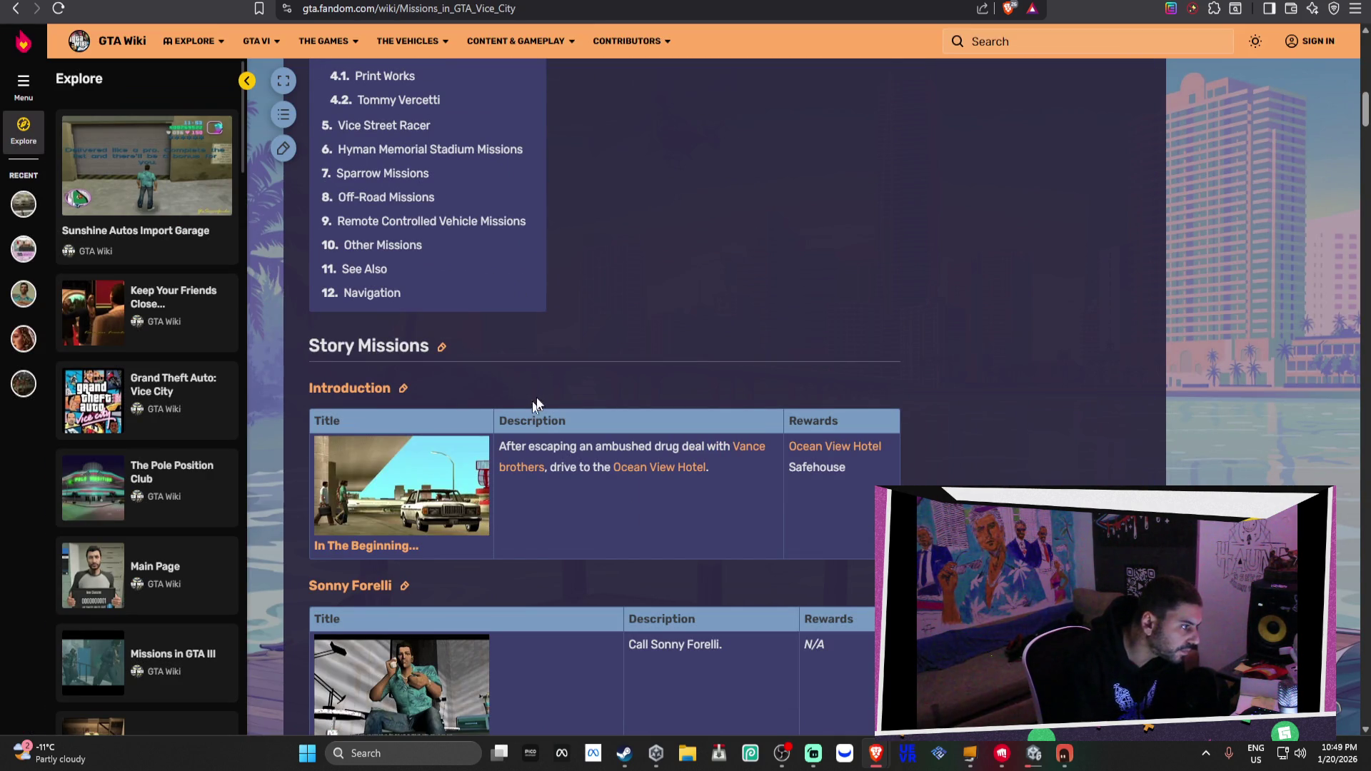
scroll(524, 347, up, 10)
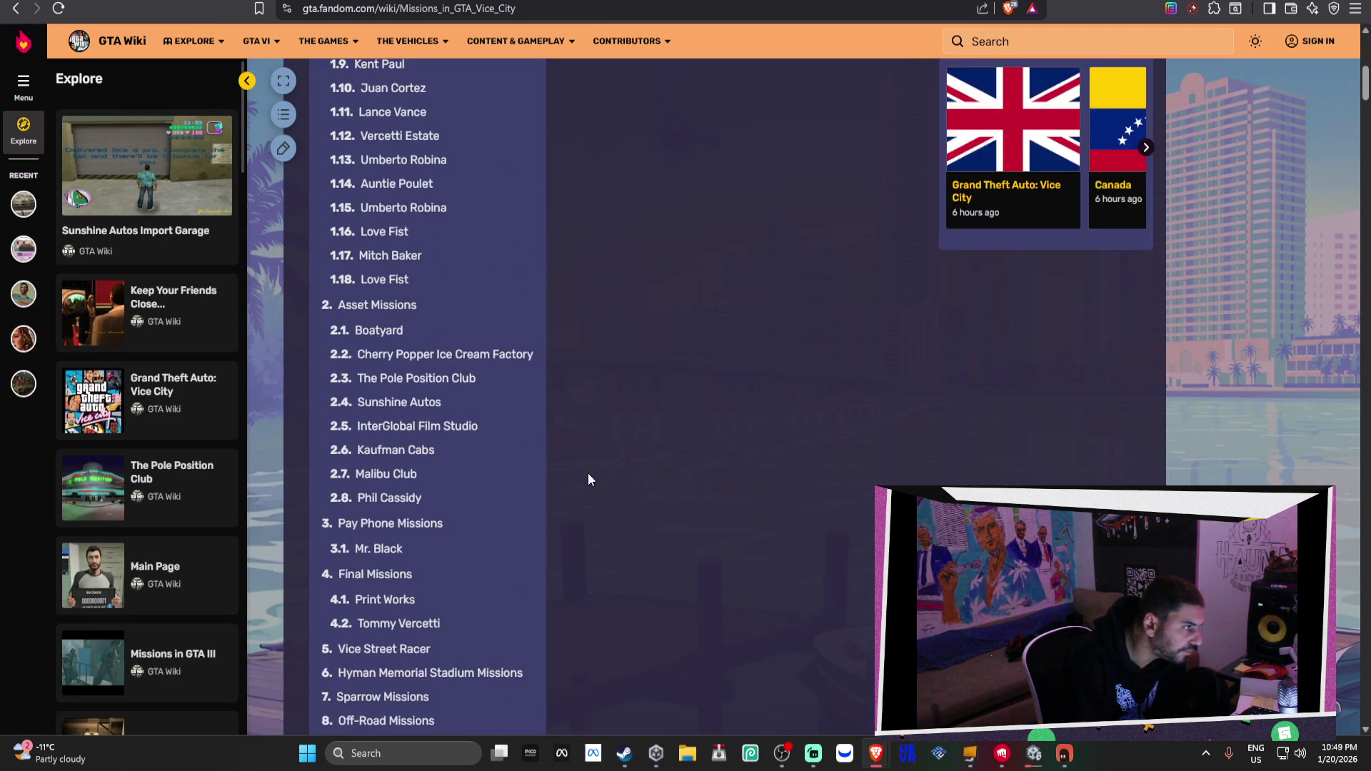
scroll(588, 473, up, 3)
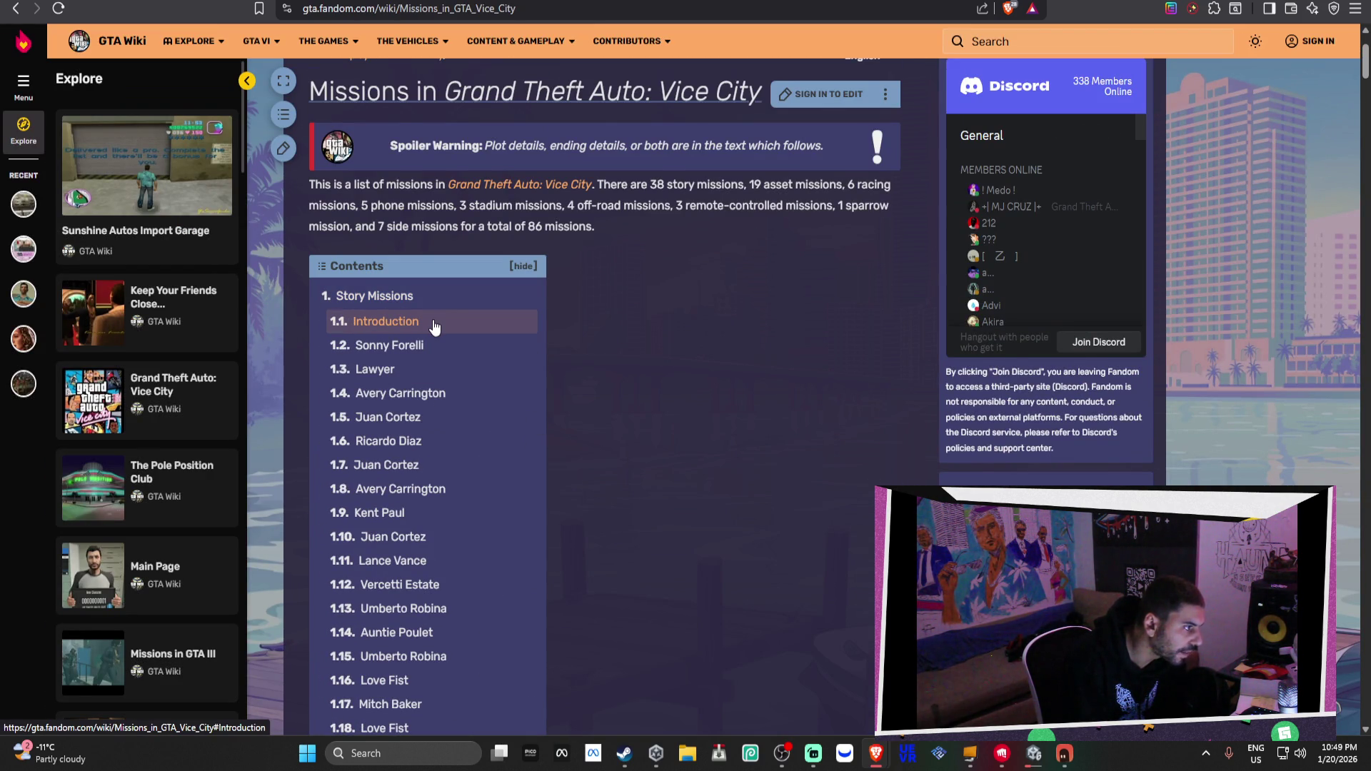
scroll(435, 325, down, 4)
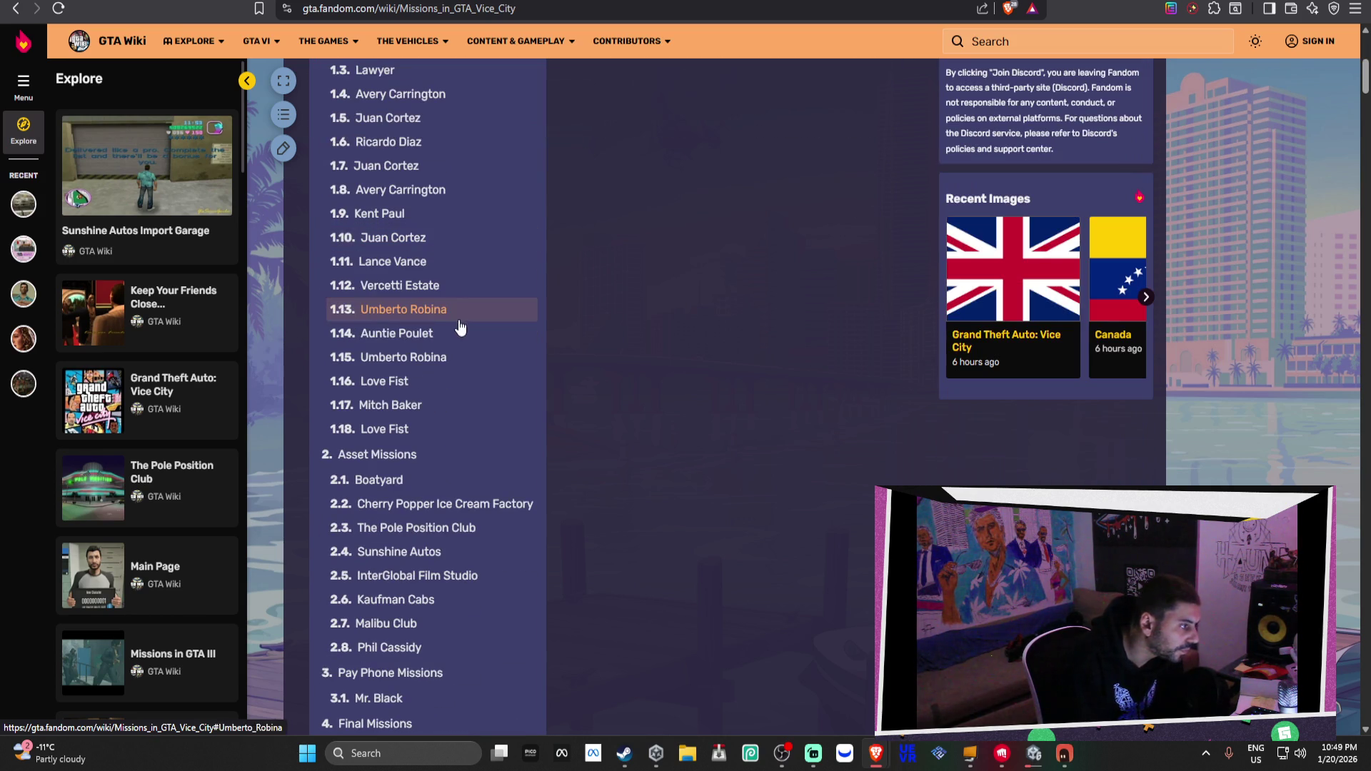
scroll(473, 385, down, 1)
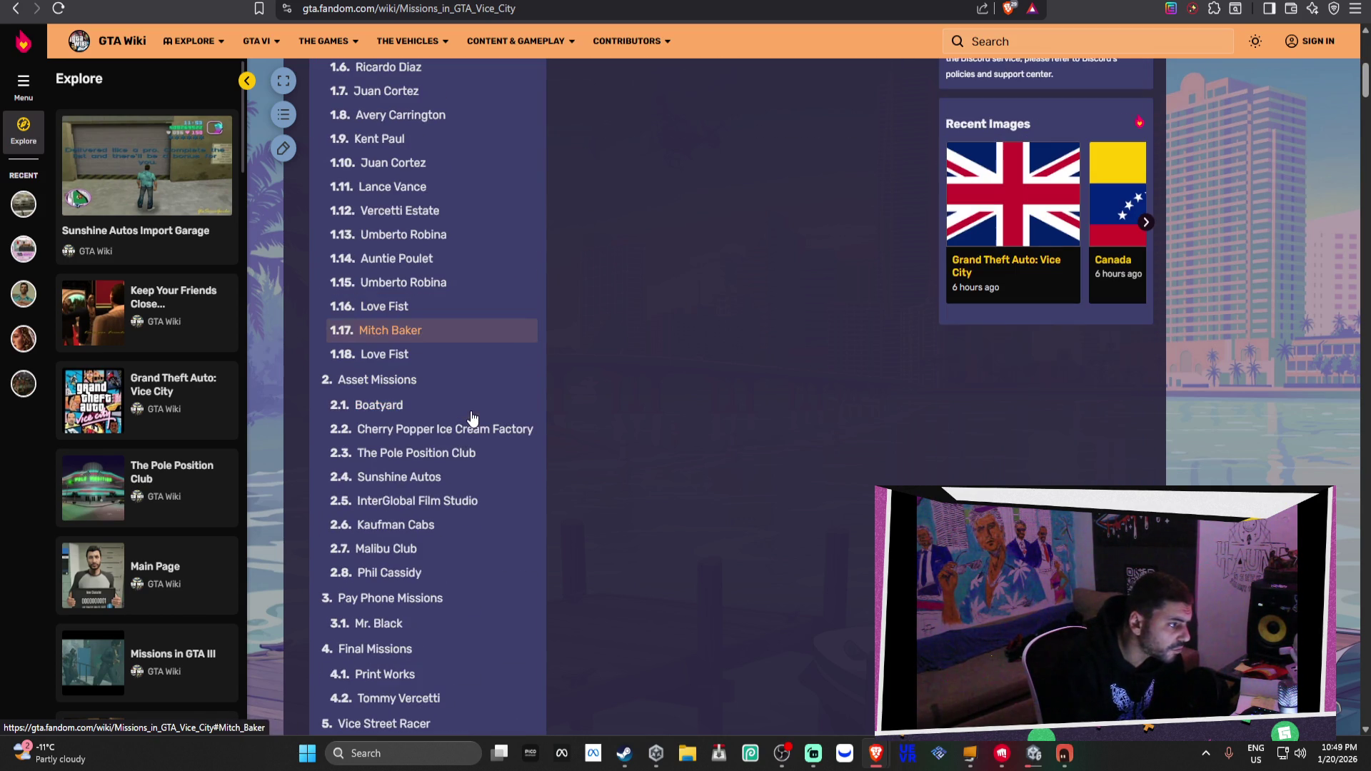
scroll(468, 425, down, 1)
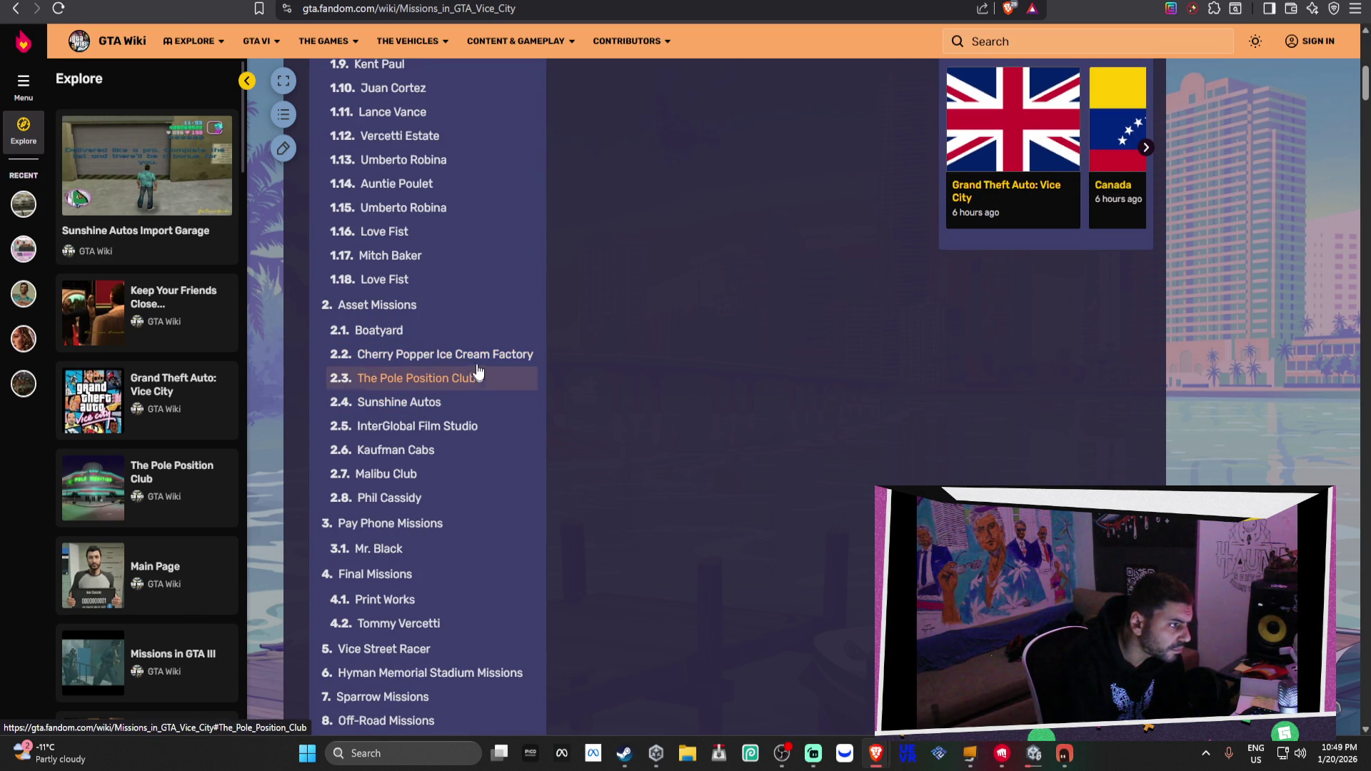
scroll(482, 359, down, 1)
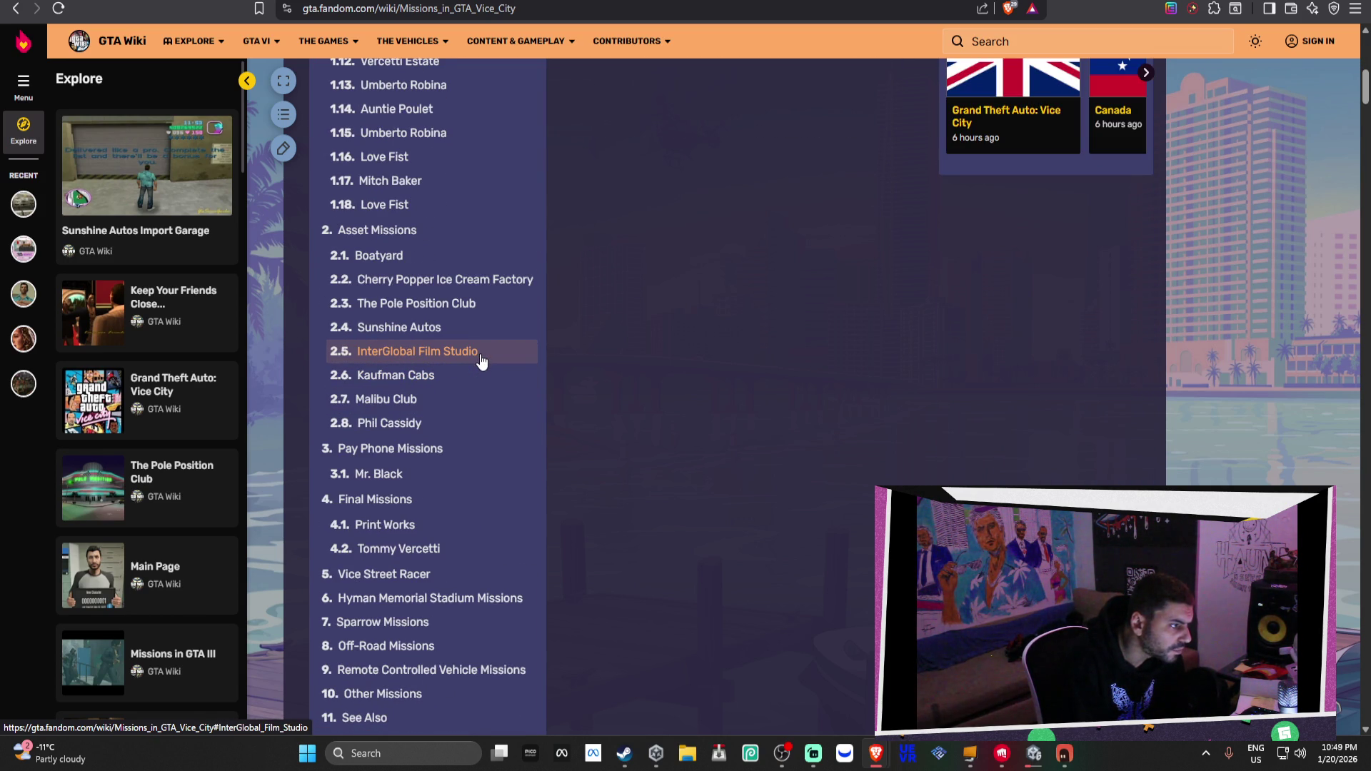
scroll(482, 362, down, 5)
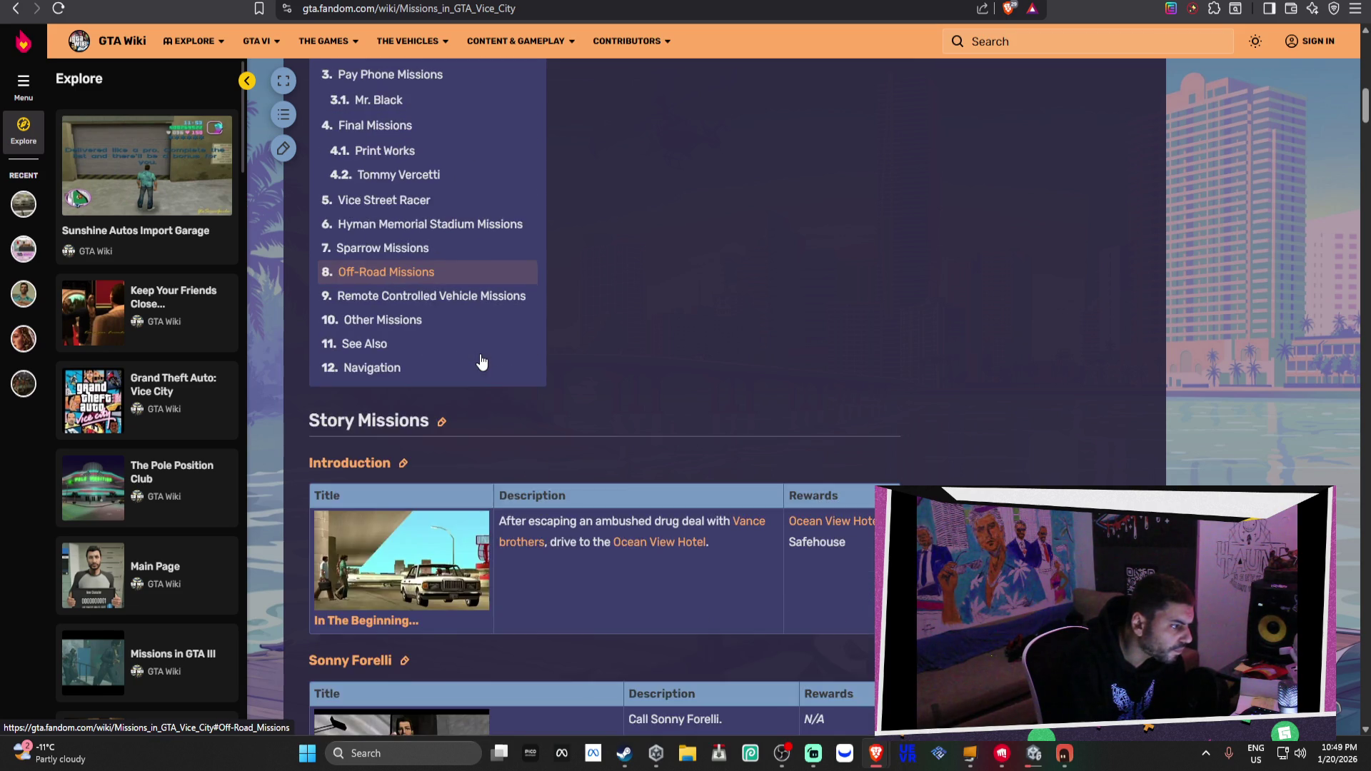
scroll(482, 362, down, 2)
scroll(479, 353, down, 2)
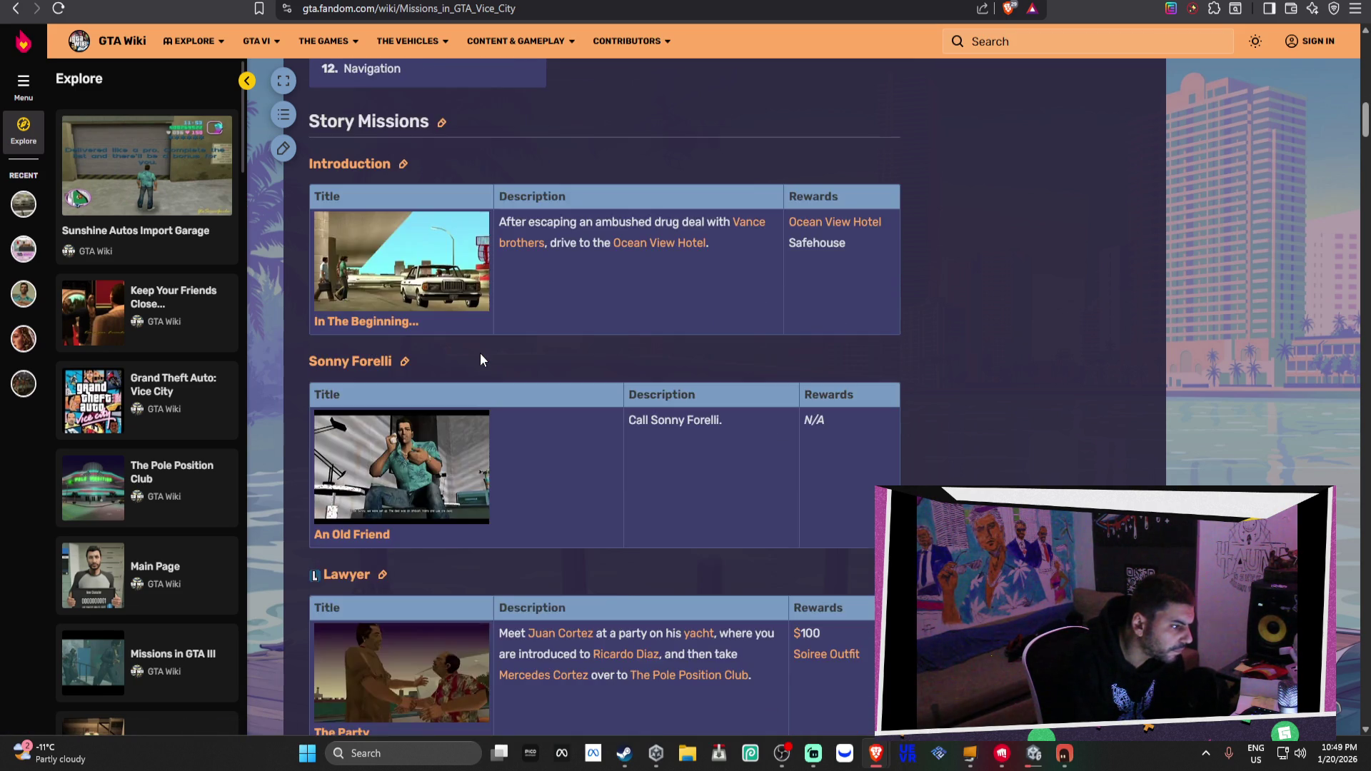
scroll(479, 354, down, 1)
scroll(490, 365, down, 2)
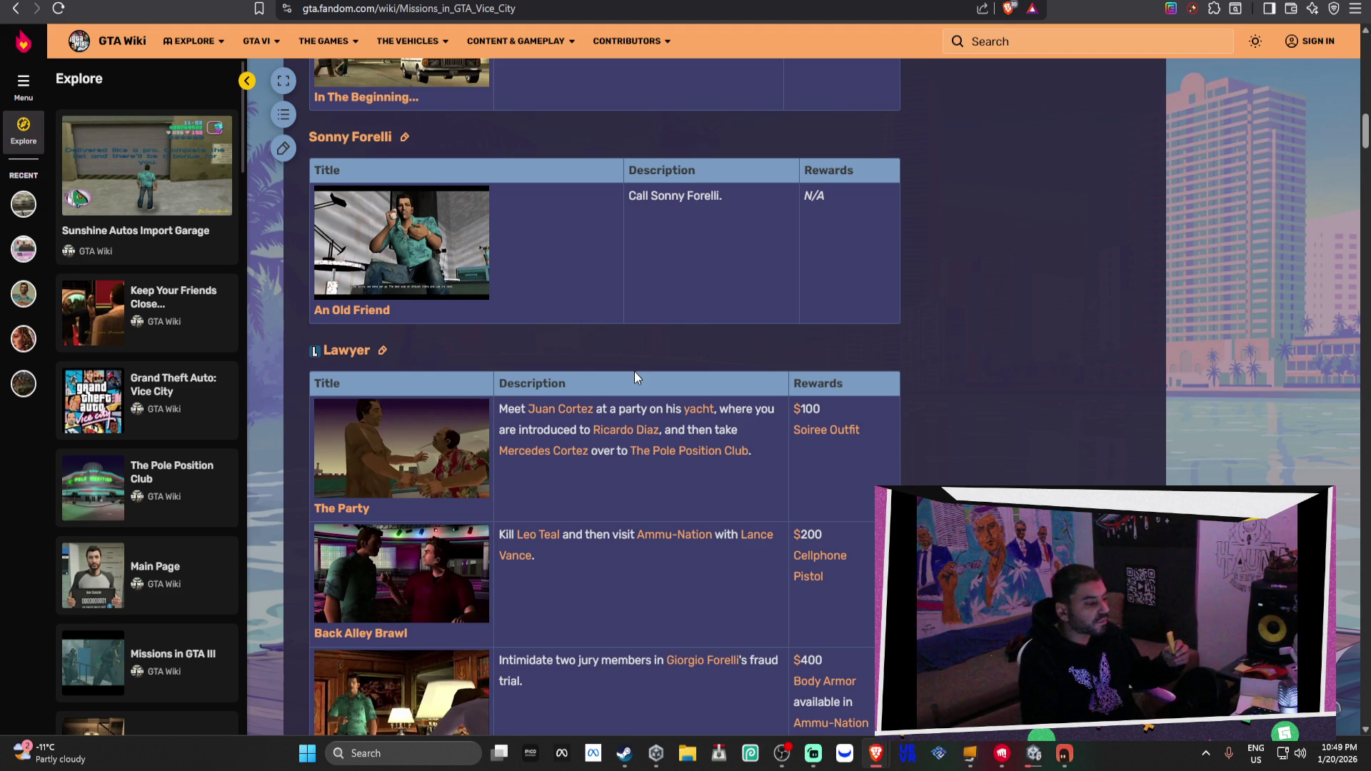
scroll(631, 386, down, 2)
scroll(629, 402, down, 2)
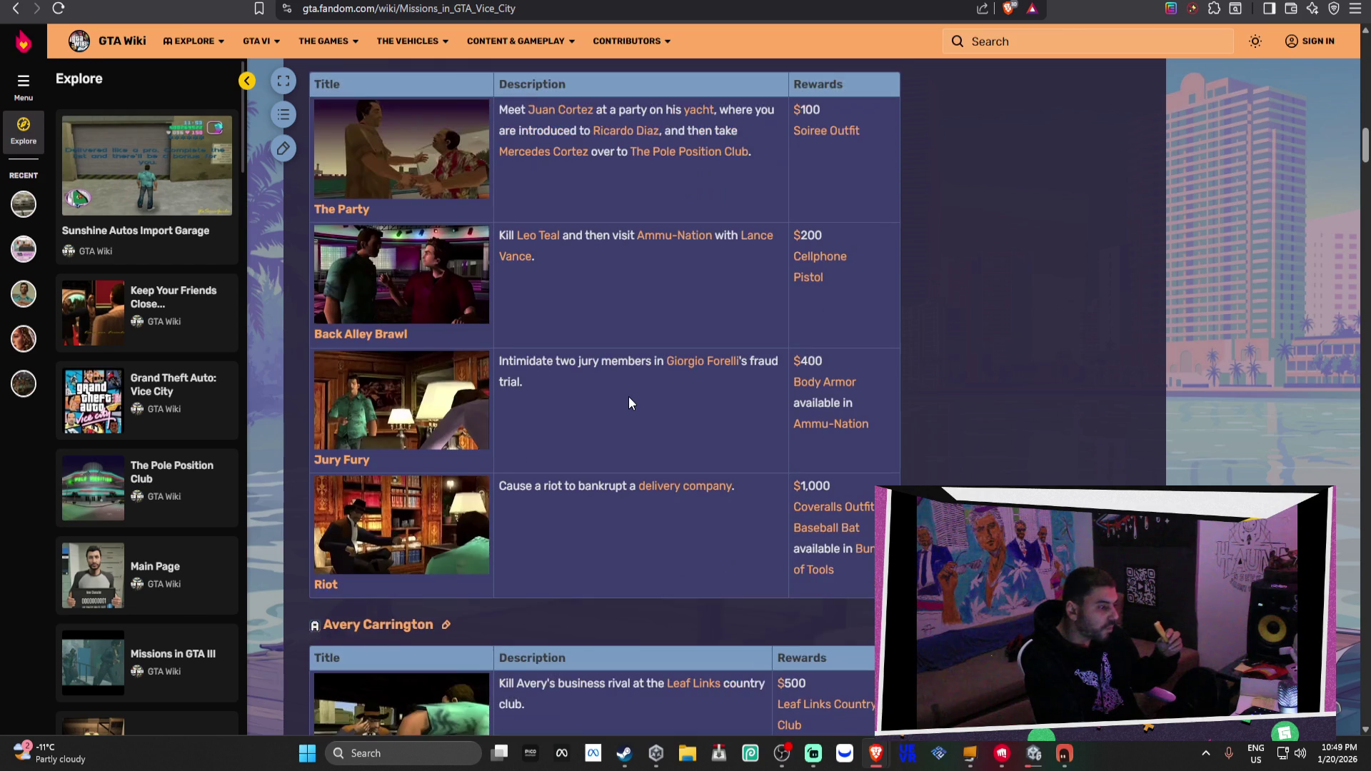
scroll(629, 402, down, 3)
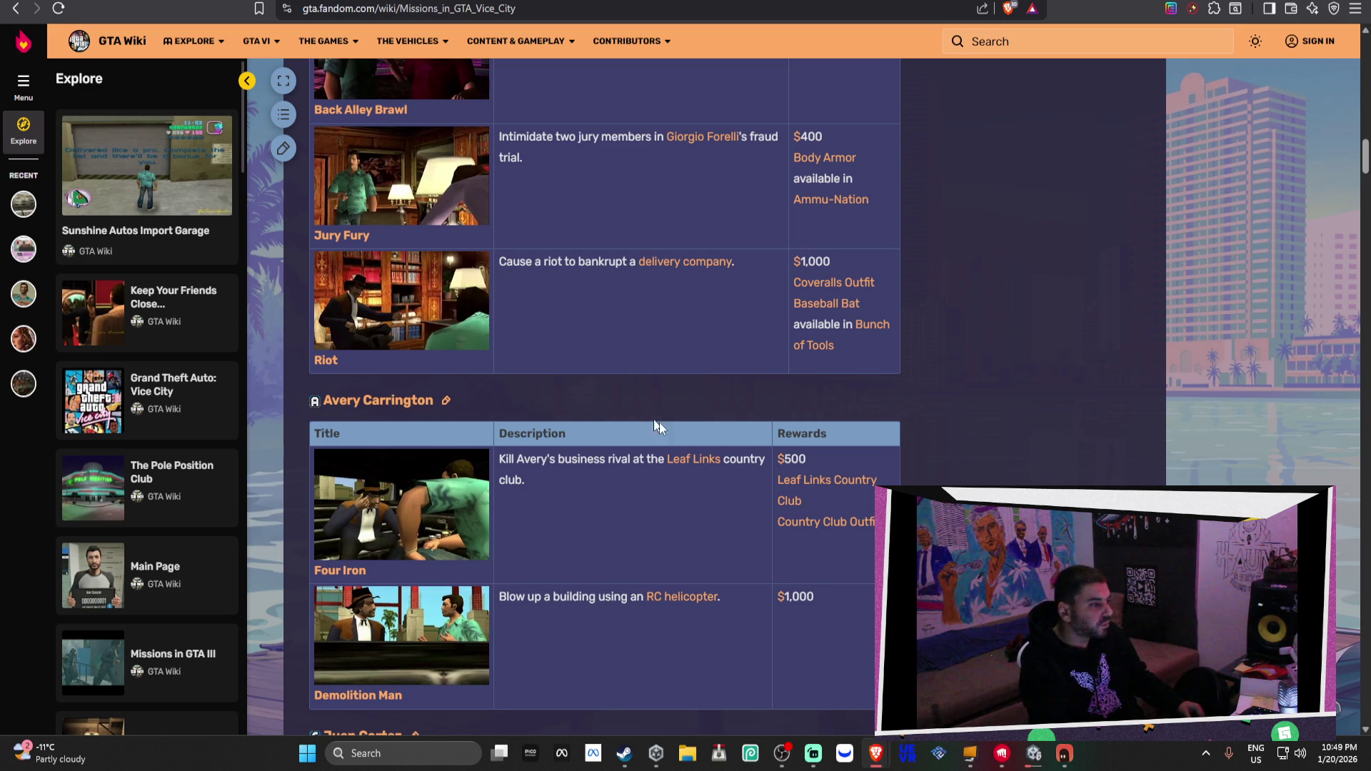
scroll(734, 341, up, 3)
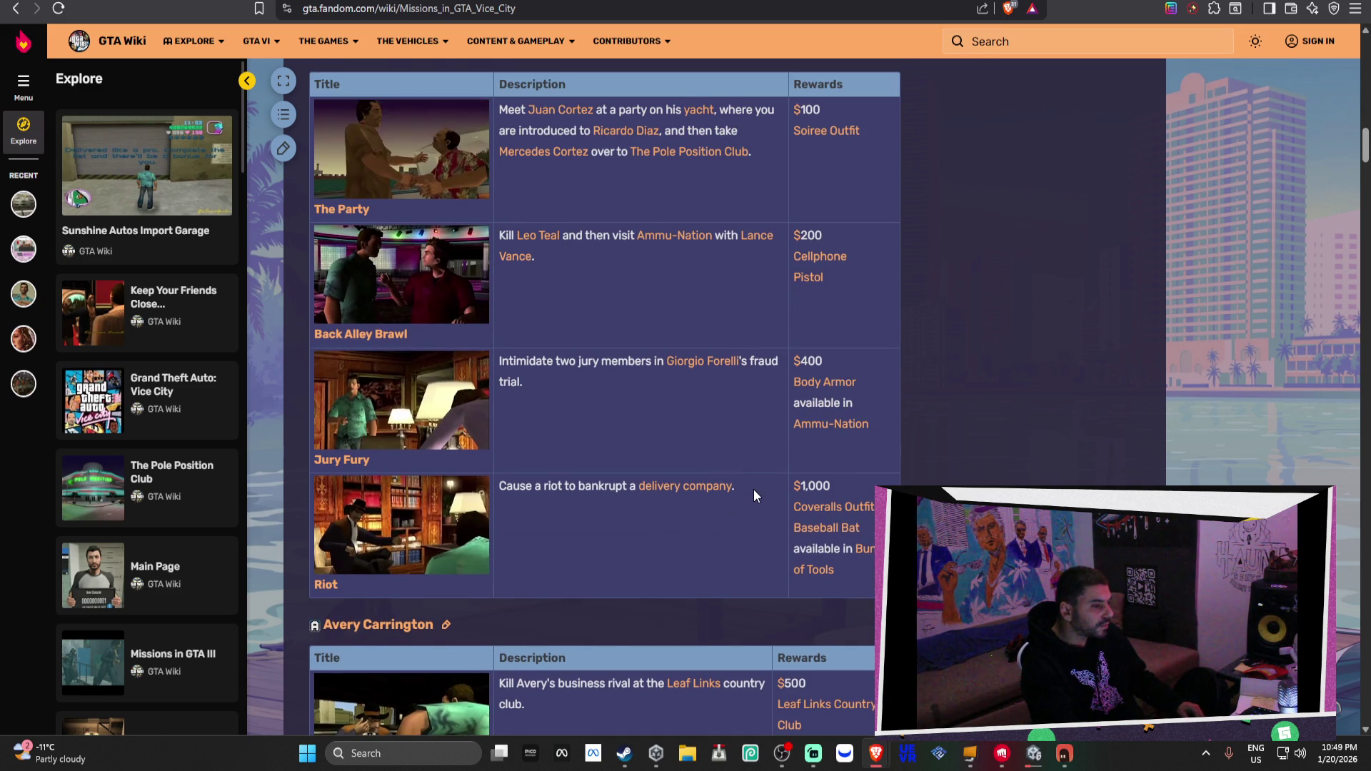
scroll(754, 492, up, 6)
scroll(754, 491, up, 2)
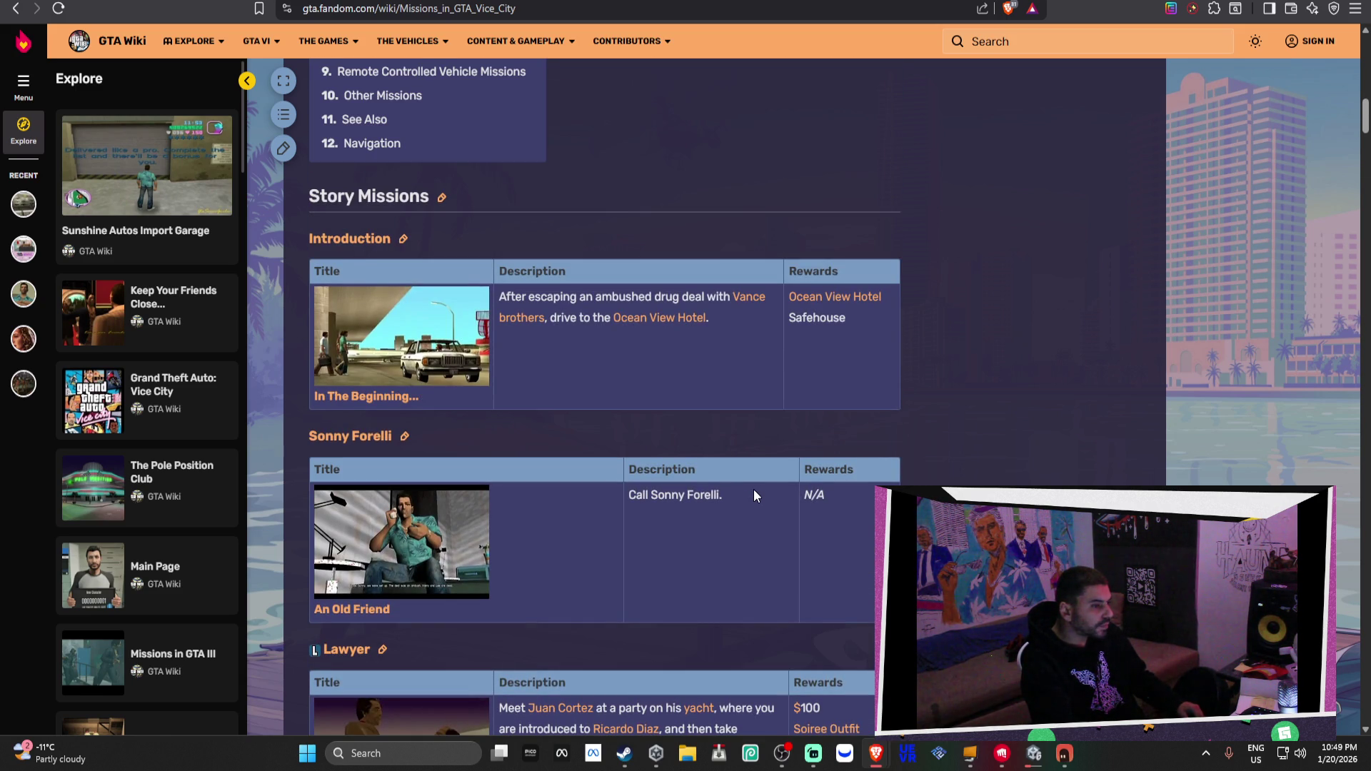
scroll(754, 491, down, 2)
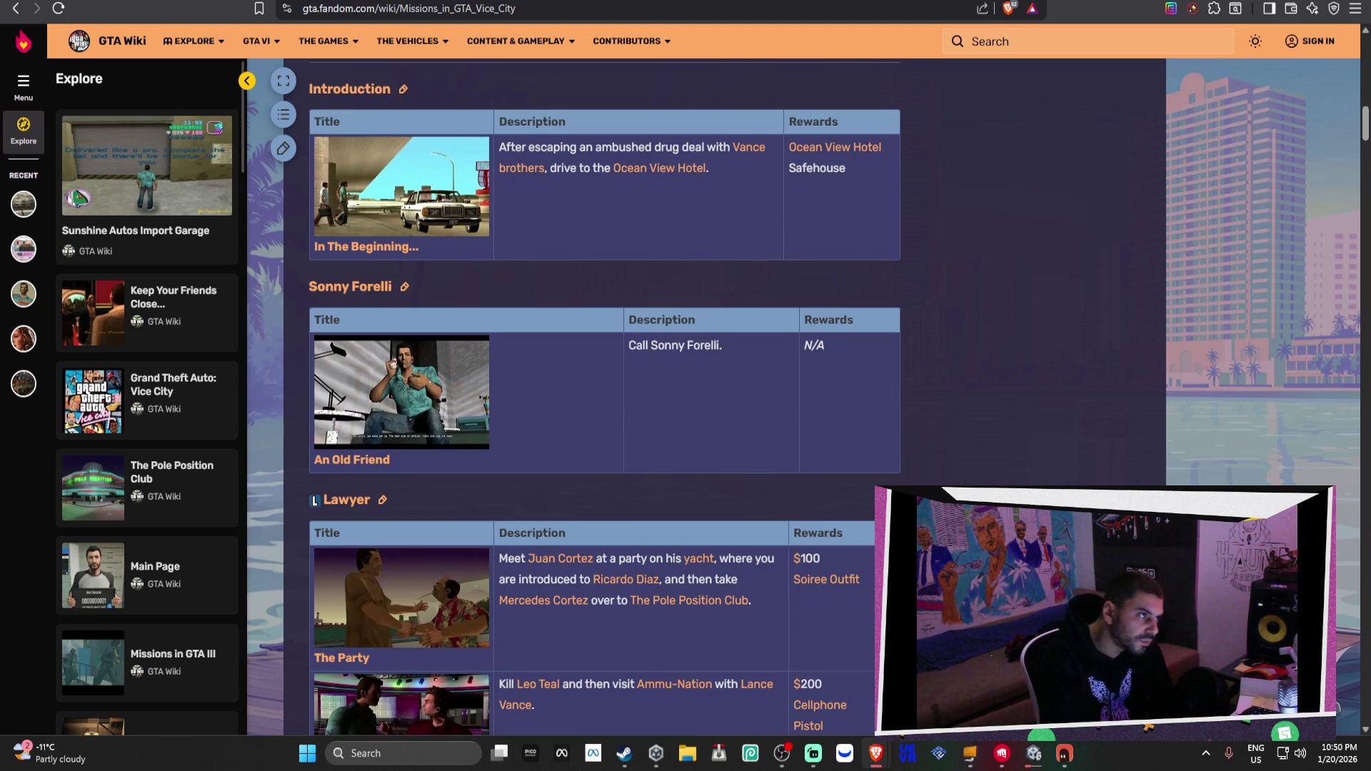
Search Google in a new tab for 'list of gta 3 missions'
key(ctrl+t)
text(list of gta 3 mis)
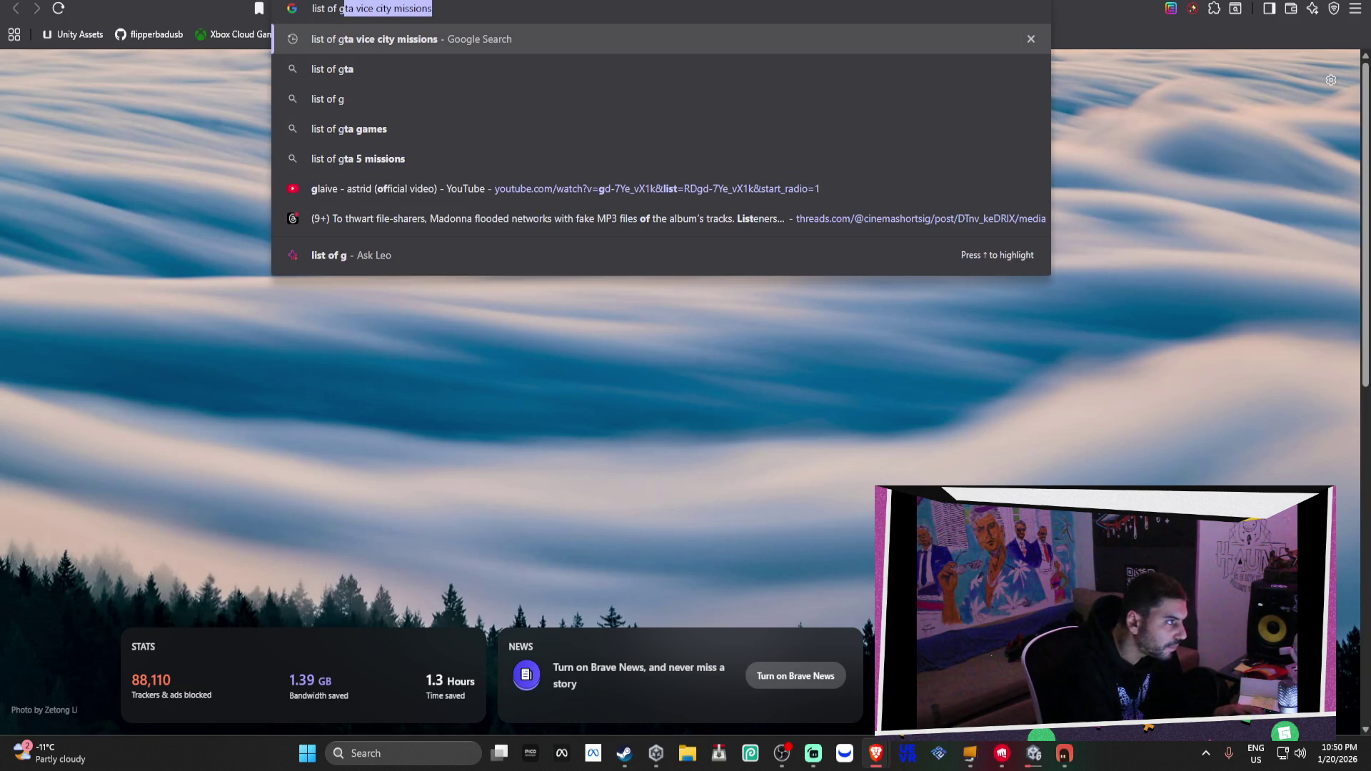
text(sions)
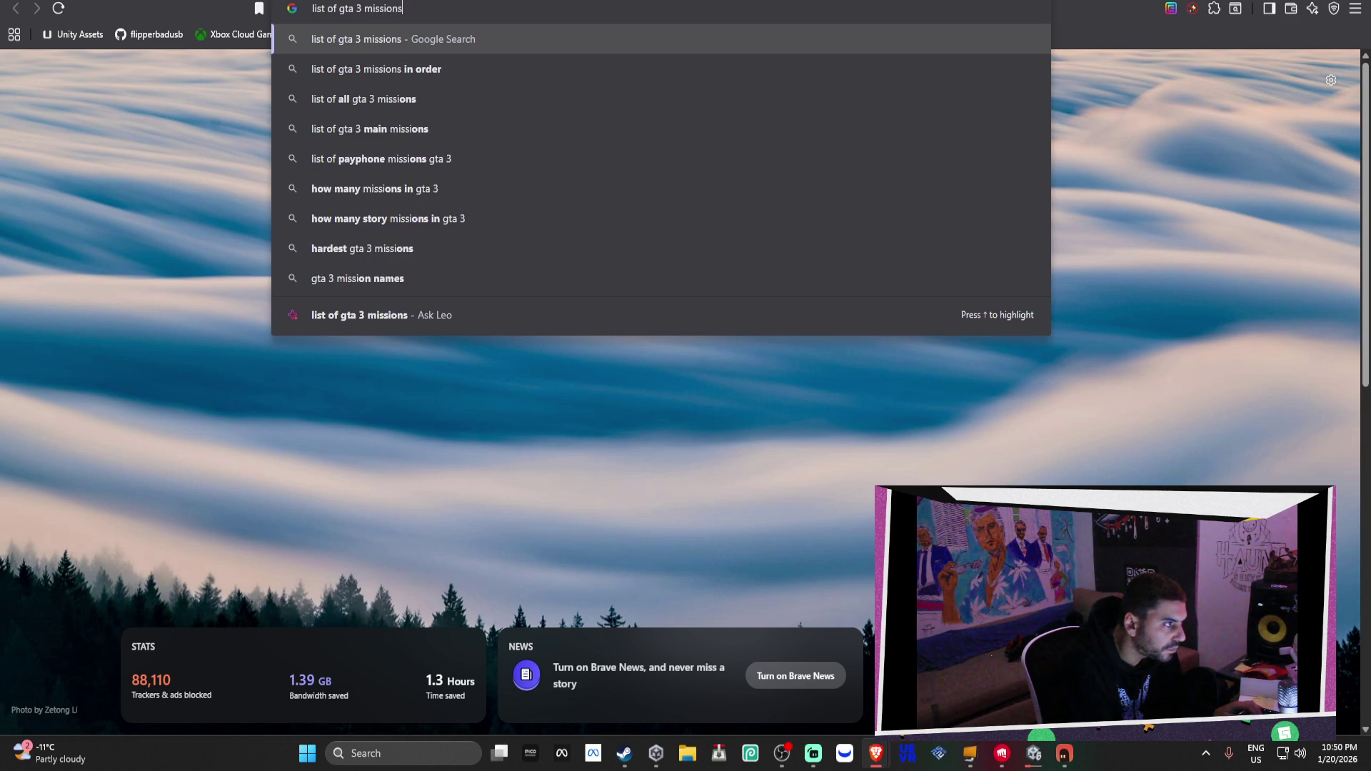
key(Return)
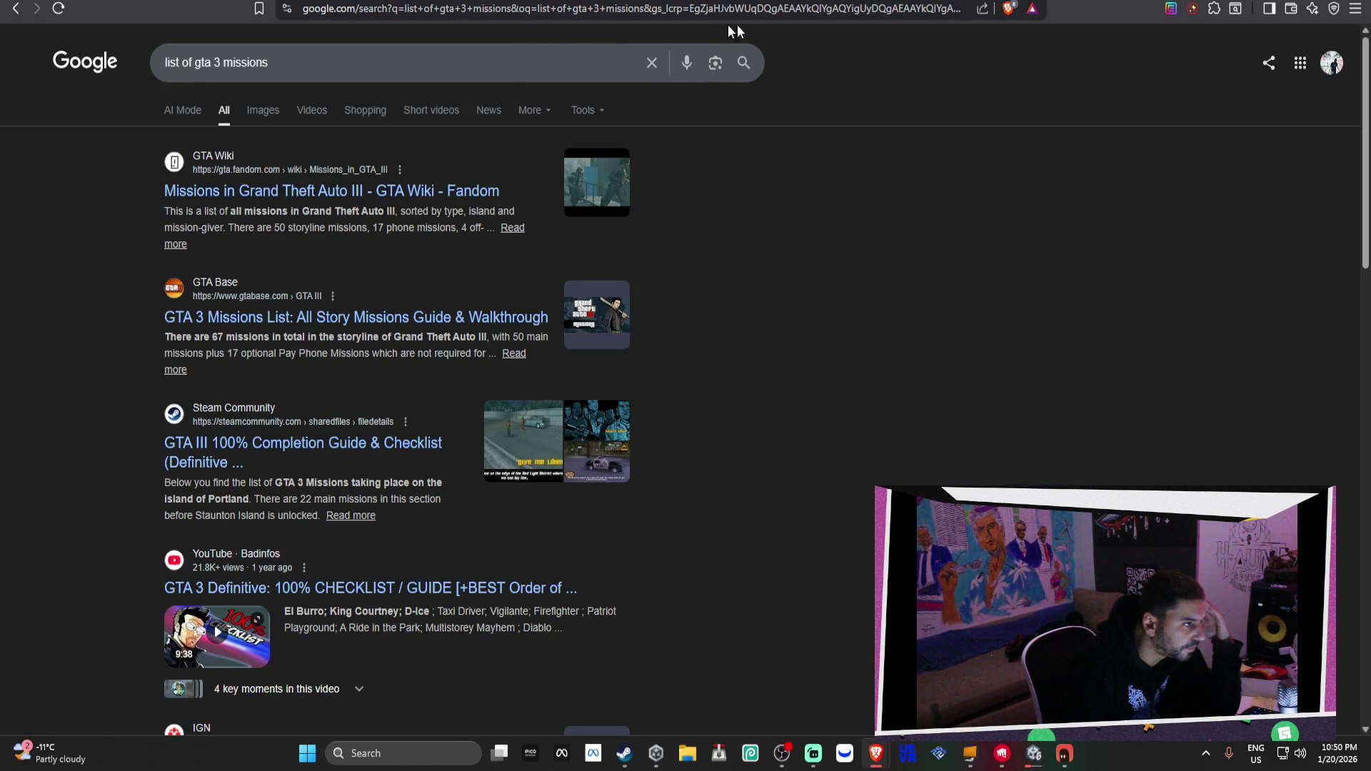
click(900, 1)
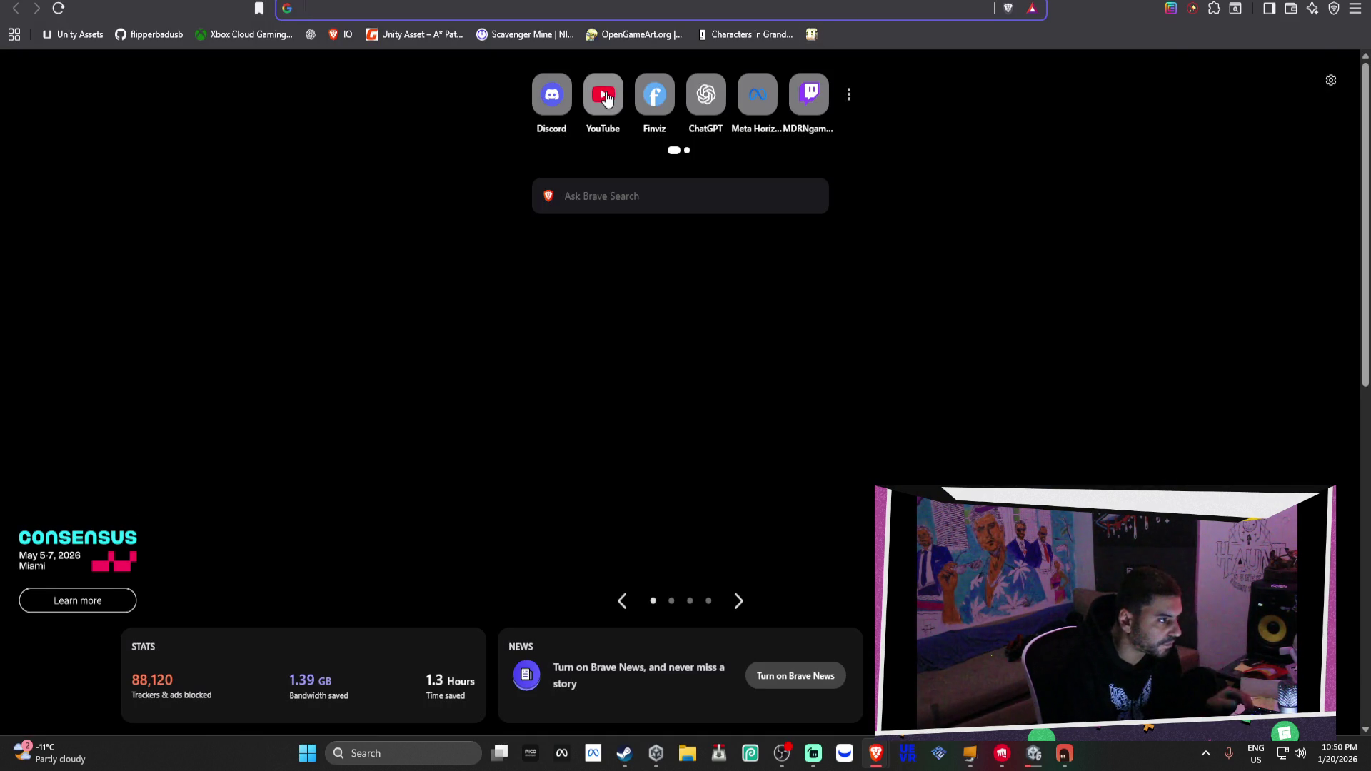
click(604, 95)
key(ctrl+w)
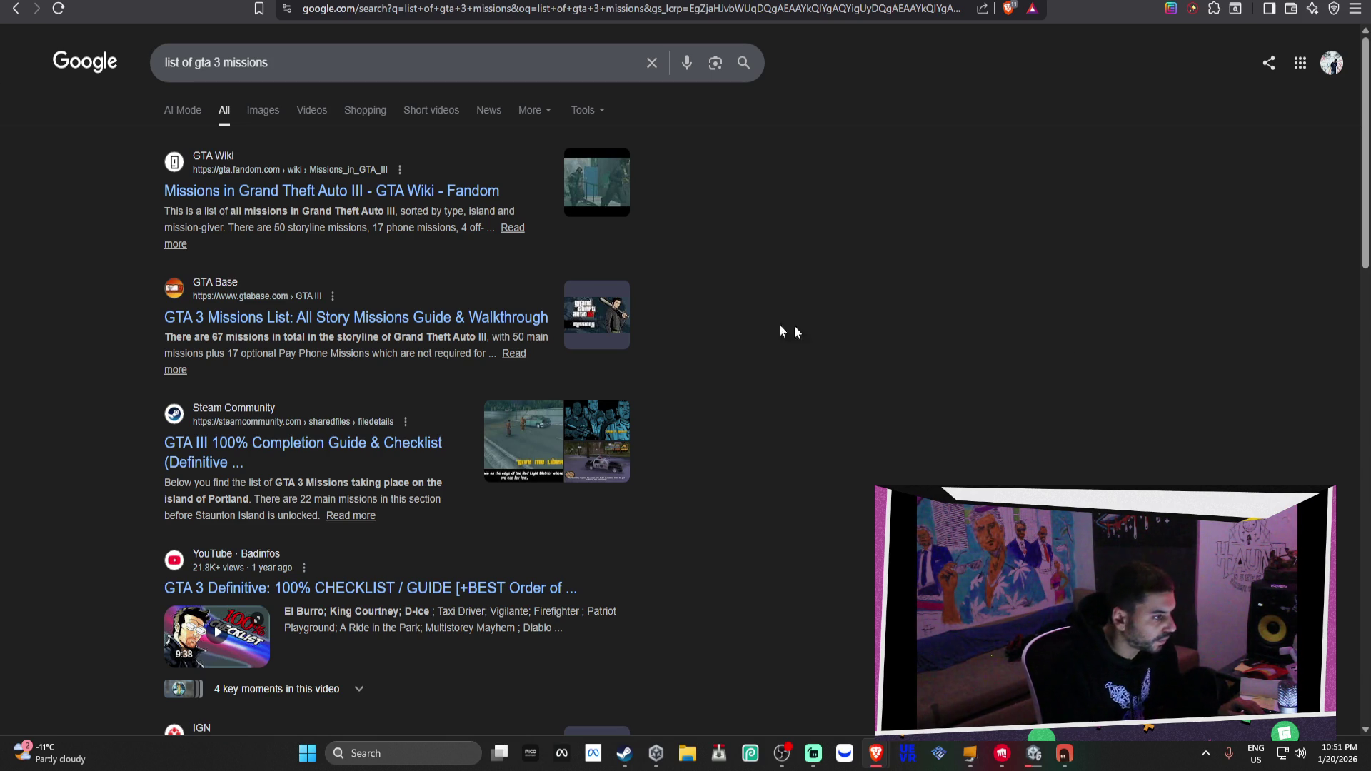
Open the GTA Wiki Missions in GTA III page and highlight the Portland Safehouse reward
click(386, 191)
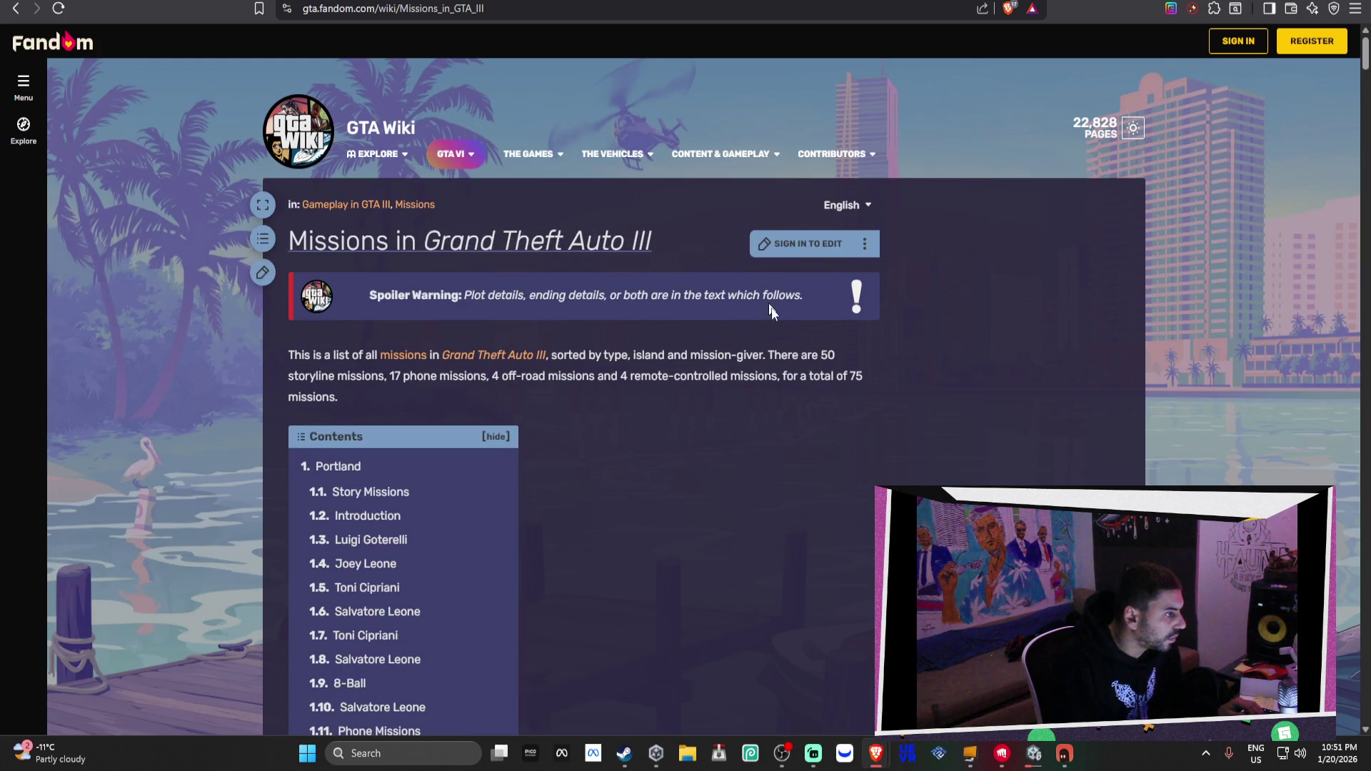
scroll(798, 384, down, 15)
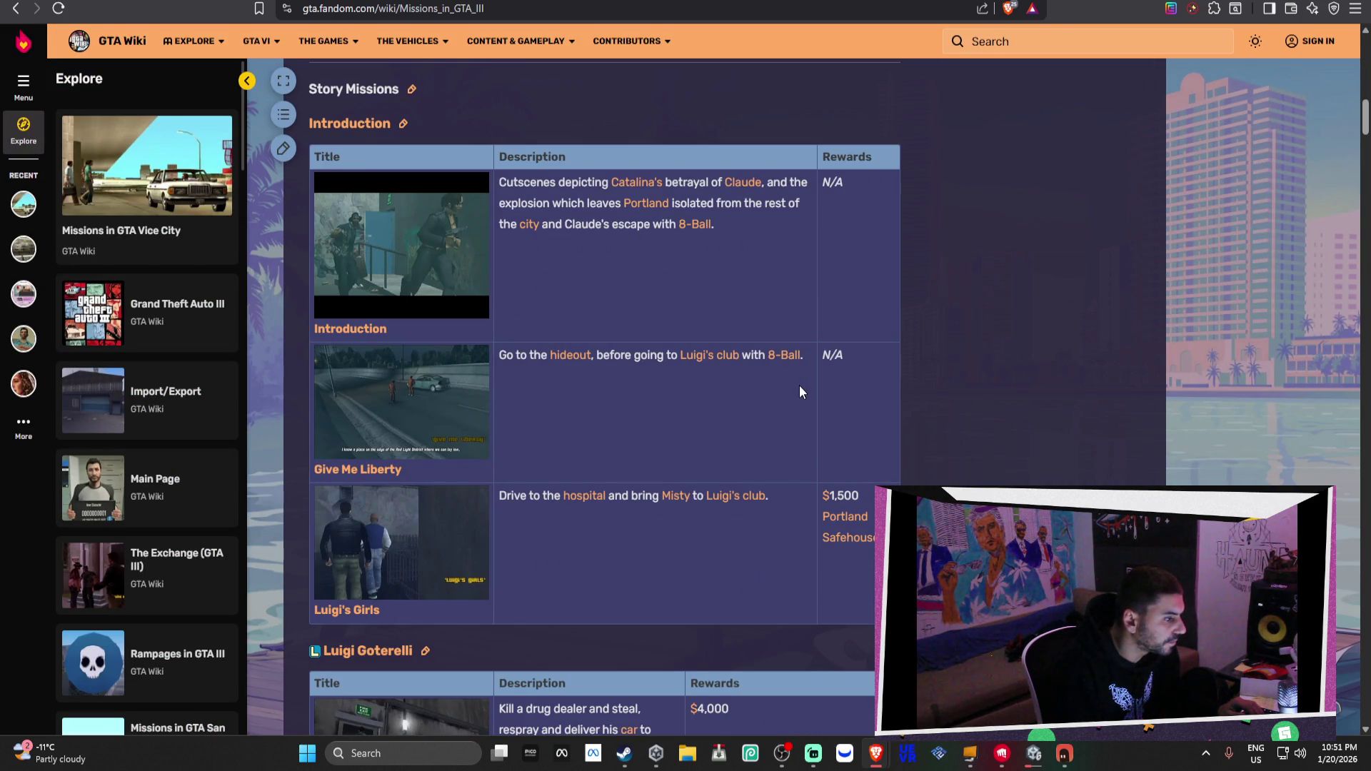
drag(868, 539, 828, 495)
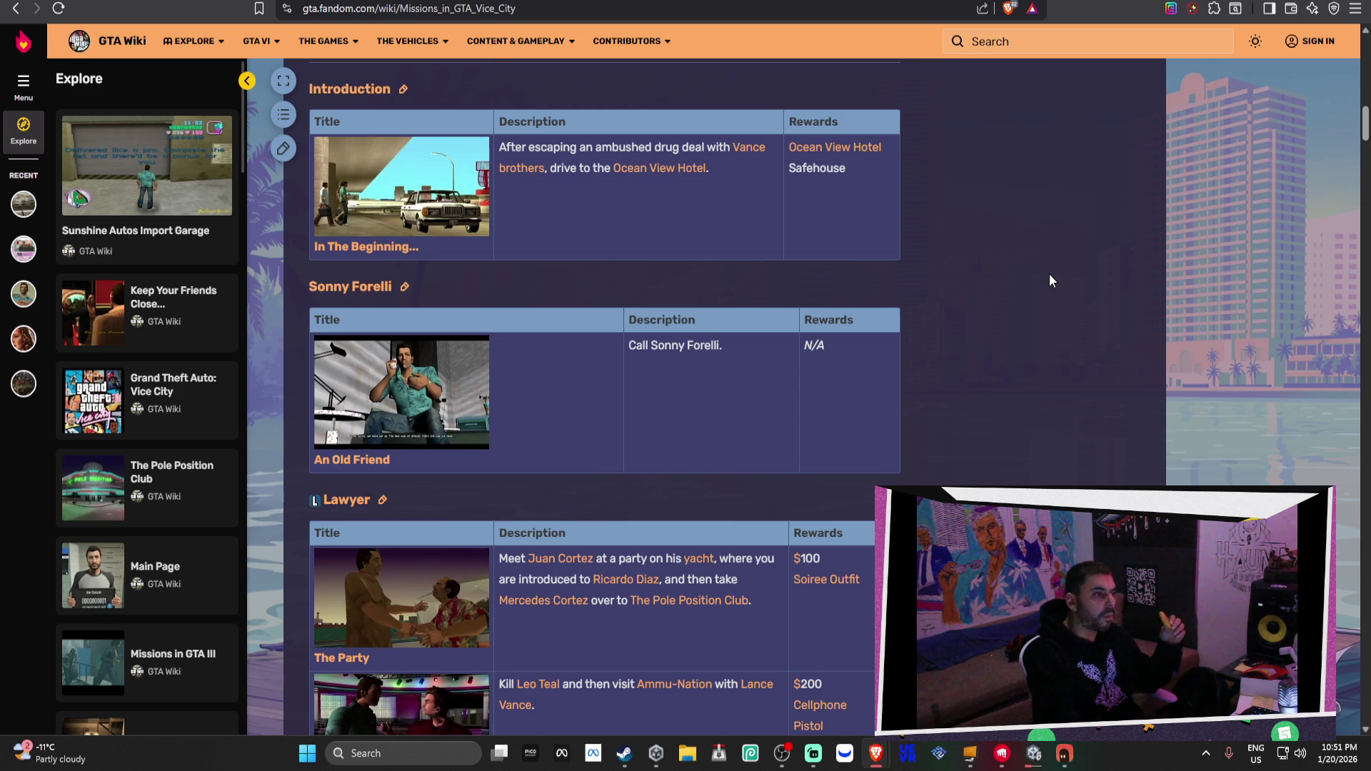
On the Streets Of Miami board, add a 'safe house' card to the BRAINSTORM list
click(259, 2)
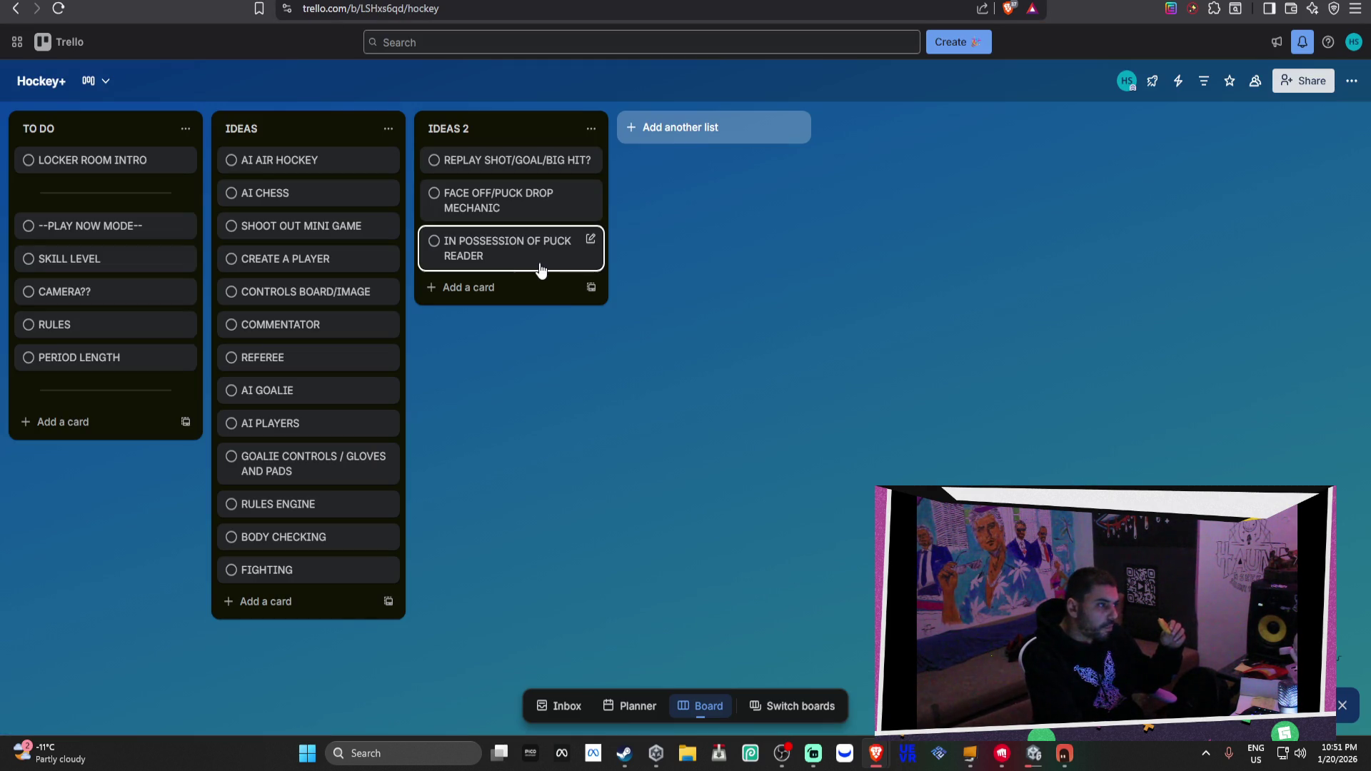
click(411, 3)
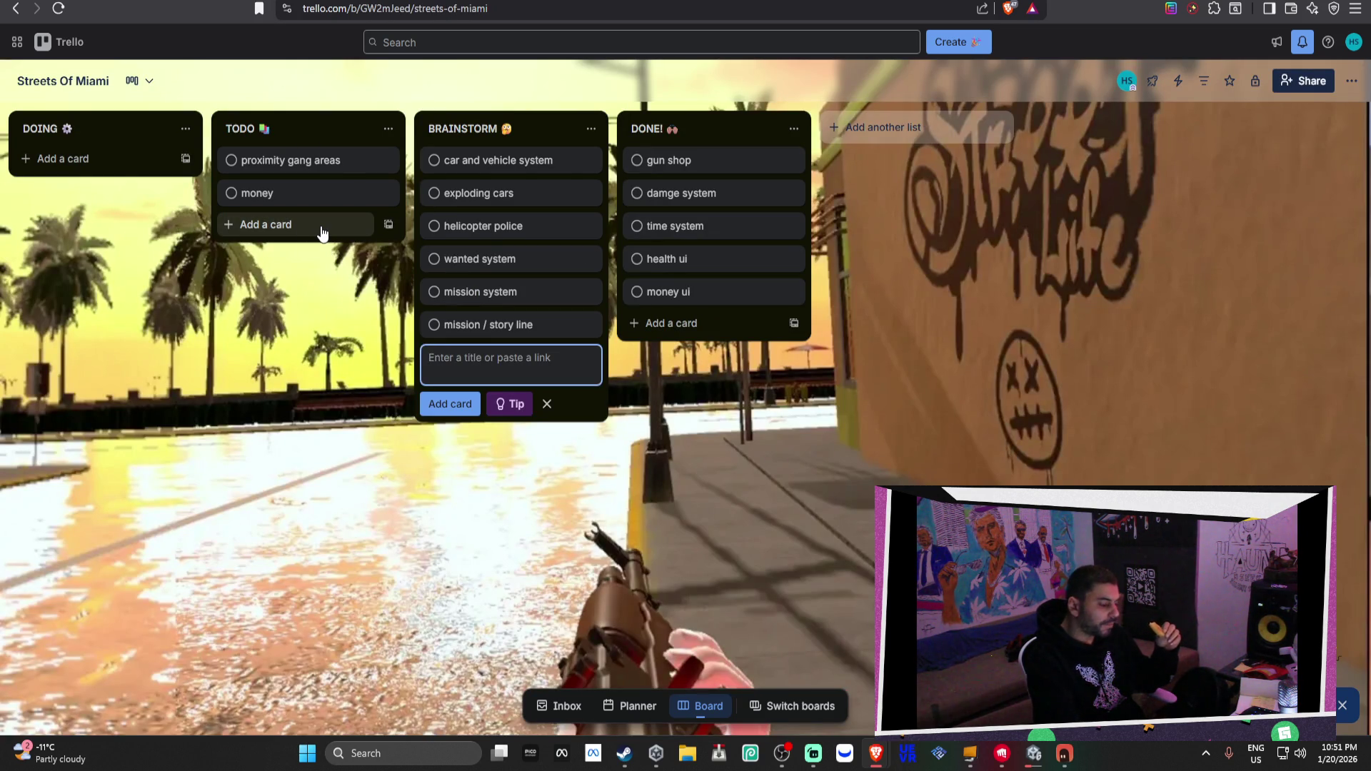
text(sd)
text(afe hou)
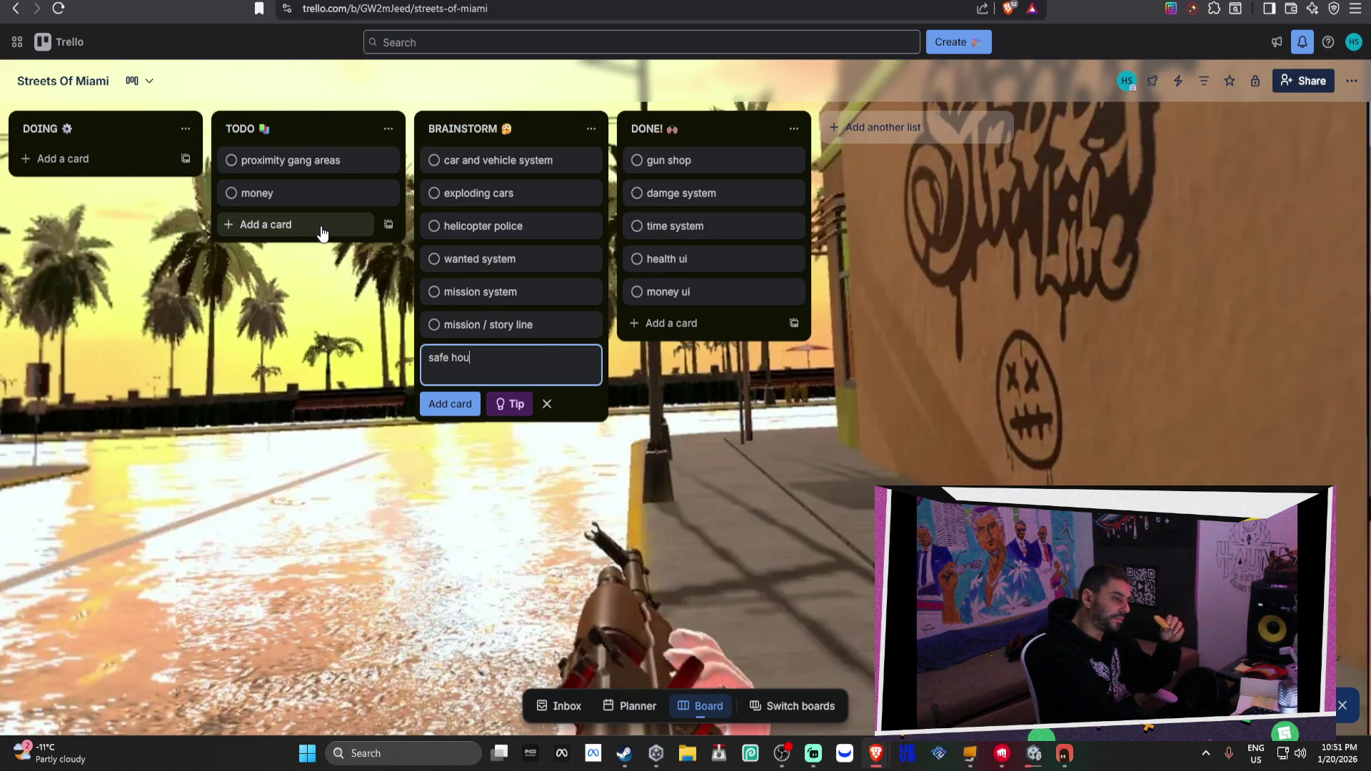
text(se')
key(Return)
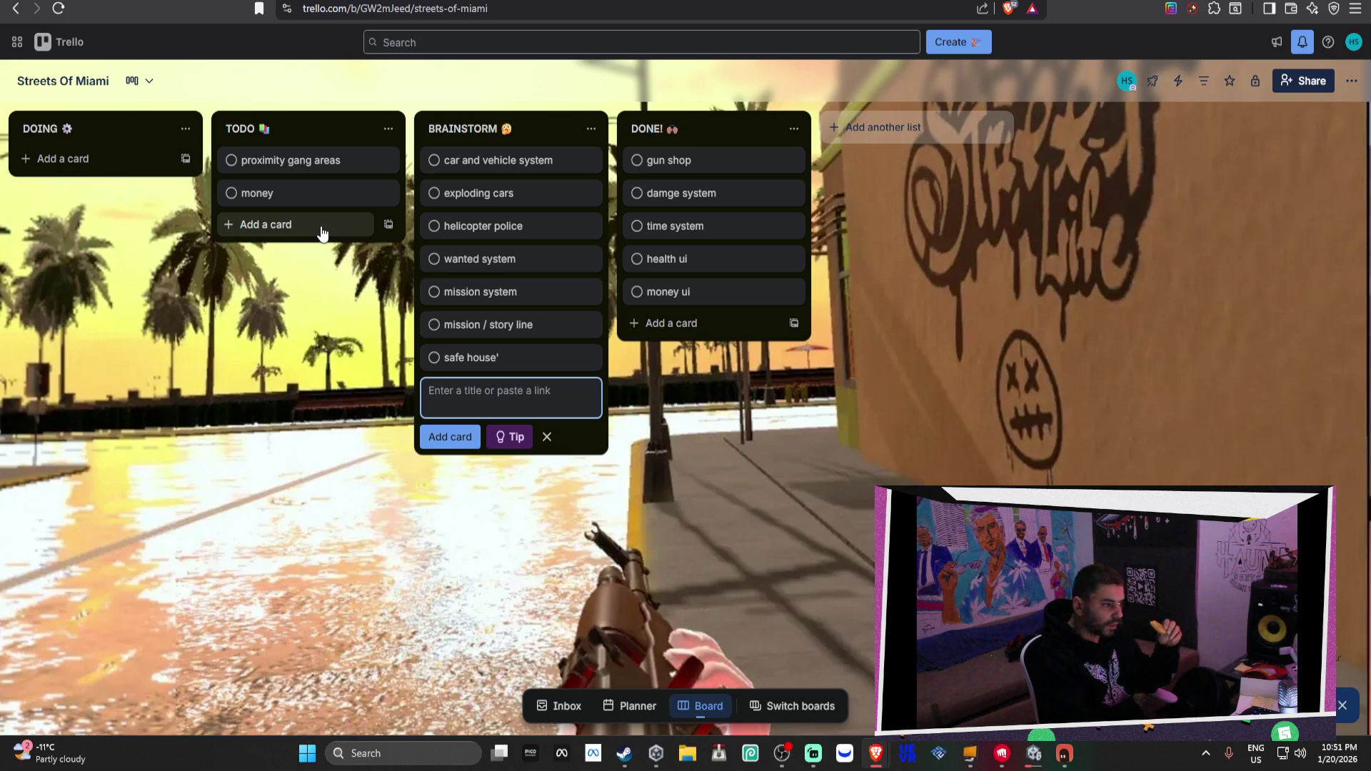
Correct the new card's title to 'safe house', close it, and return to the wiki
click(519, 359)
click(530, 122)
key(Return)
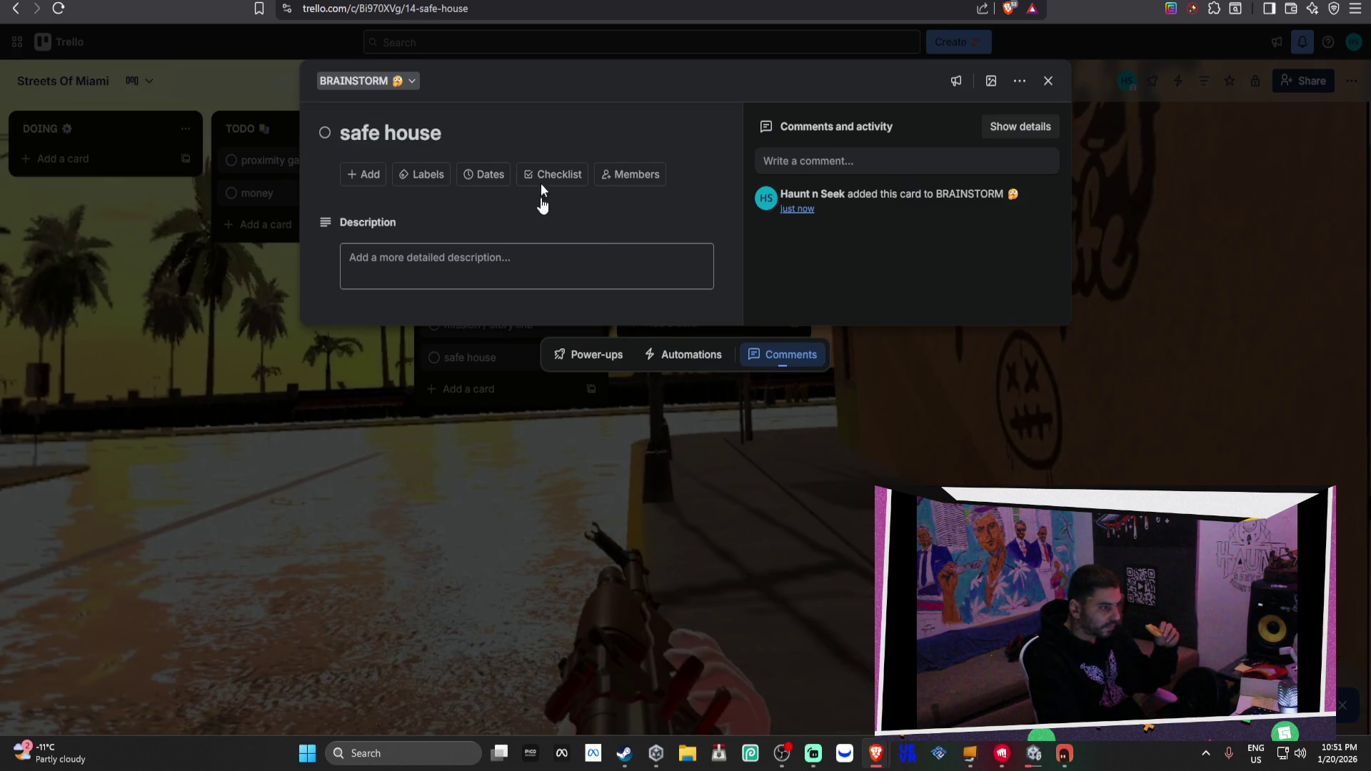
click(560, 543)
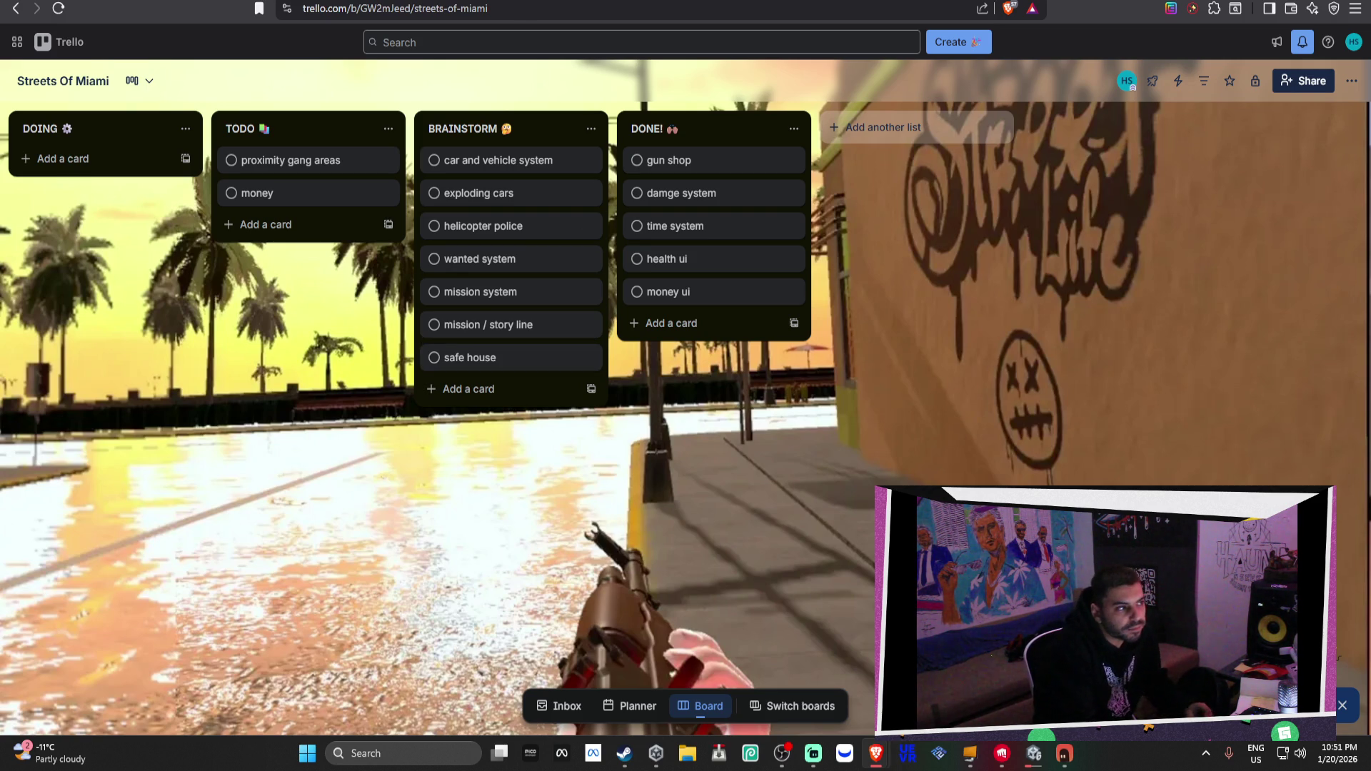
key(ctrl+Tab)
scroll(733, 189, down, 4)
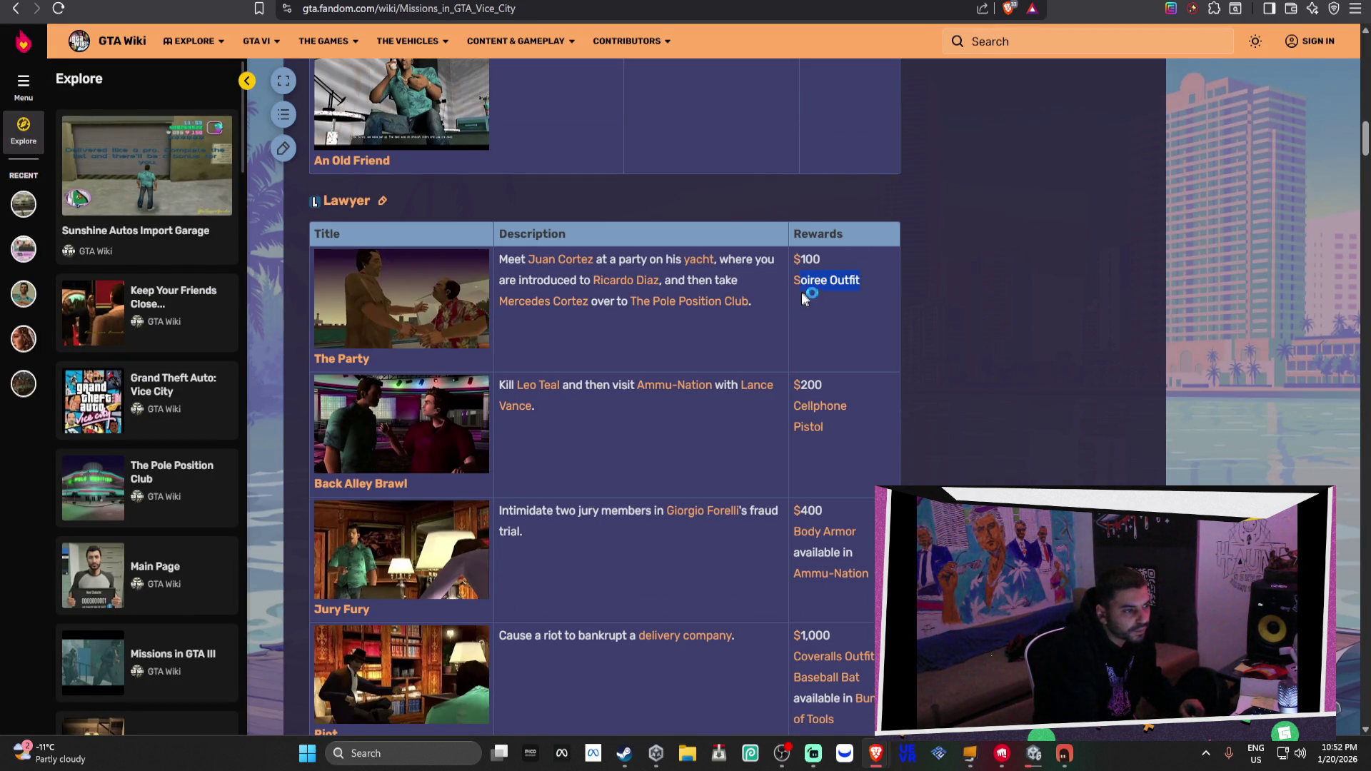
click(1049, 367)
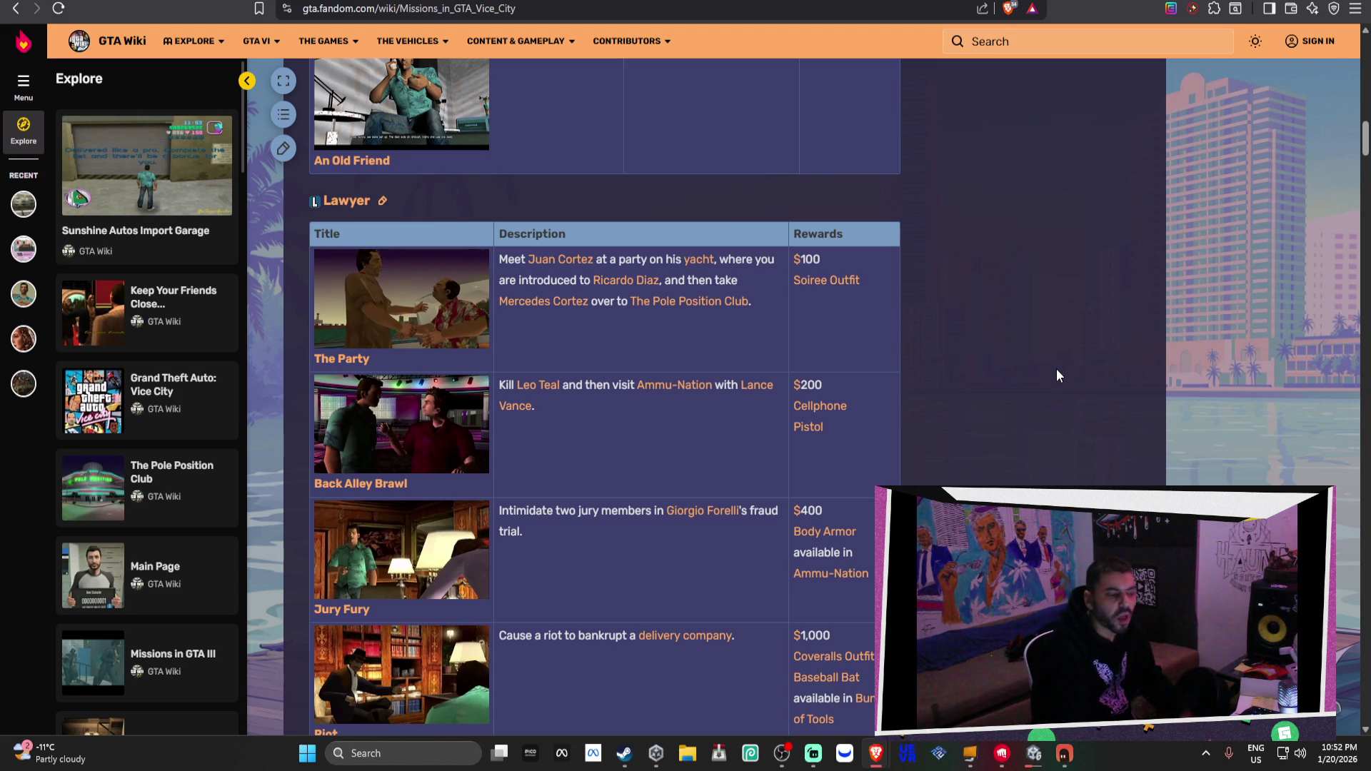
key(ctrl+Tab)
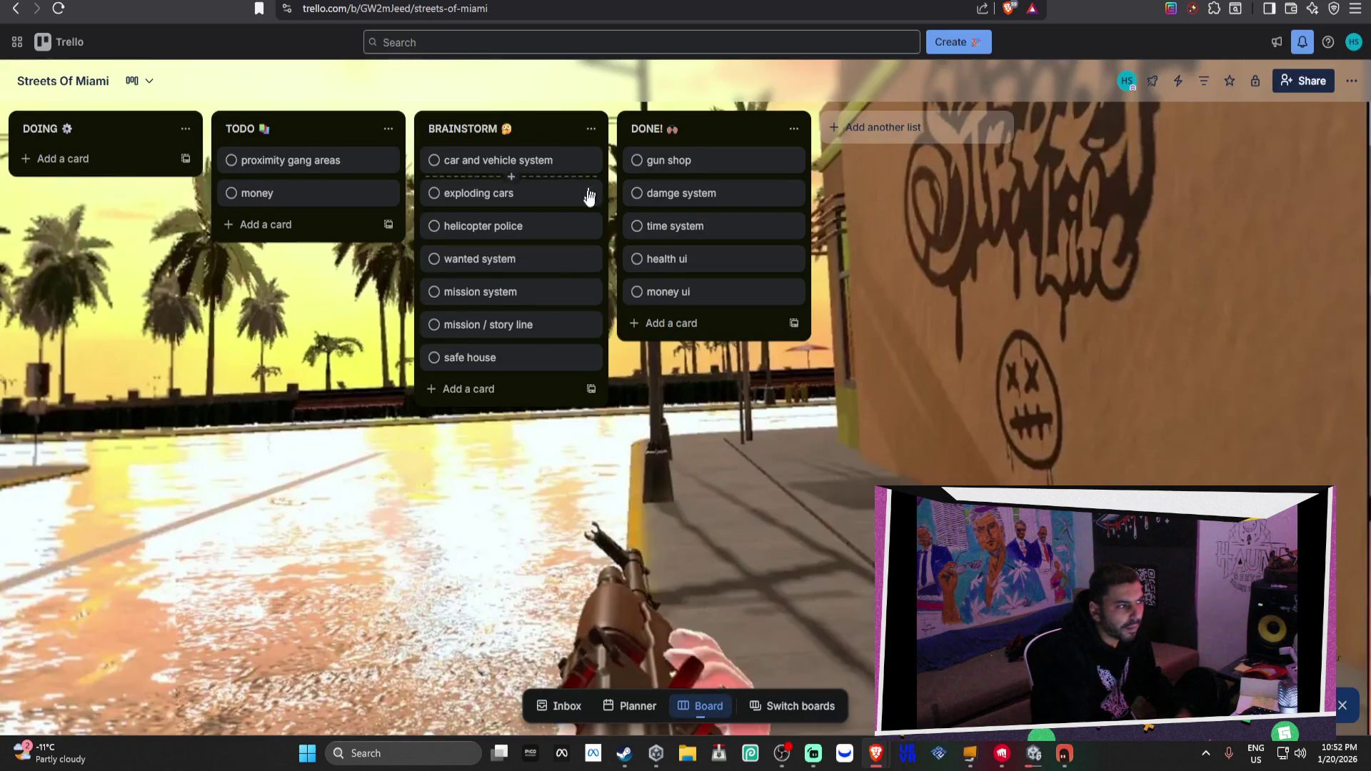
Add a 'closet system for player clothing' card to BRAINSTORM, then return to the Vice City missions wiki
click(501, 403)
text(clo)
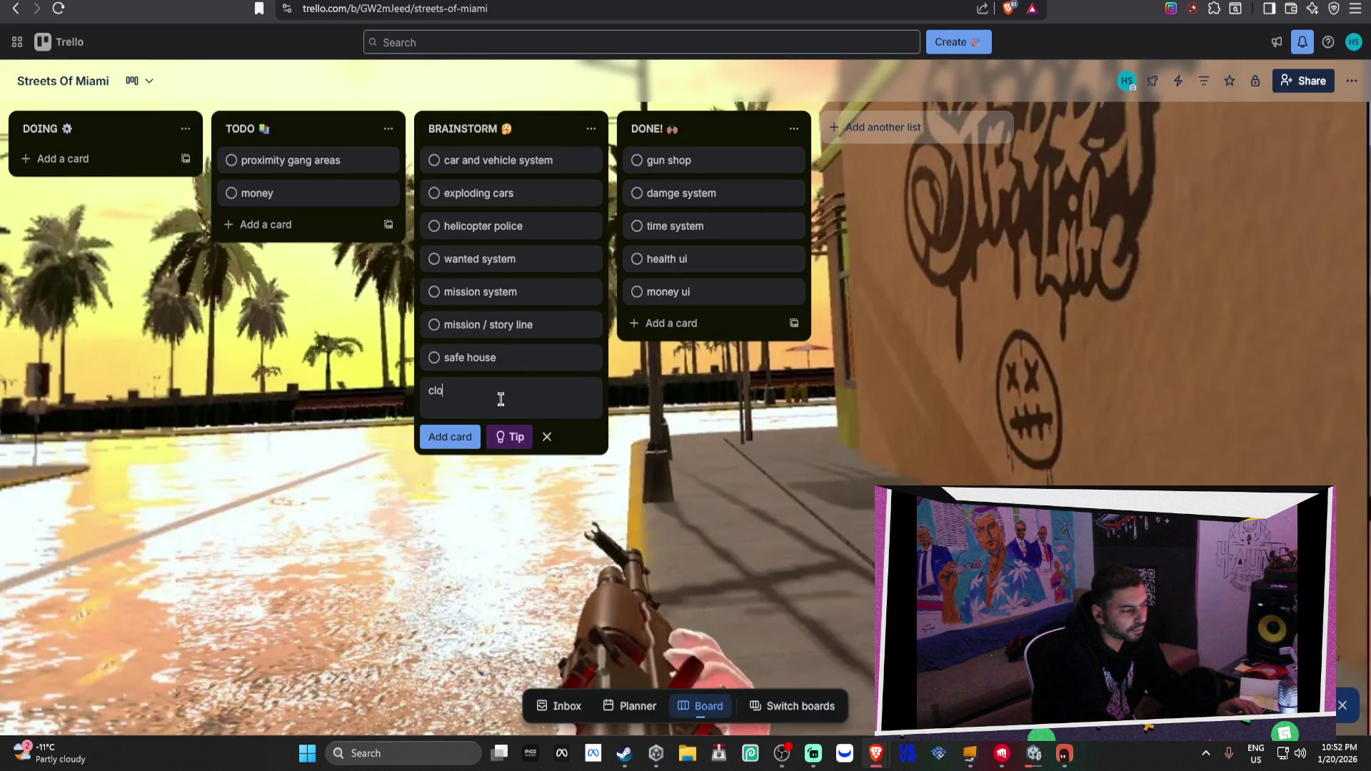
text(set syste)
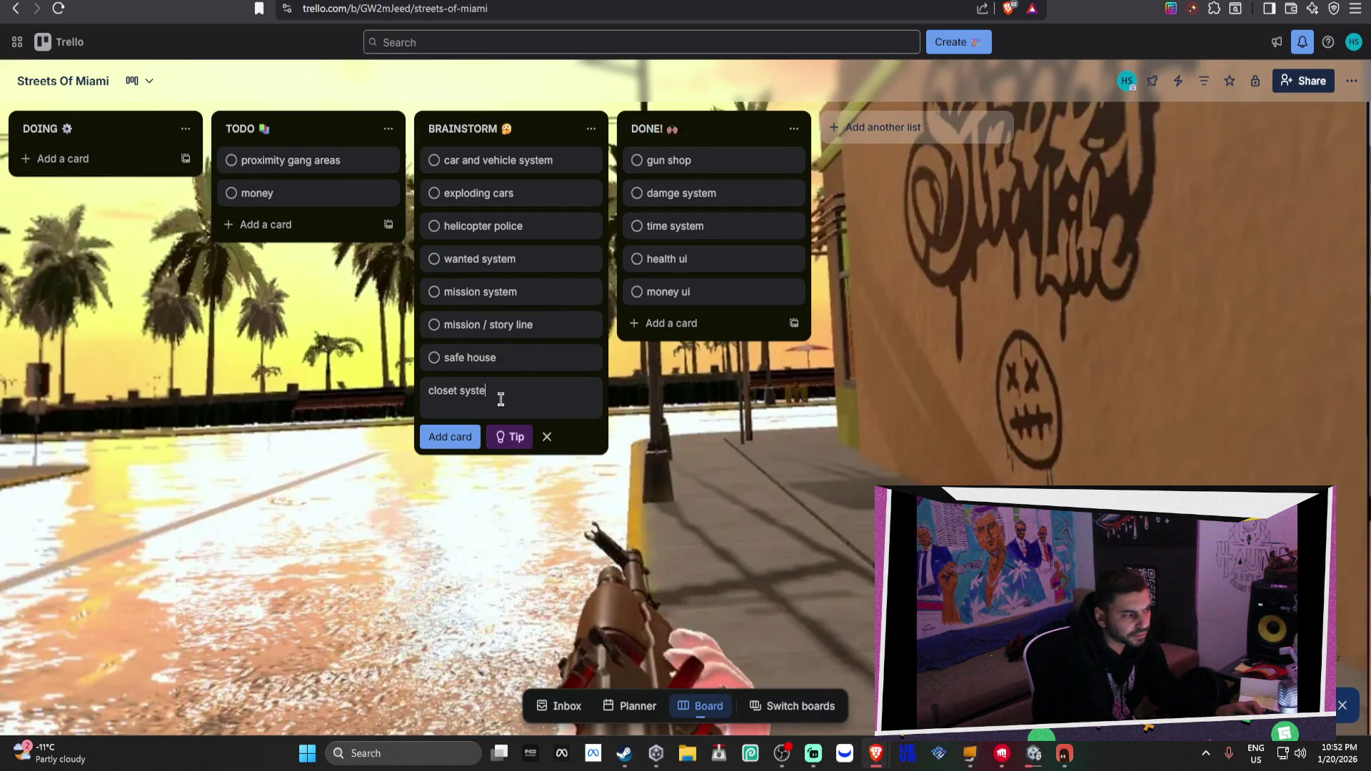
text(m for)
text( player )
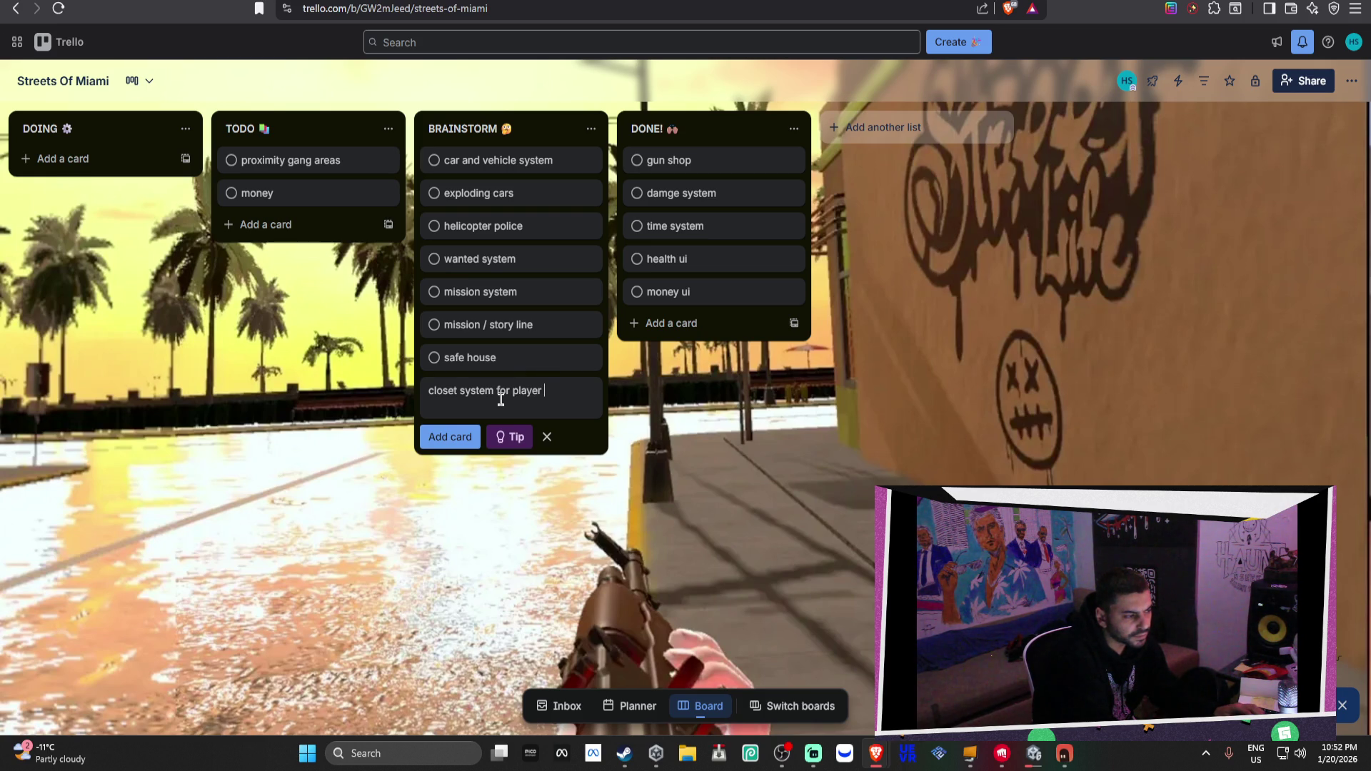
text(cloit)
text(thing)
key(Return)
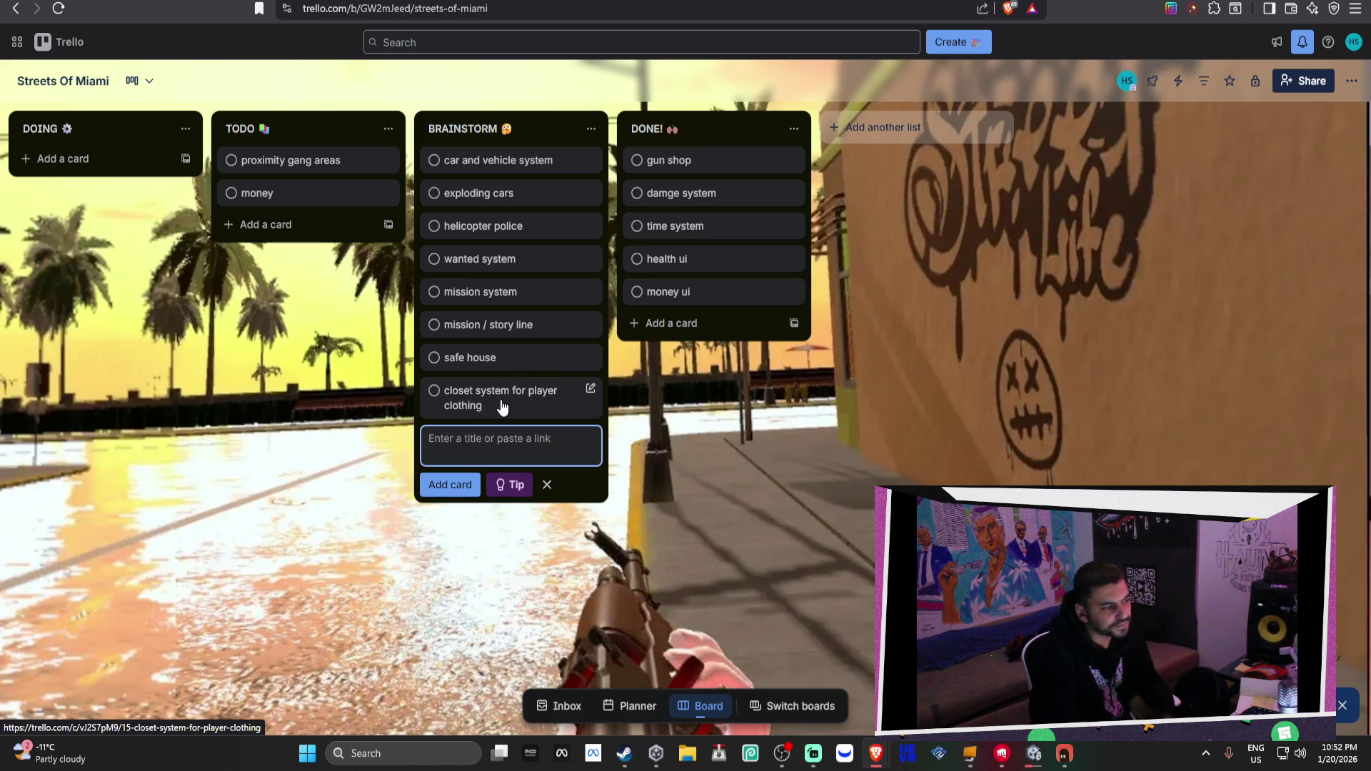
key(ctrl+Tab)
scroll(988, 237, down, 3)
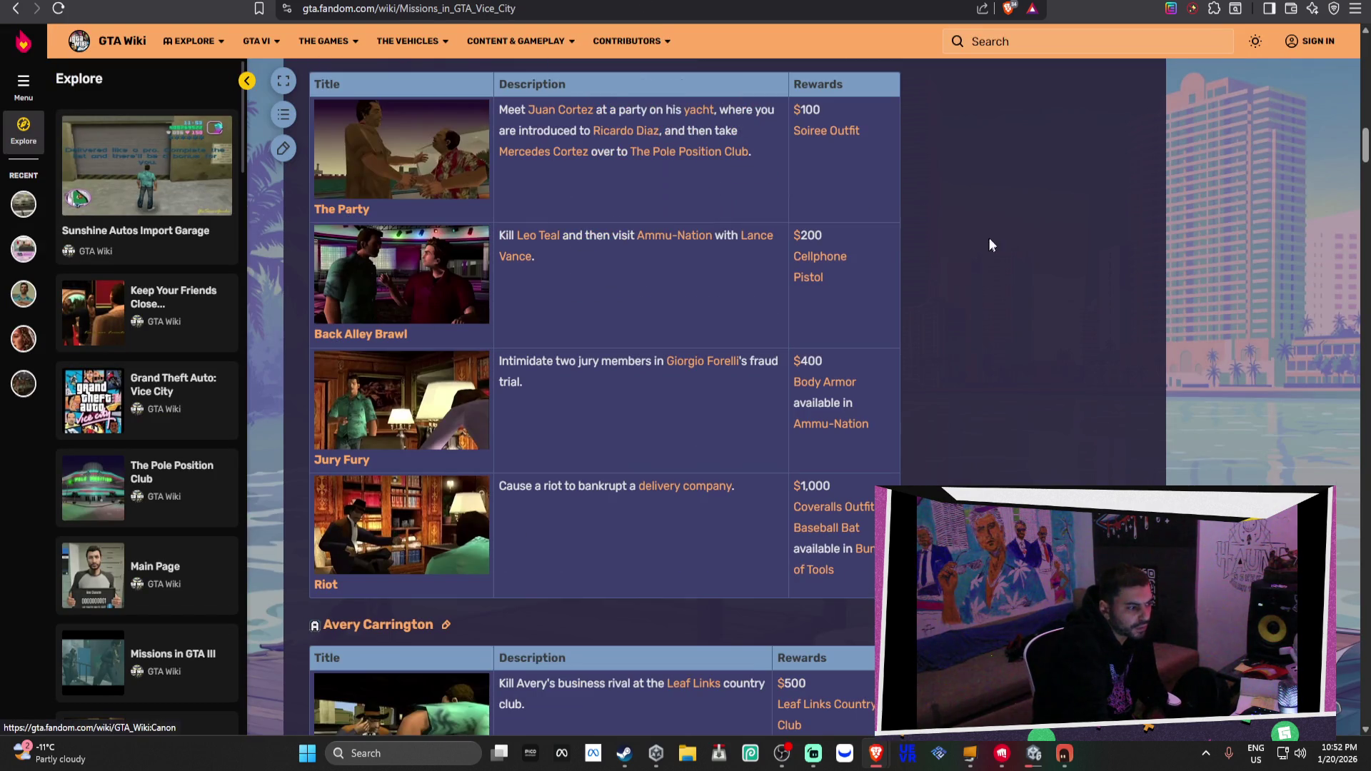
drag(871, 288, 722, 236)
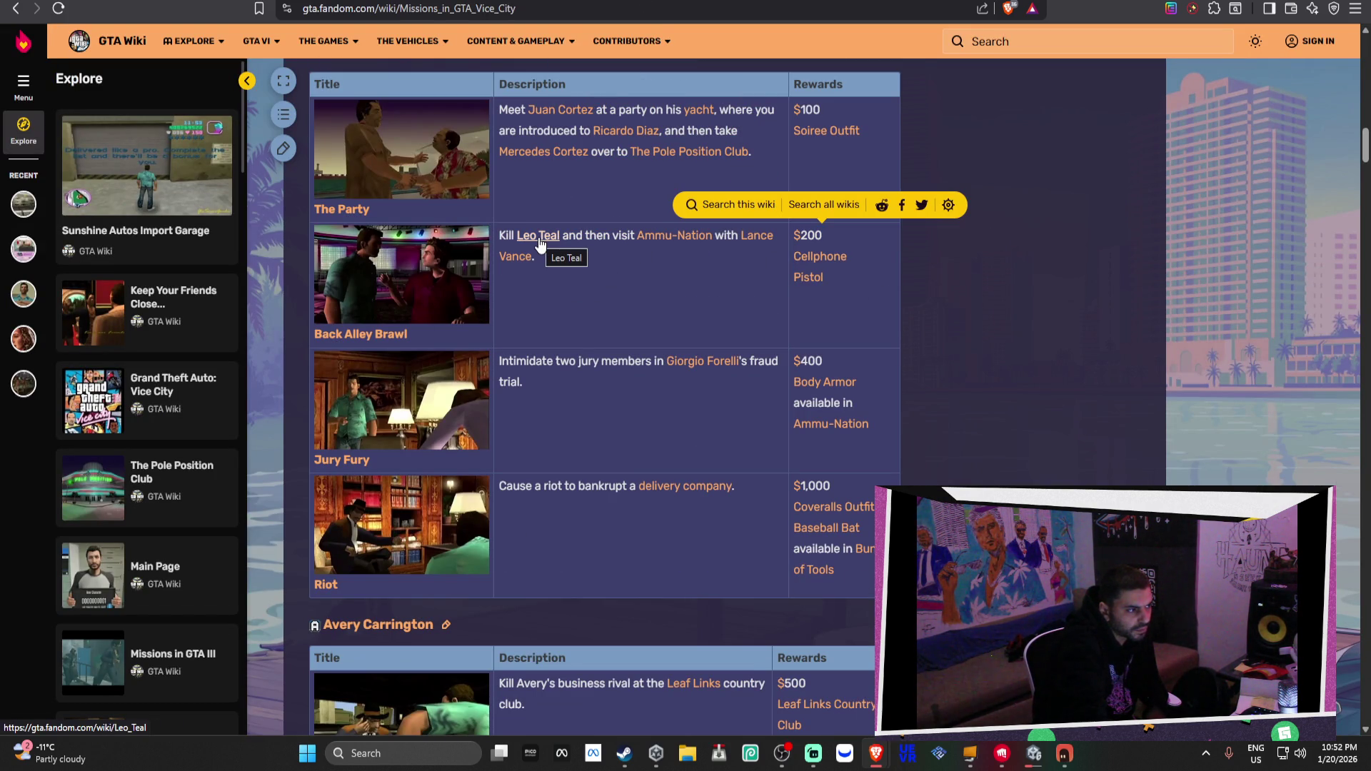
click(915, 291)
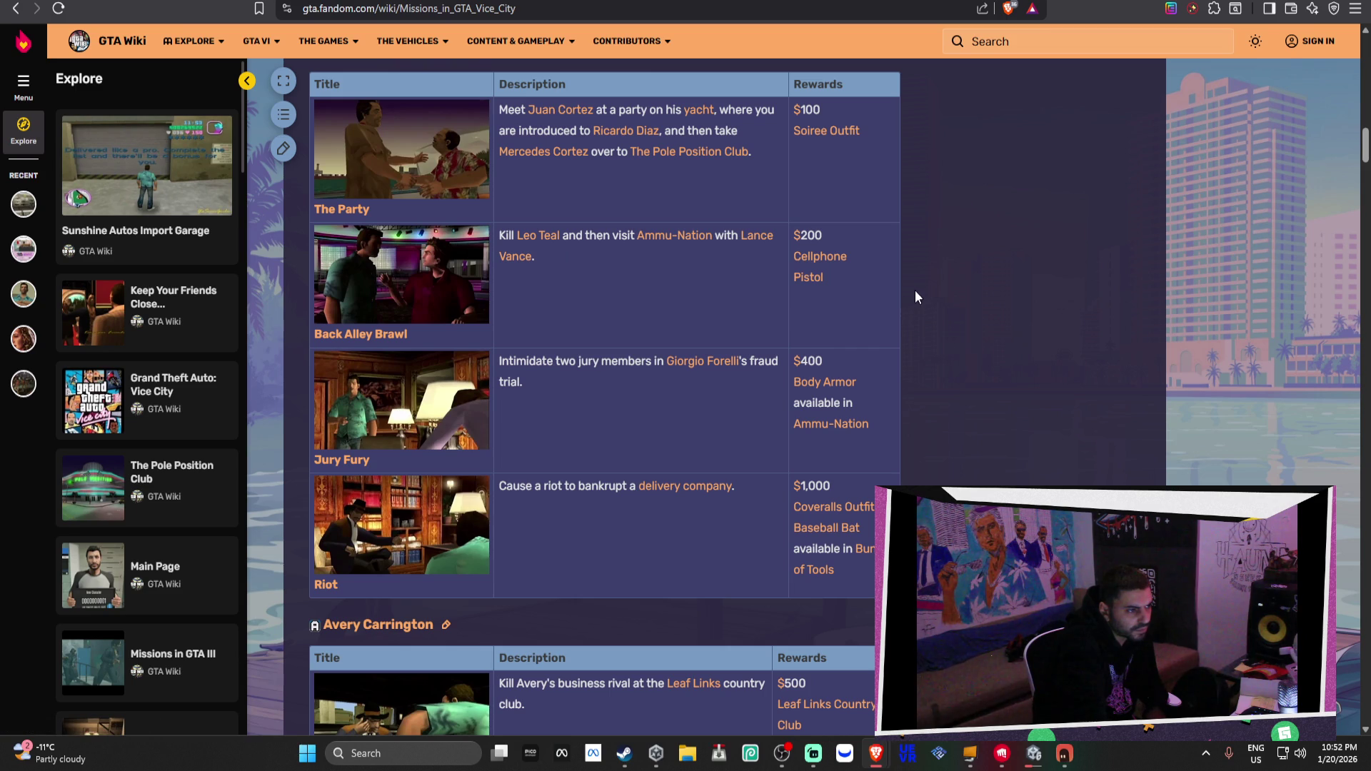
mouse_move(499, 235)
mouse_down()
mouse_move(722, 243)
mouse_move(739, 273)
mouse_up()
click(738, 273)
scroll(766, 273, up, 1)
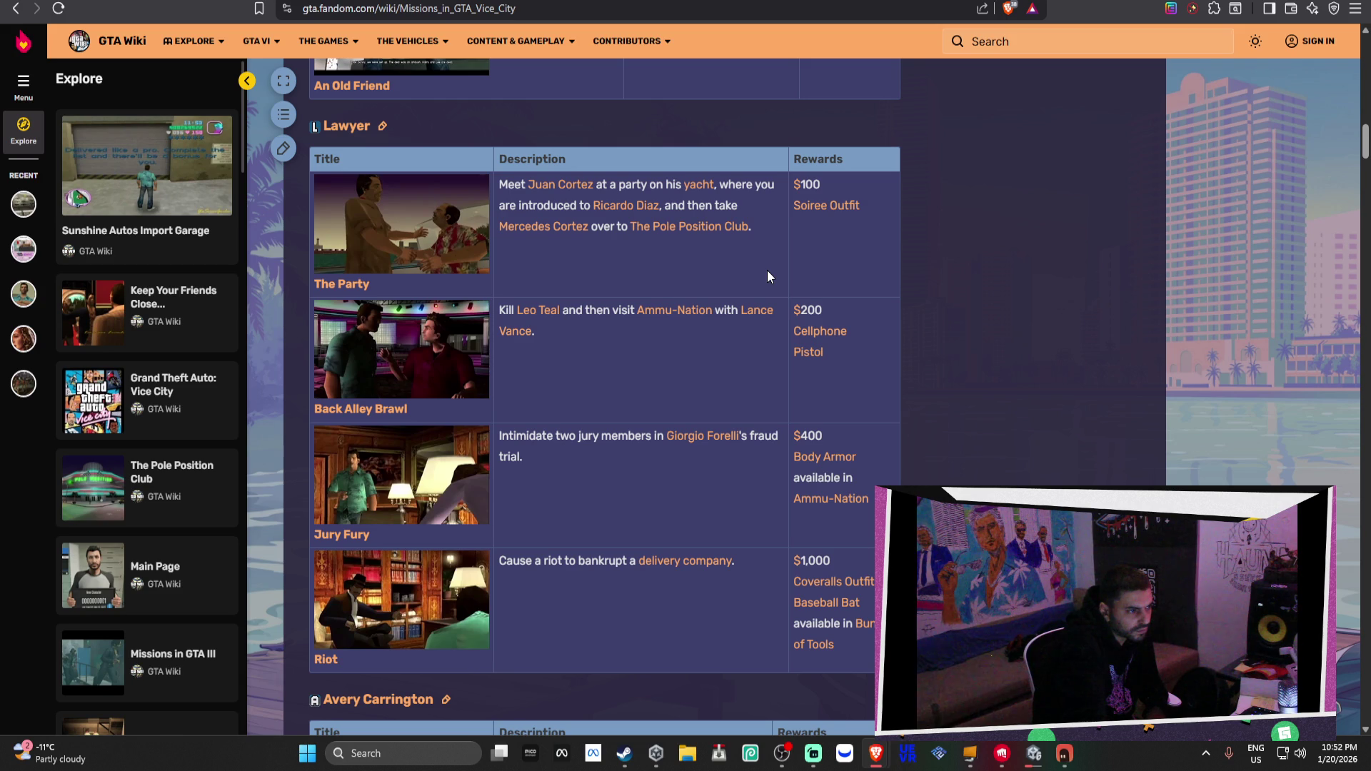